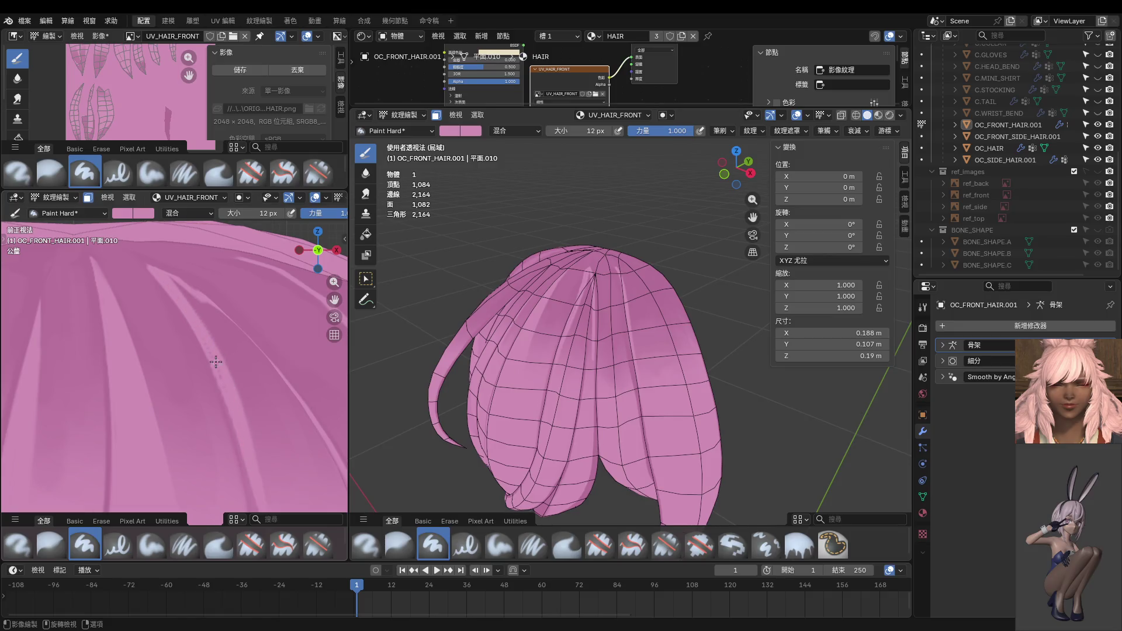
Step: Paint a darker line inside the central hair strand
mouse_move(256, 440)
middle_down()
mouse_move(245, 346)
mouse_move(224, 370)
mouse_move(264, 358)
mouse_move(220, 320)
middle_up()
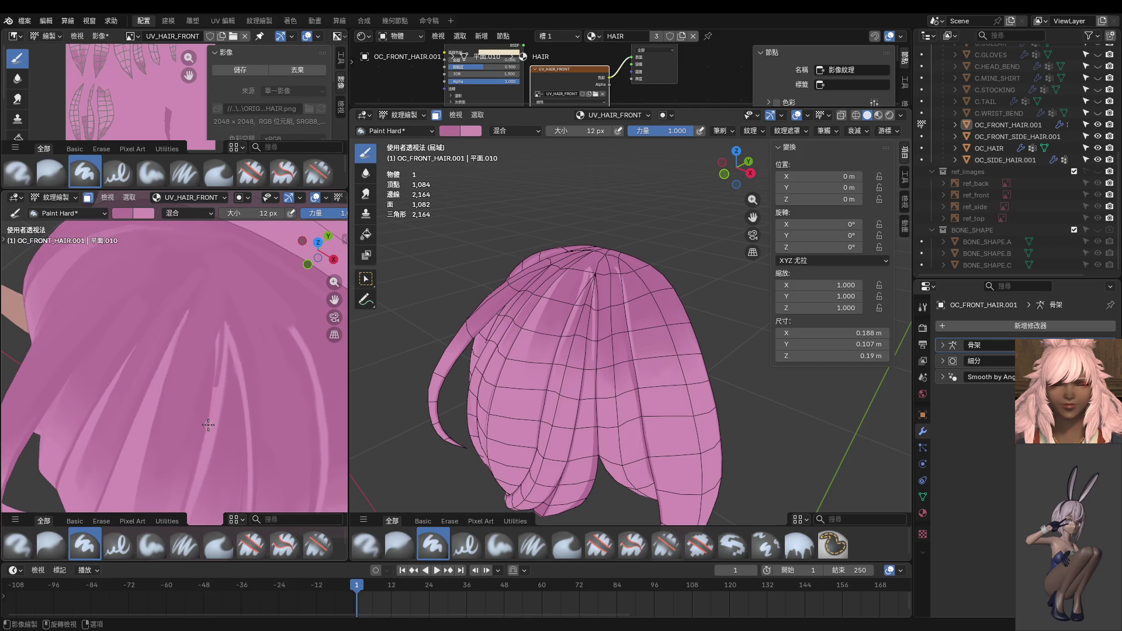
drag(222, 311, 210, 406)
scroll(237, 379, down, 1)
middle_drag(250, 426, 214, 359)
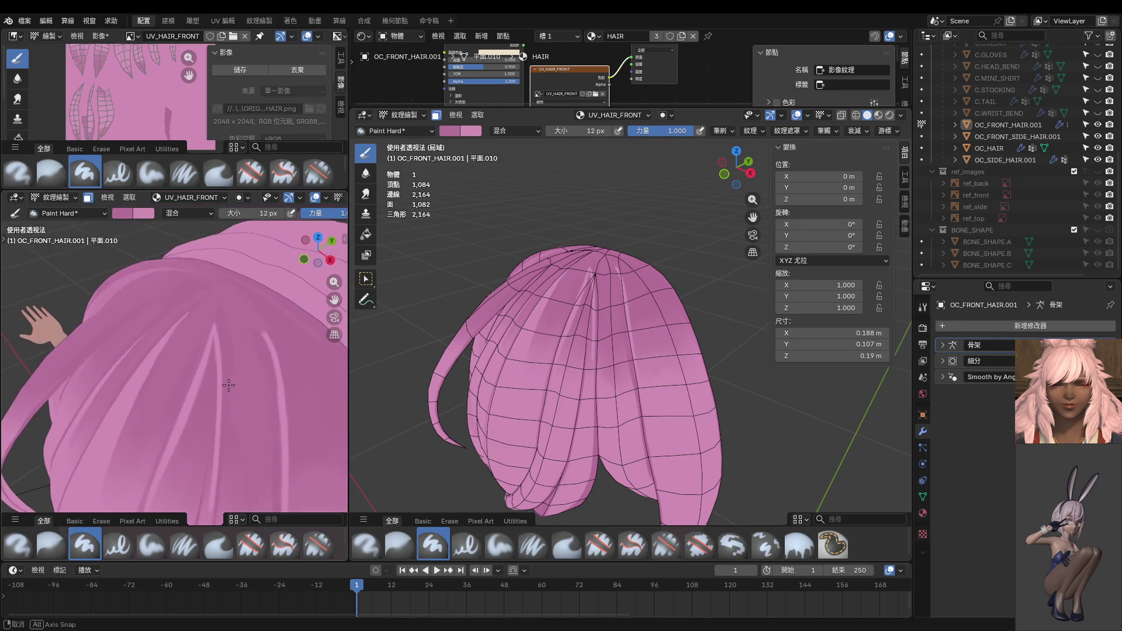
key(s)
key(Escape)
Step: Pan the hair up and check it from front, right-side and top views
shift+middle_drag(193, 508, 249, 258)
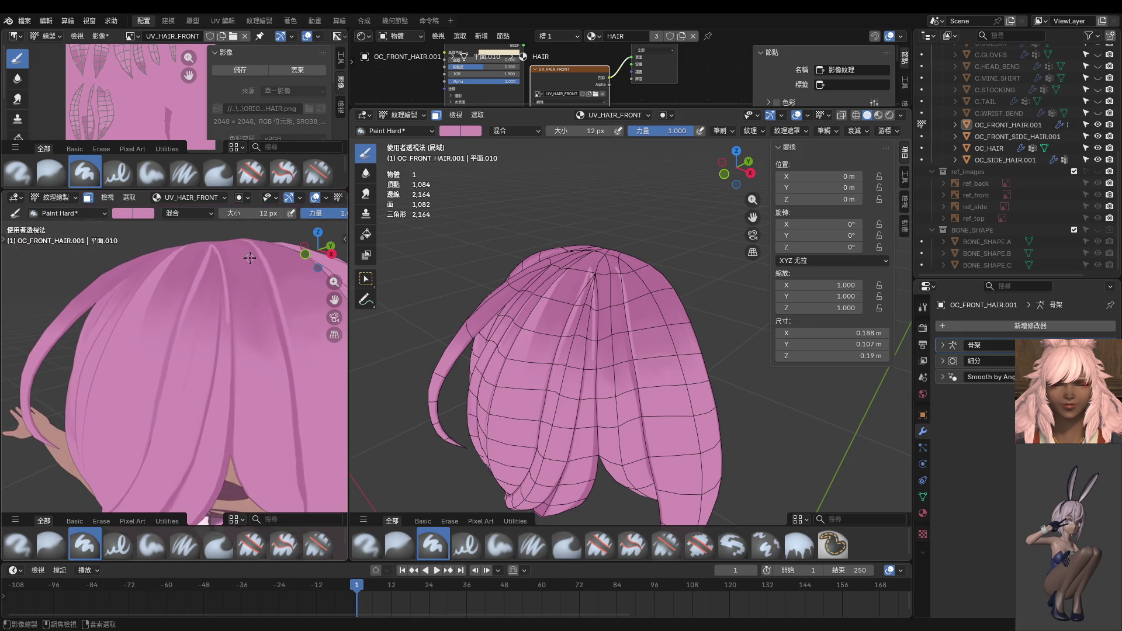
shift+middle_drag(235, 263, 223, 247)
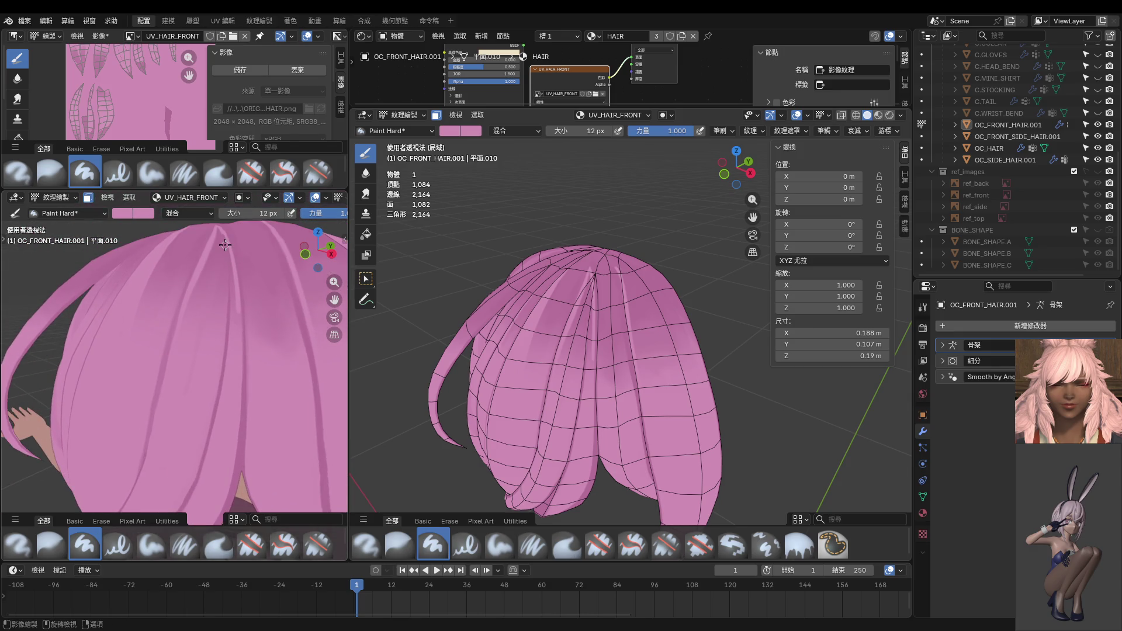
key(KP_1)
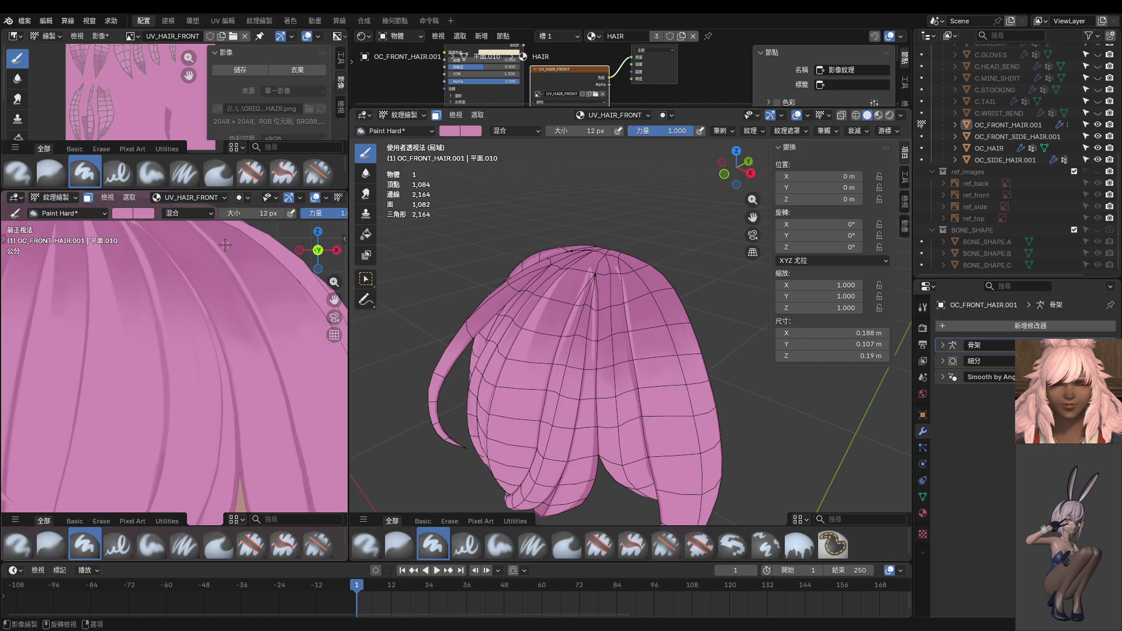
key(KP_3)
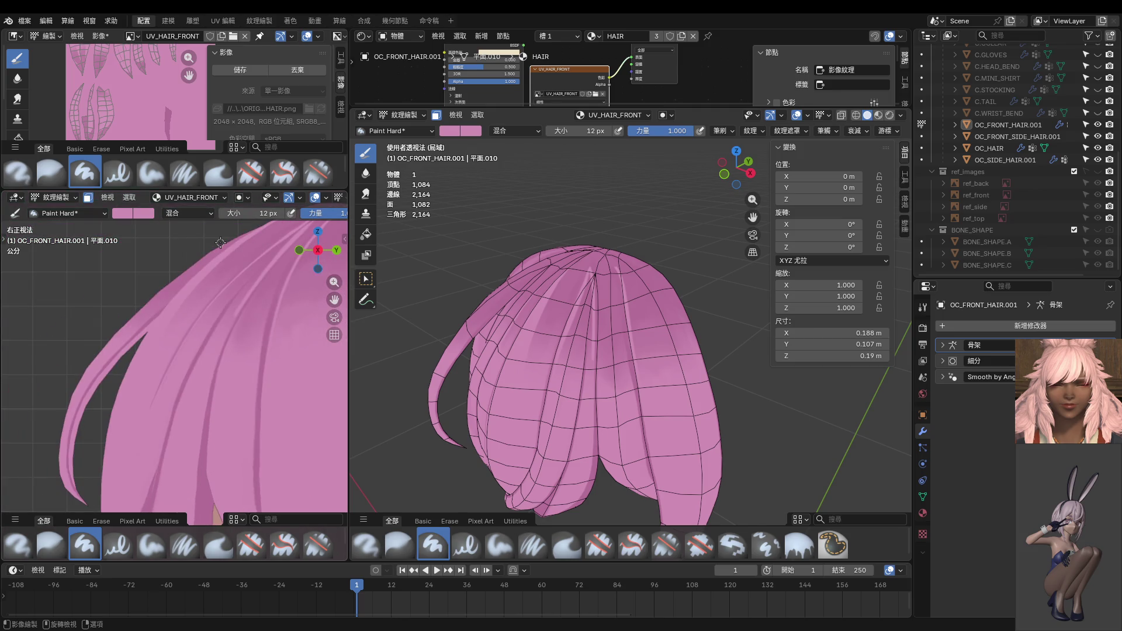
key(KP_1)
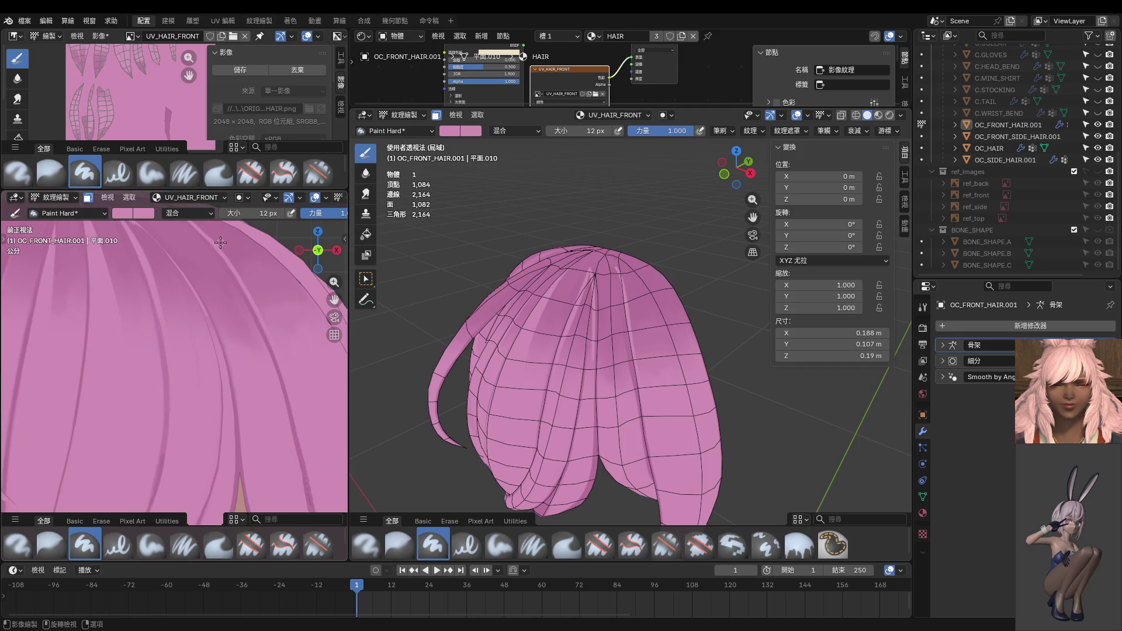
key(KP_7)
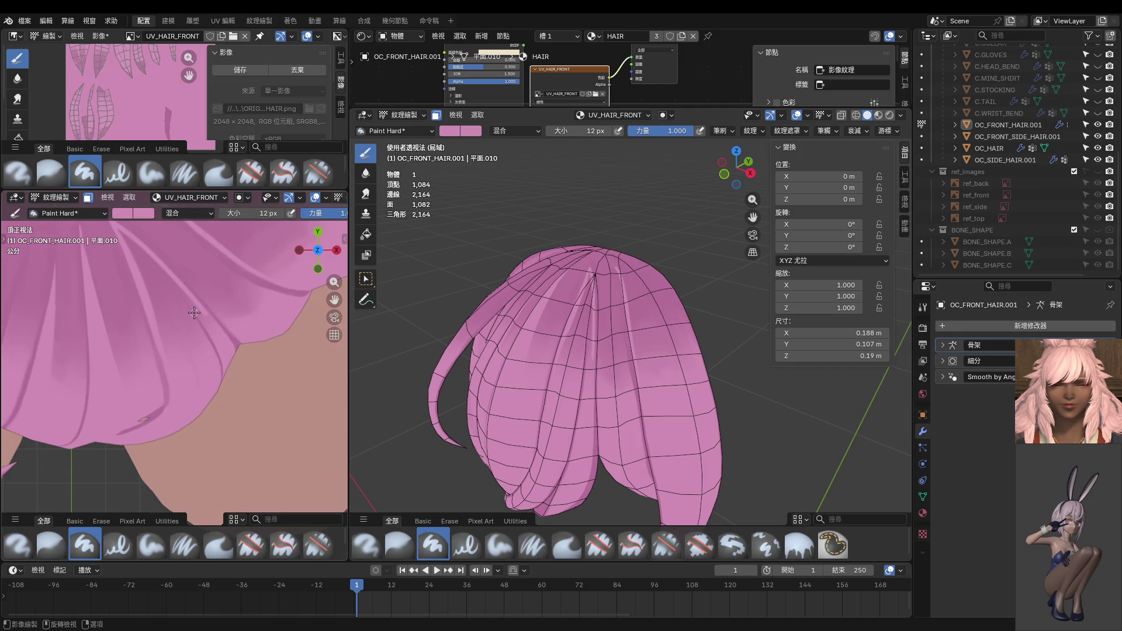
scroll(121, 282, up, 2)
scroll(140, 295, up, 2)
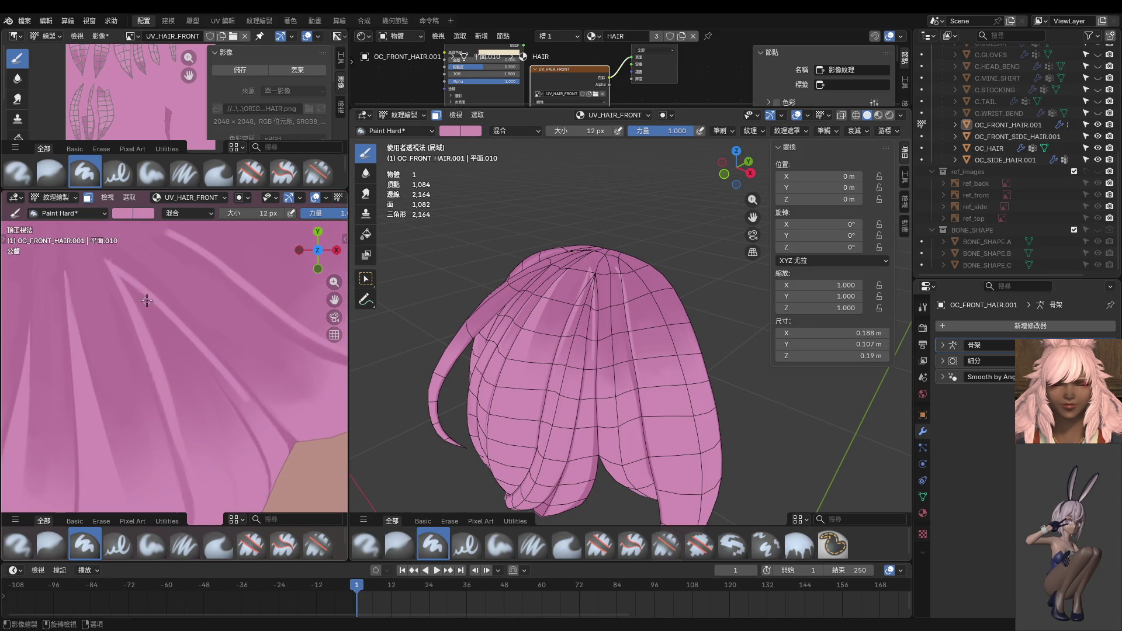
Step: Try and undo light strokes across the crown strands, then set the brush to 6 px
drag(156, 316, 221, 422)
key(ctrl+z)
key(ctrl+z)
drag(199, 371, 250, 457)
key(ctrl+z)
key(ctrl+z)
drag(186, 339, 224, 402)
key(ctrl+z)
key(f)
click(242, 422)
Step: Orbit around the hair cap and sample a colour from the hair
middle_drag(240, 411, 156, 298)
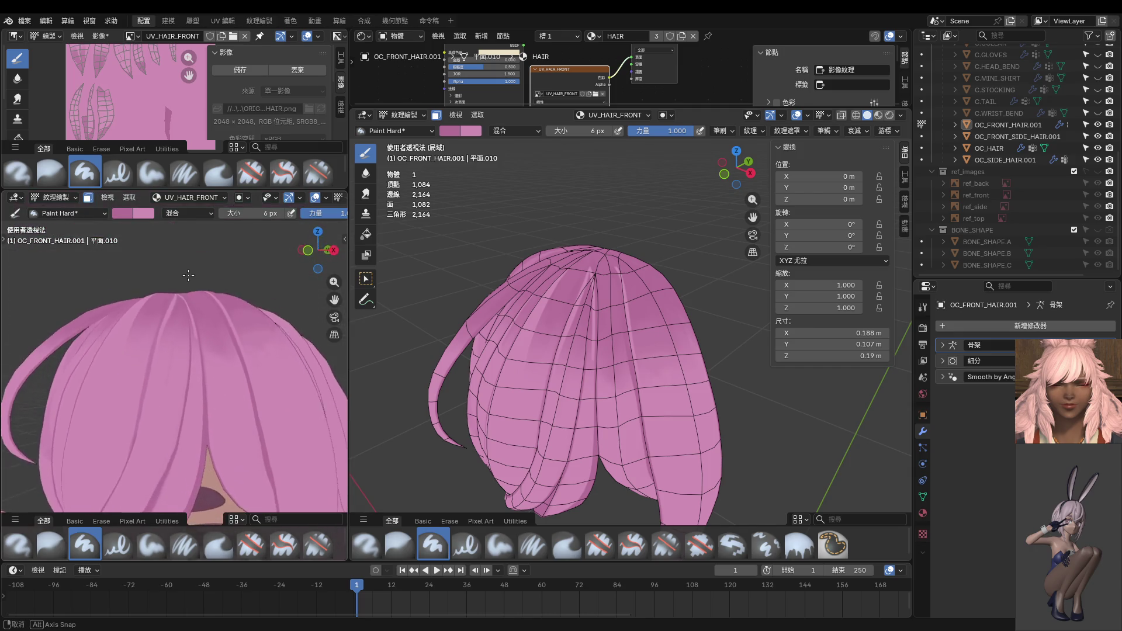
mouse_move(156, 298)
middle_down()
mouse_move(205, 388)
mouse_move(108, 406)
middle_up()
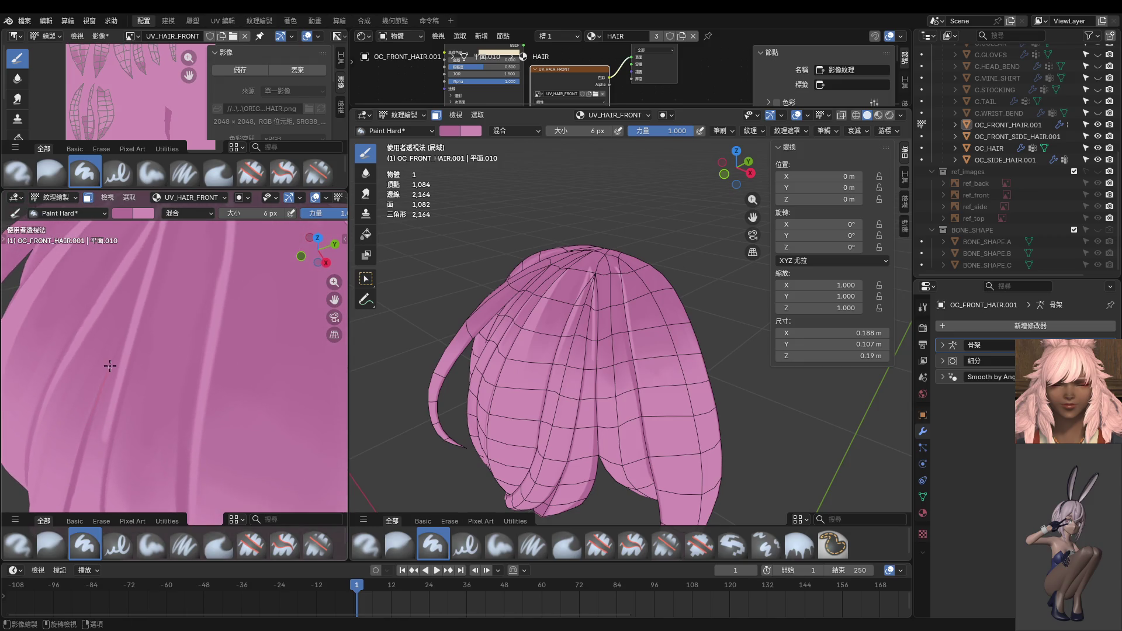
middle_drag(130, 352, 95, 408)
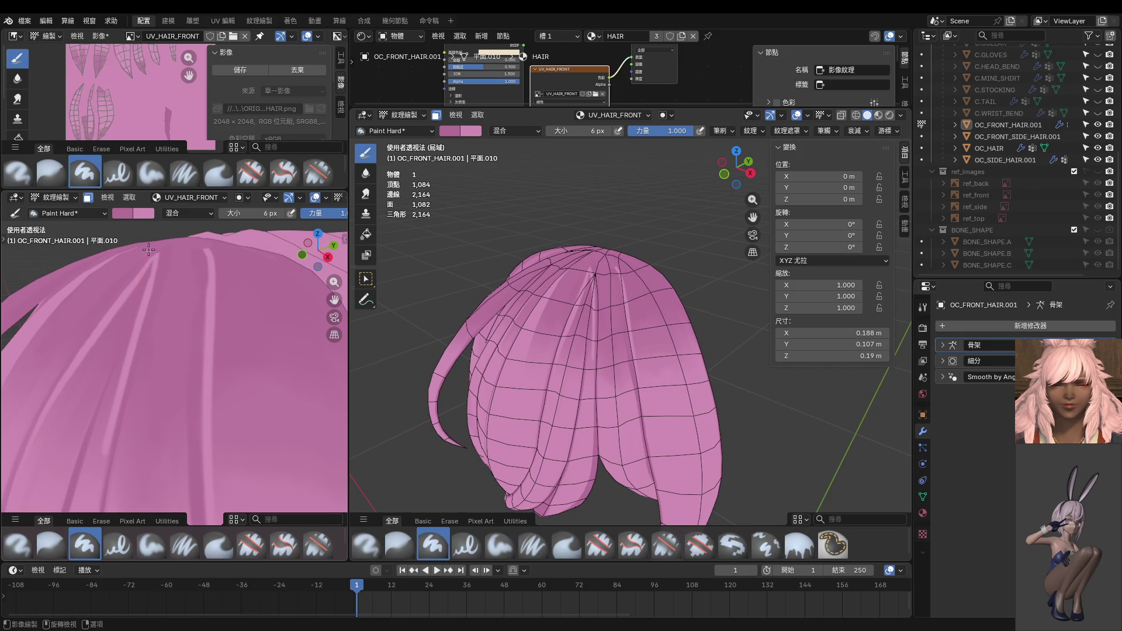
scroll(152, 234, up, 3)
mouse_move(152, 234)
middle_down()
mouse_move(173, 293)
mouse_move(148, 399)
middle_up()
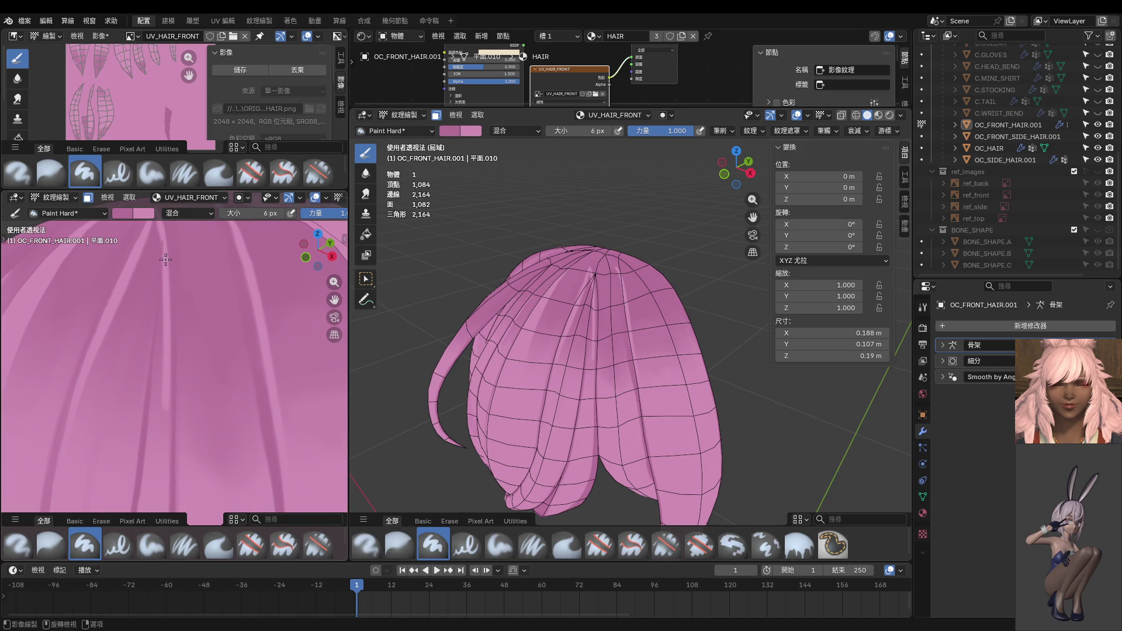
scroll(165, 260, down, 3)
middle_drag(166, 260, 138, 263)
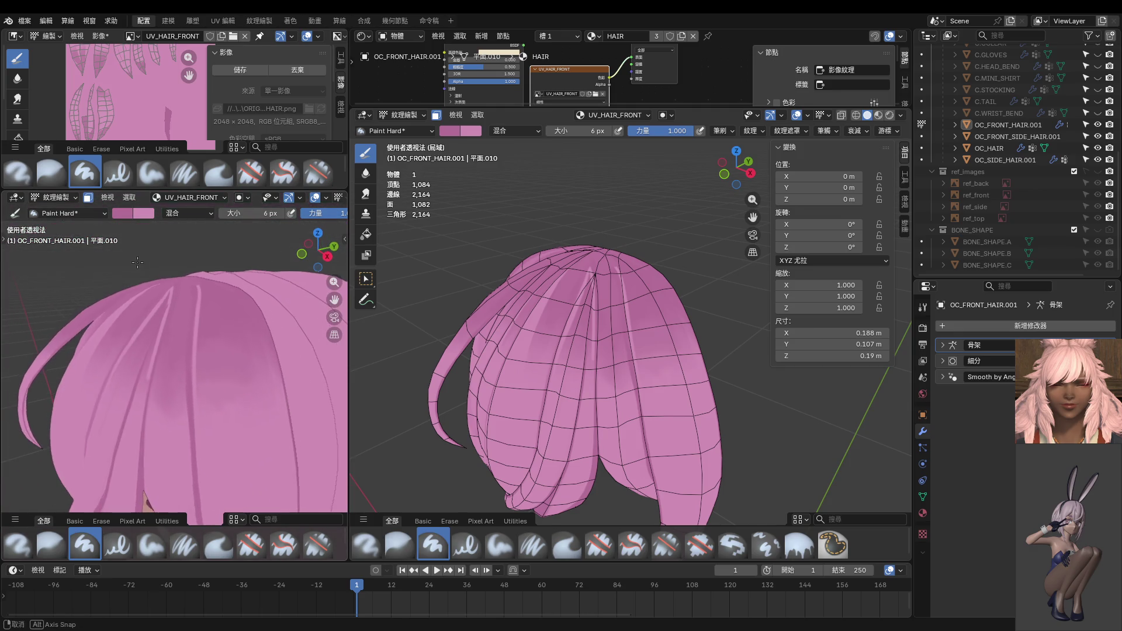
middle_drag(156, 338, 153, 347)
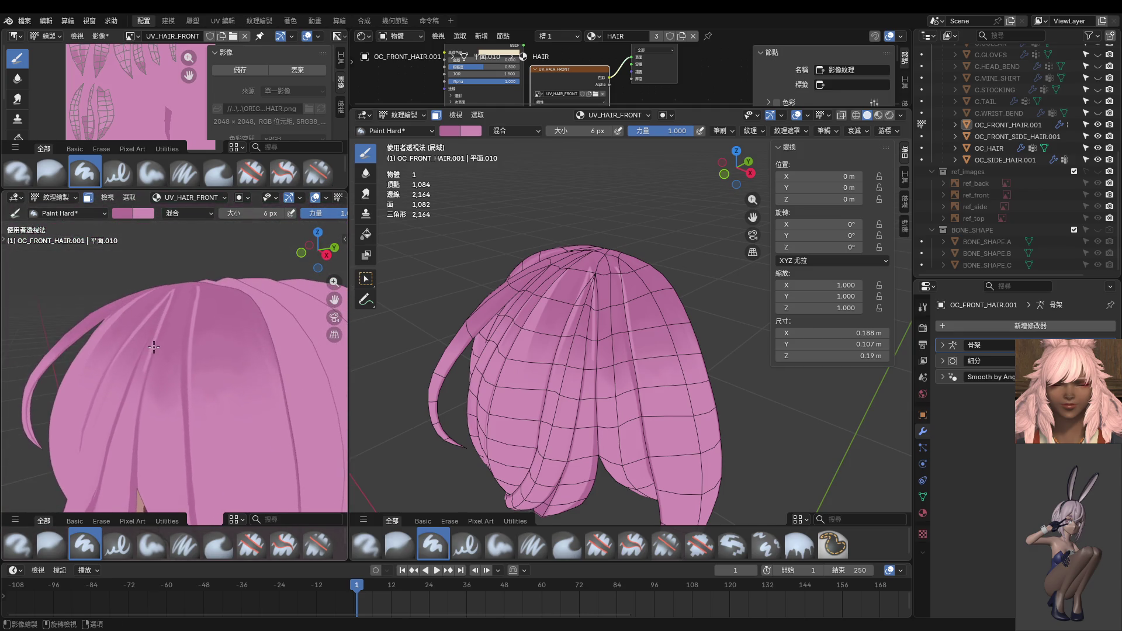
scroll(160, 325, up, 3)
key(s)
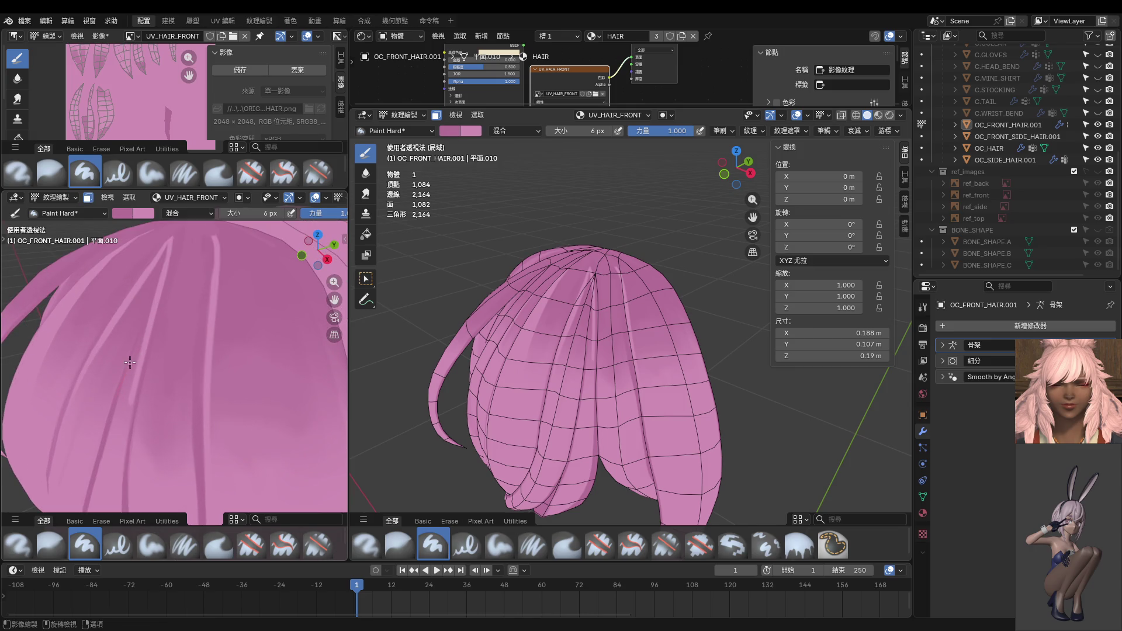
Step: Resample the hair colour and paint a short stroke along the light strand with a 38 px brush
mouse_move(170, 261)
middle_down()
mouse_move(195, 318)
mouse_move(196, 299)
middle_up()
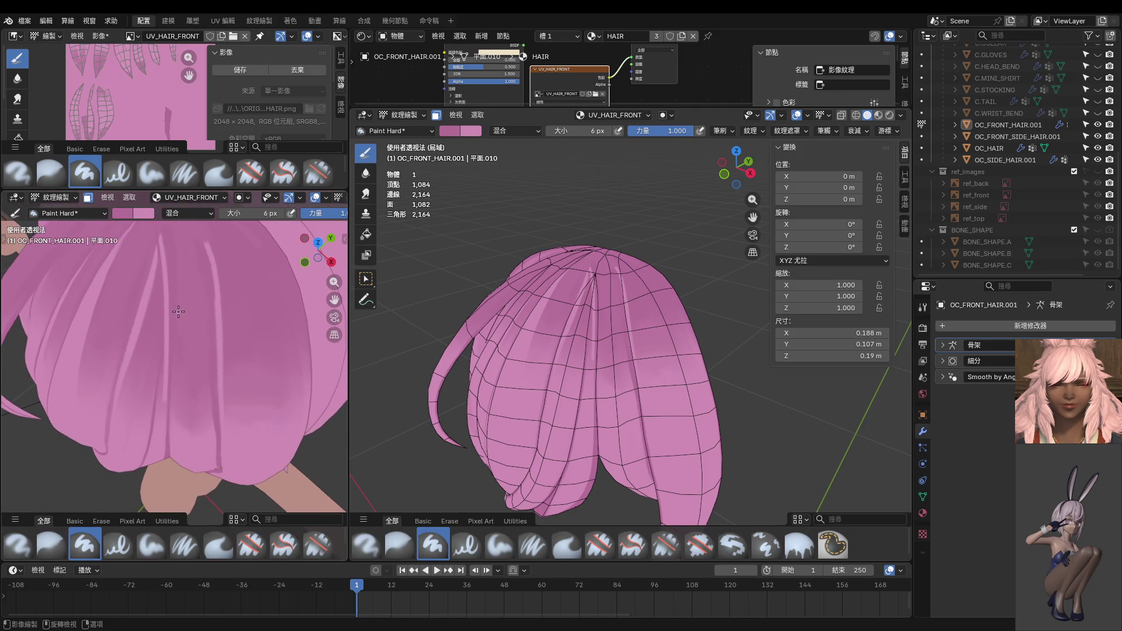
key(s)
key(f)
click(186, 304)
mouse_move(164, 305)
middle_down()
mouse_move(177, 327)
mouse_move(165, 316)
middle_up()
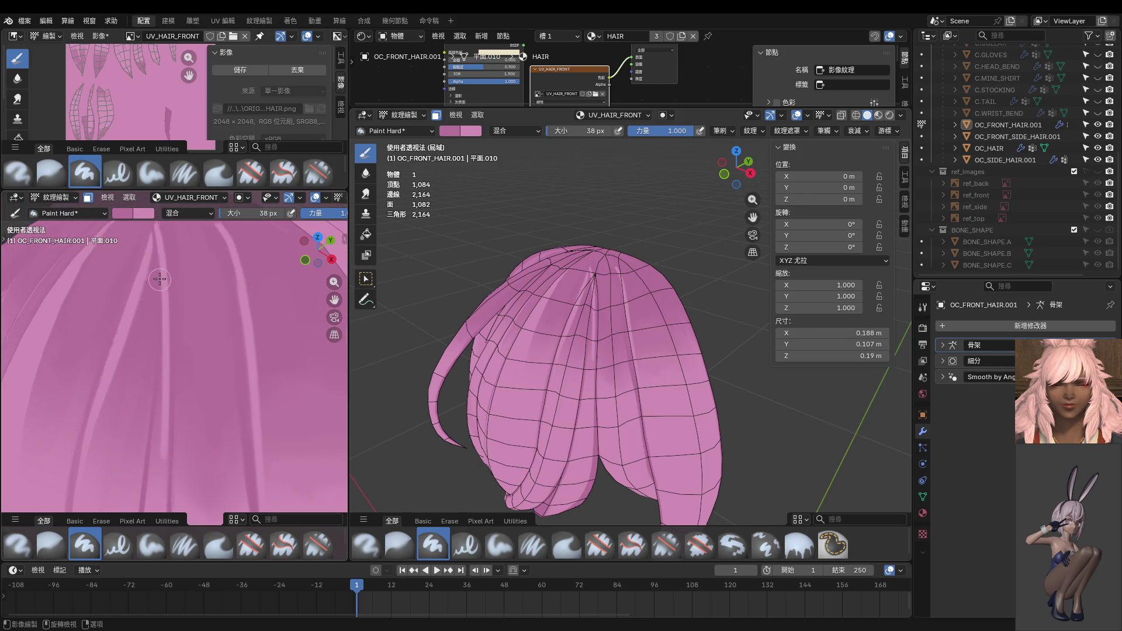
drag(163, 351, 154, 420)
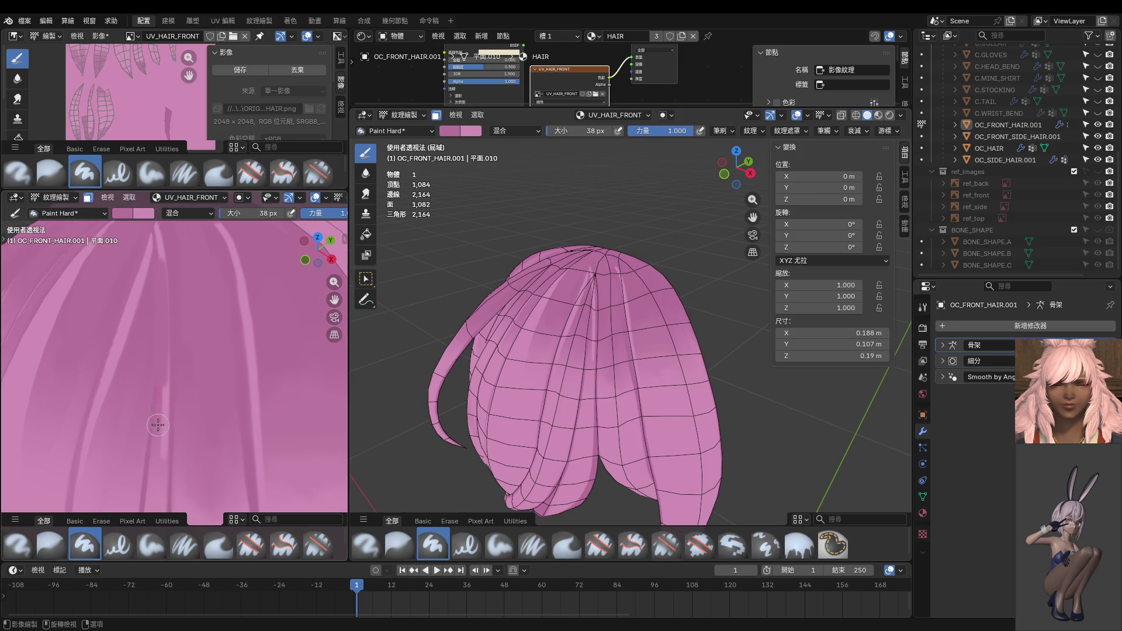
Step: Darken the light strand along its length at 14 px, then set brush strength to 0.176
key(f)
click(160, 345)
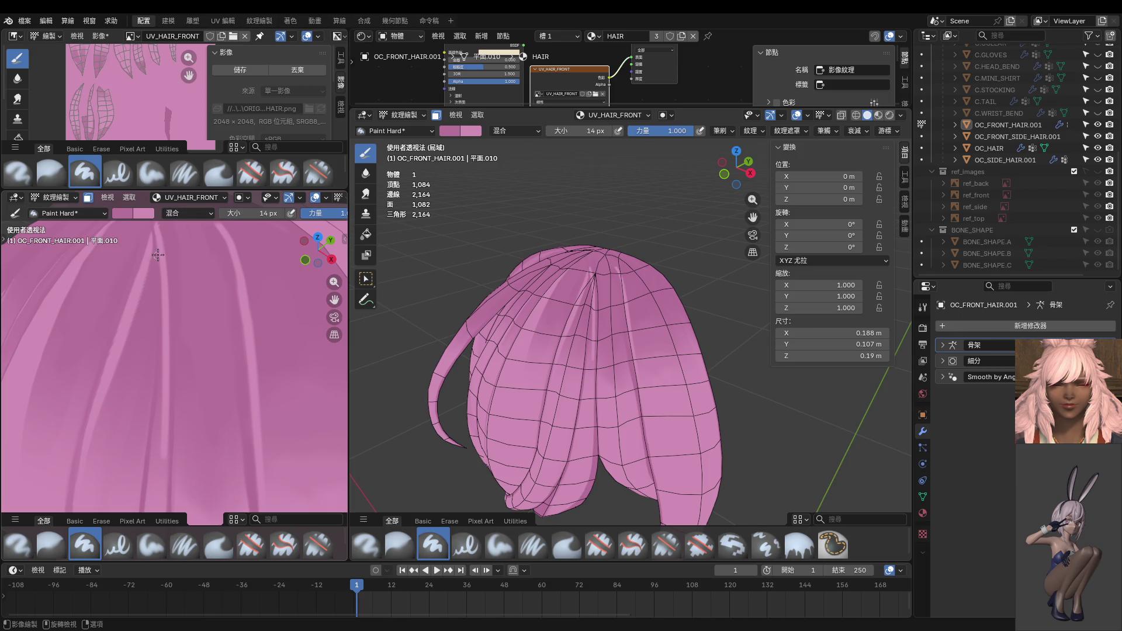
drag(165, 319, 167, 495)
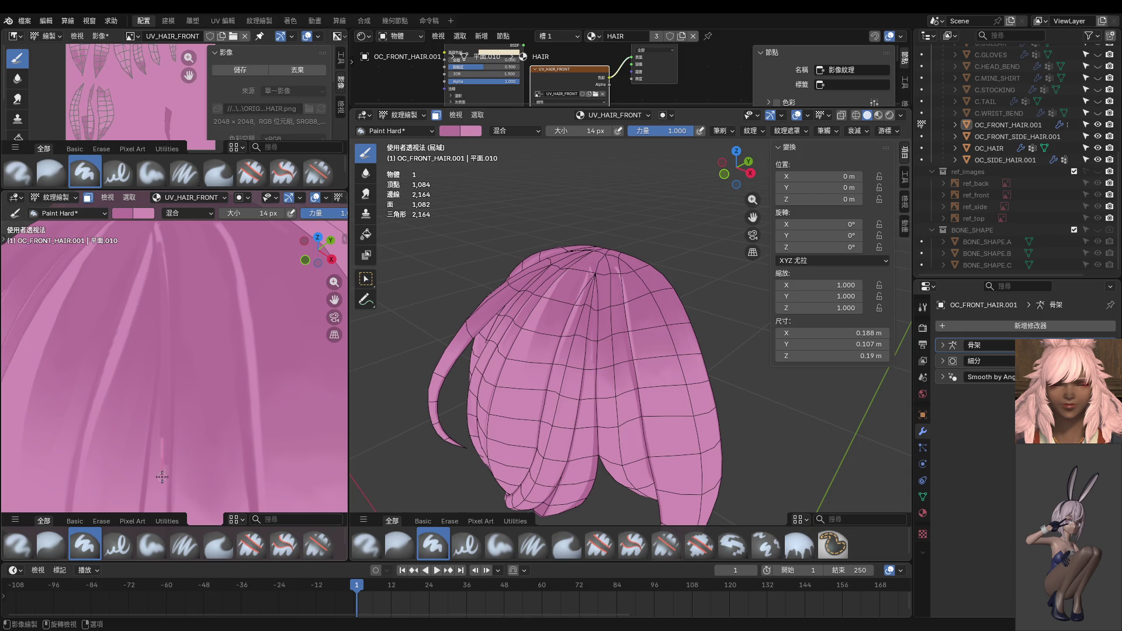
shift+middle_drag(161, 498, 180, 358)
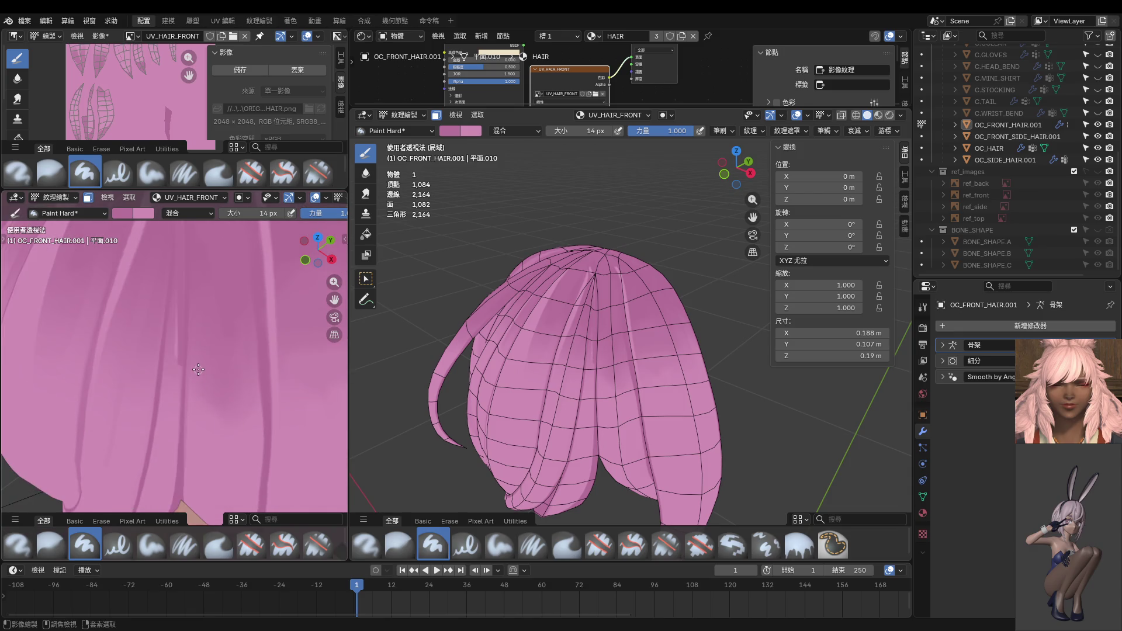
key(shift+f)
click(173, 345)
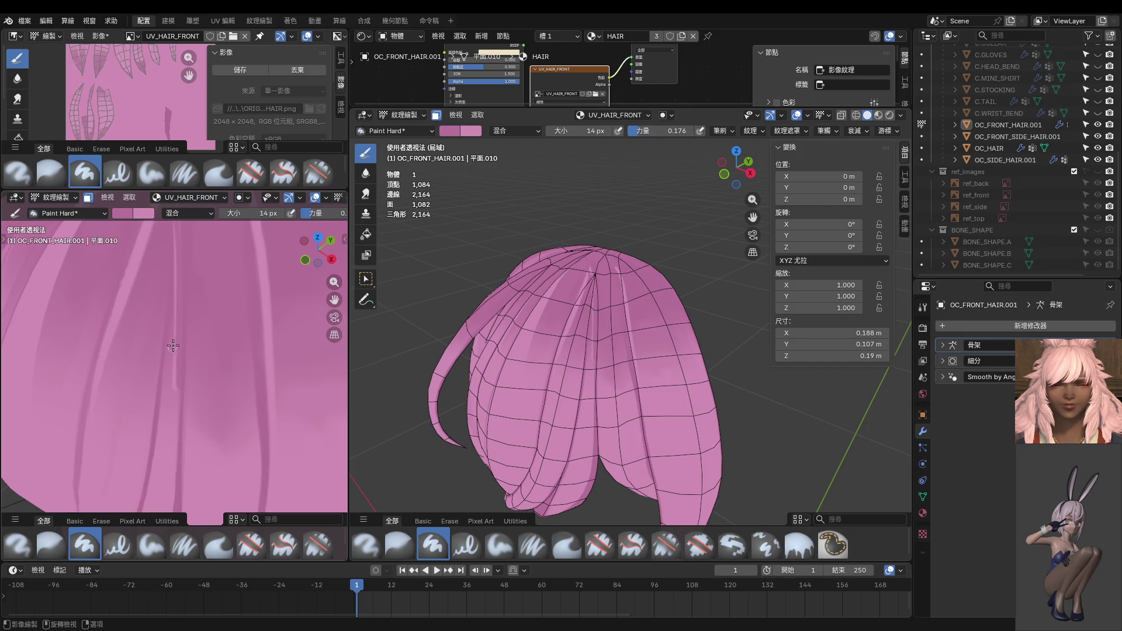
Step: Enlarge the brush to 34 px and zoom around the hair crown
key(f)
click(179, 358)
scroll(207, 386, down, 5)
scroll(198, 368, up, 3)
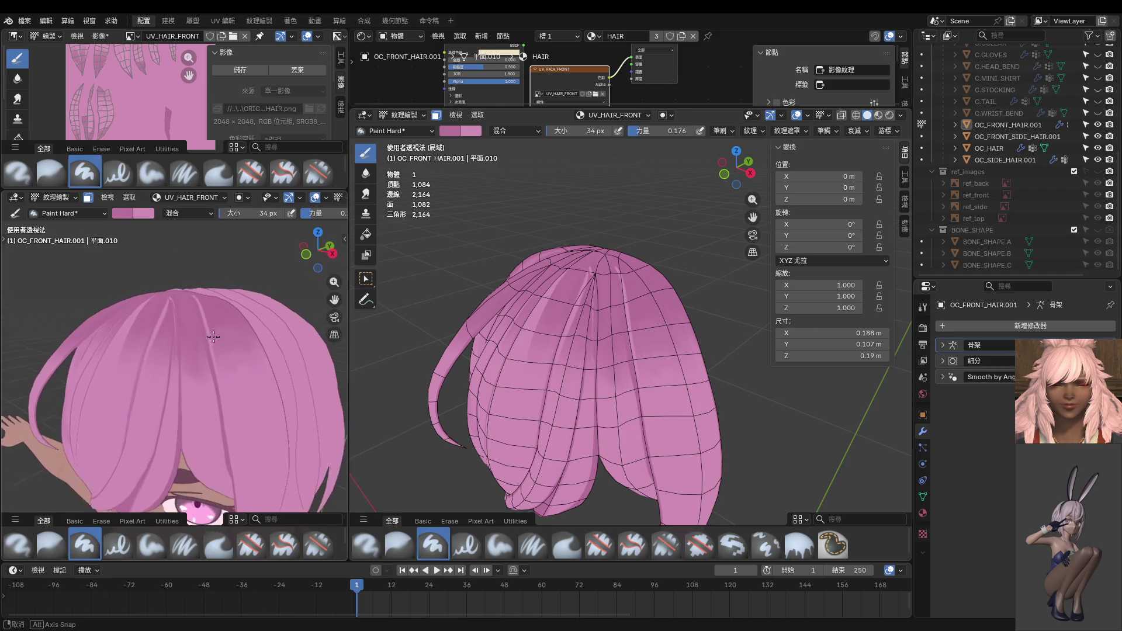
scroll(184, 345, up, 2)
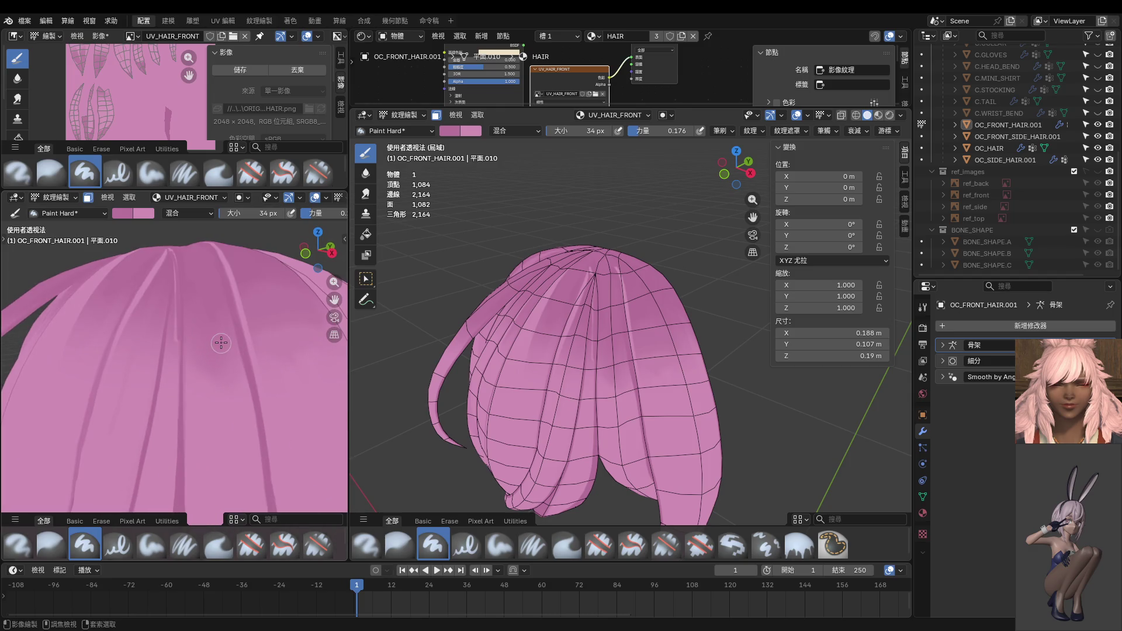
middle_drag(220, 331, 203, 328)
scroll(202, 328, up, 2)
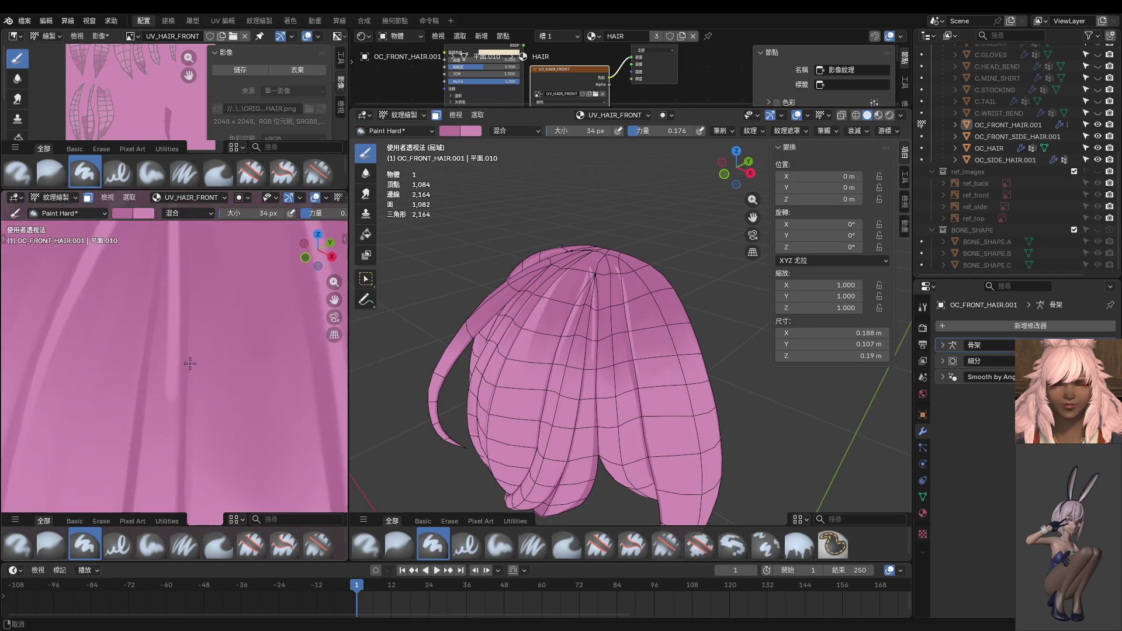
scroll(177, 389, up, 1)
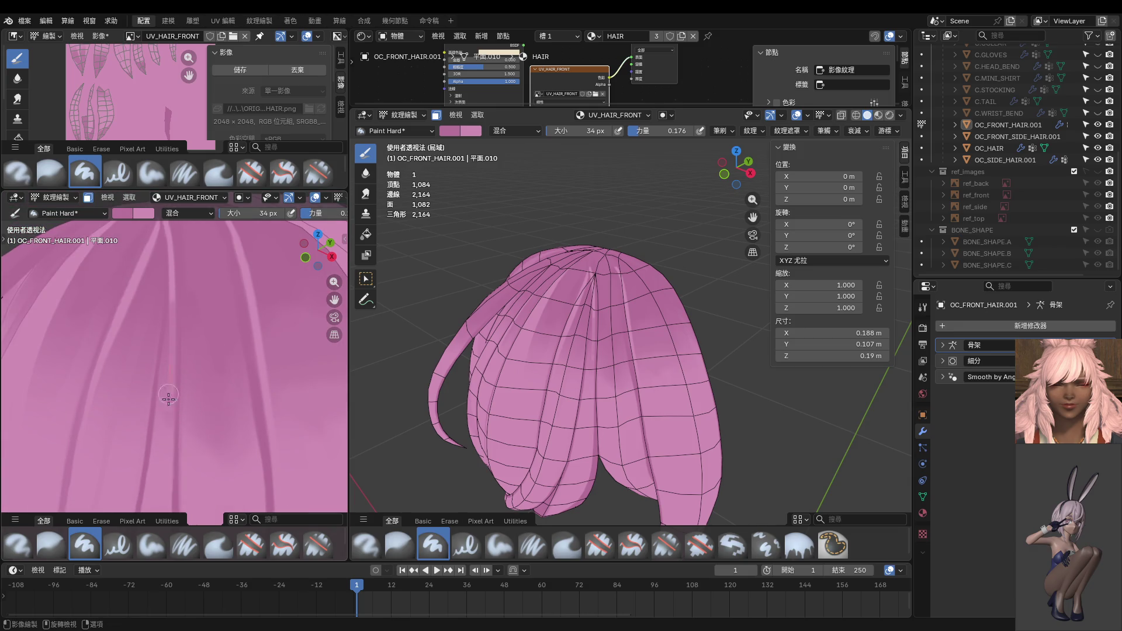
scroll(169, 402, up, 2)
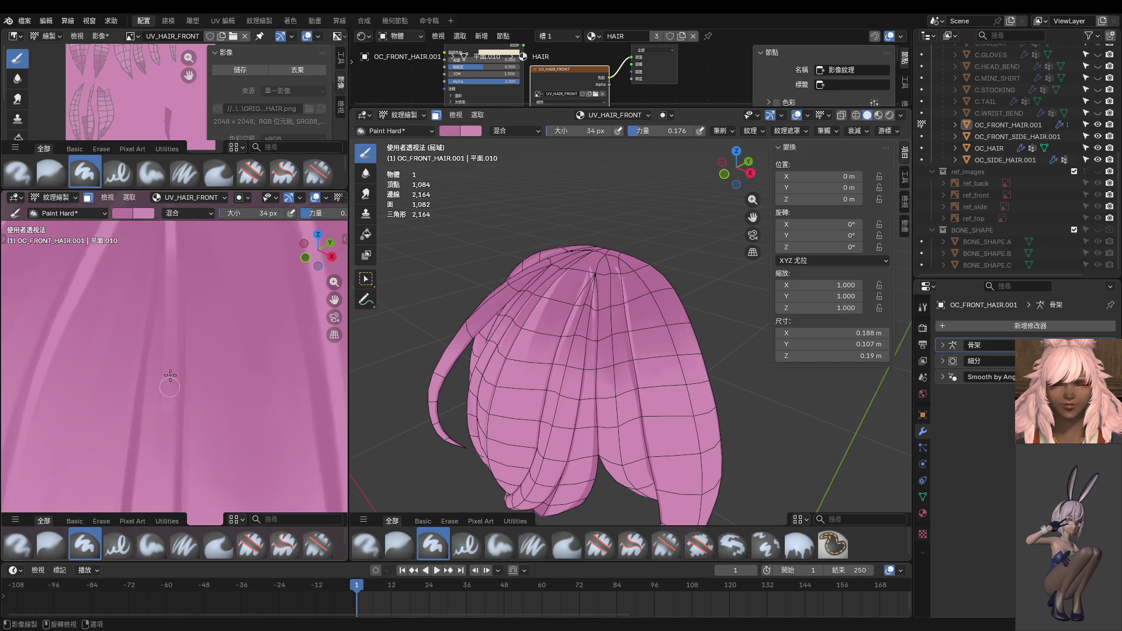
scroll(169, 409, down, 3)
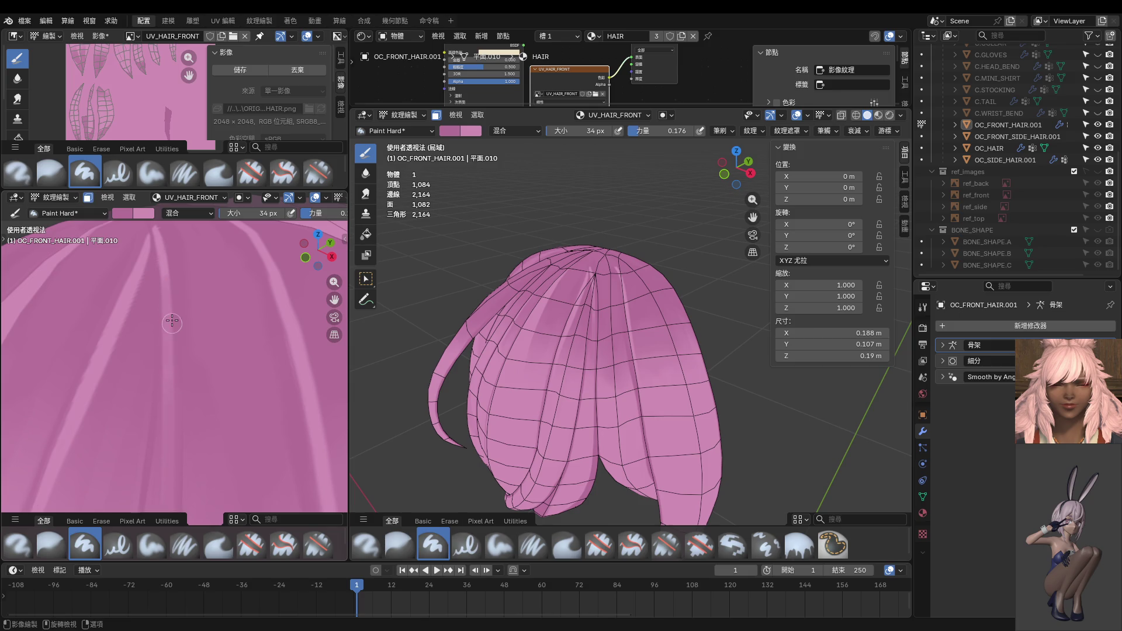
scroll(172, 381, down, 2)
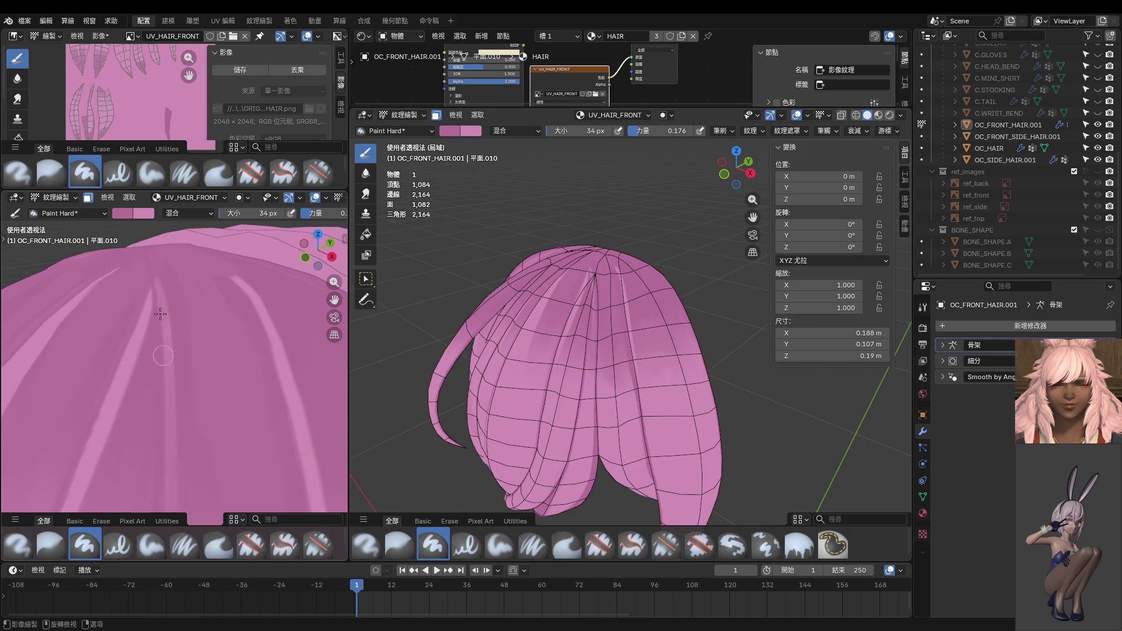
Step: Set the Paint Hard strength to 0.321, face the hair front, and pick the Blur brush
key(shift+f)
click(161, 297)
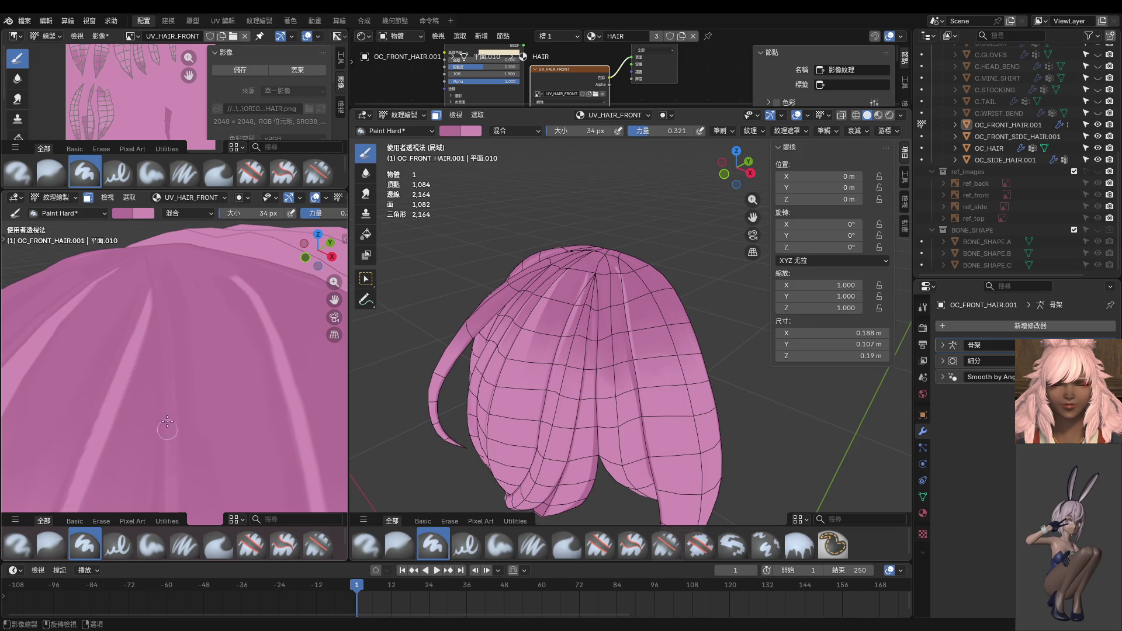
scroll(189, 462, down, 2)
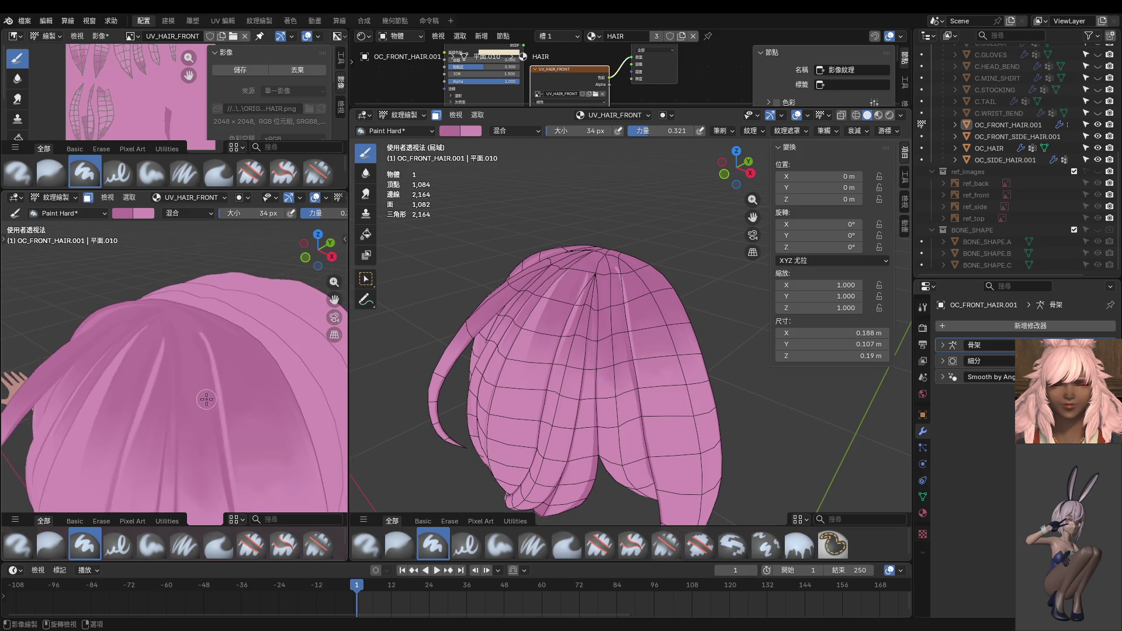
scroll(187, 395, down, 1)
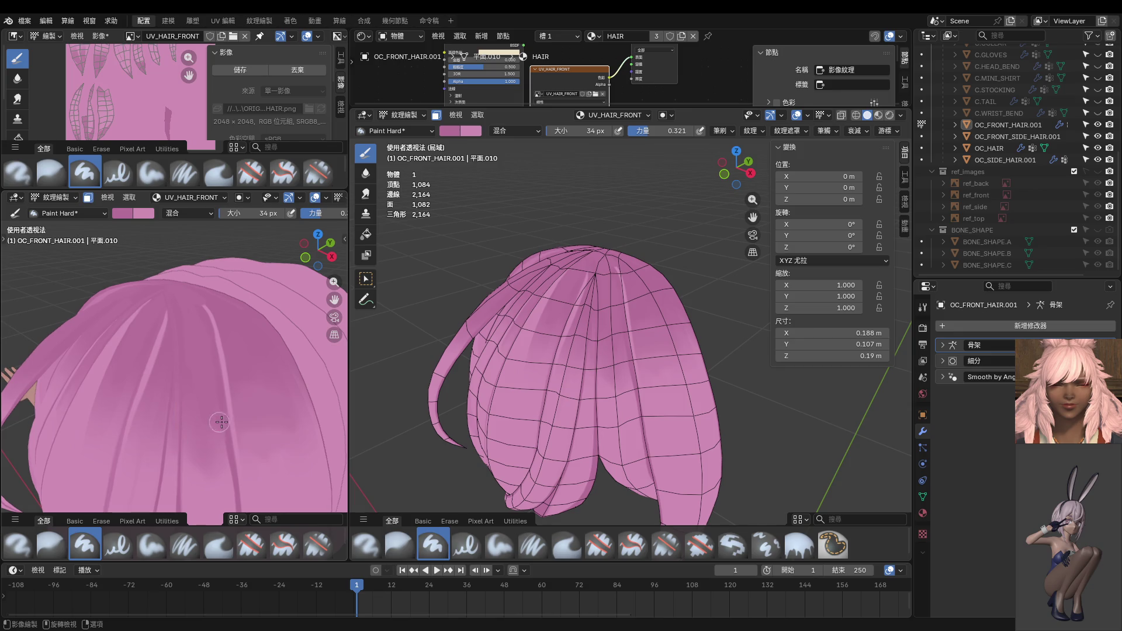
mouse_move(227, 423)
middle_down()
mouse_move(246, 383)
mouse_move(200, 368)
middle_up()
click(366, 172)
Step: Set the Blur brush size to 312 px and tilt the view onto the crown
key(f)
click(179, 409)
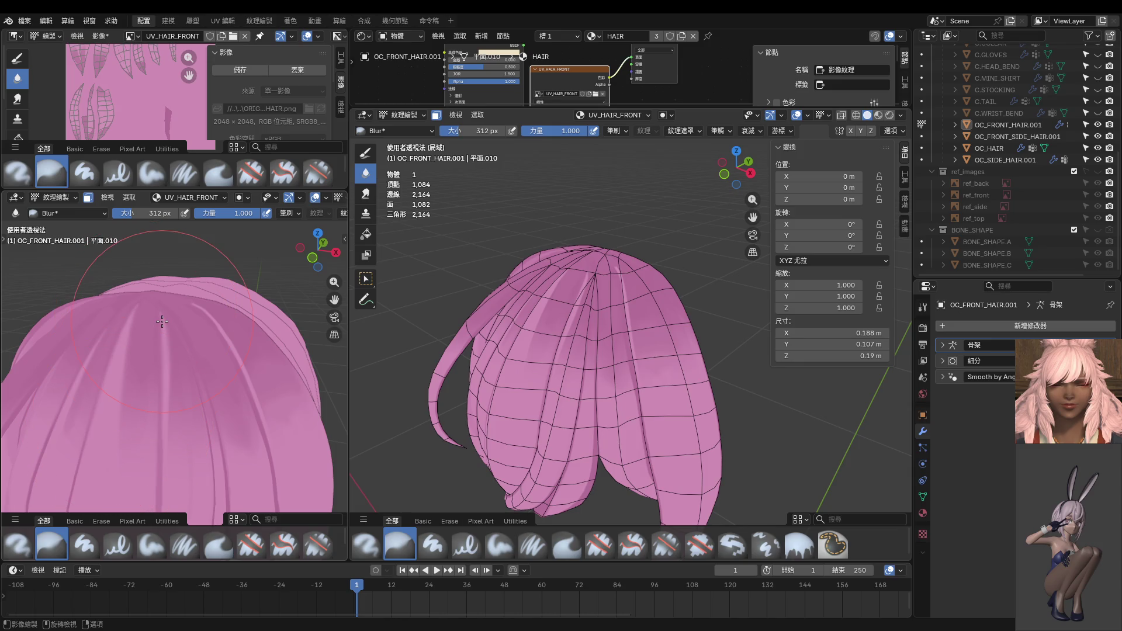
mouse_move(162, 321)
middle_down()
mouse_move(190, 329)
mouse_move(161, 357)
middle_up()
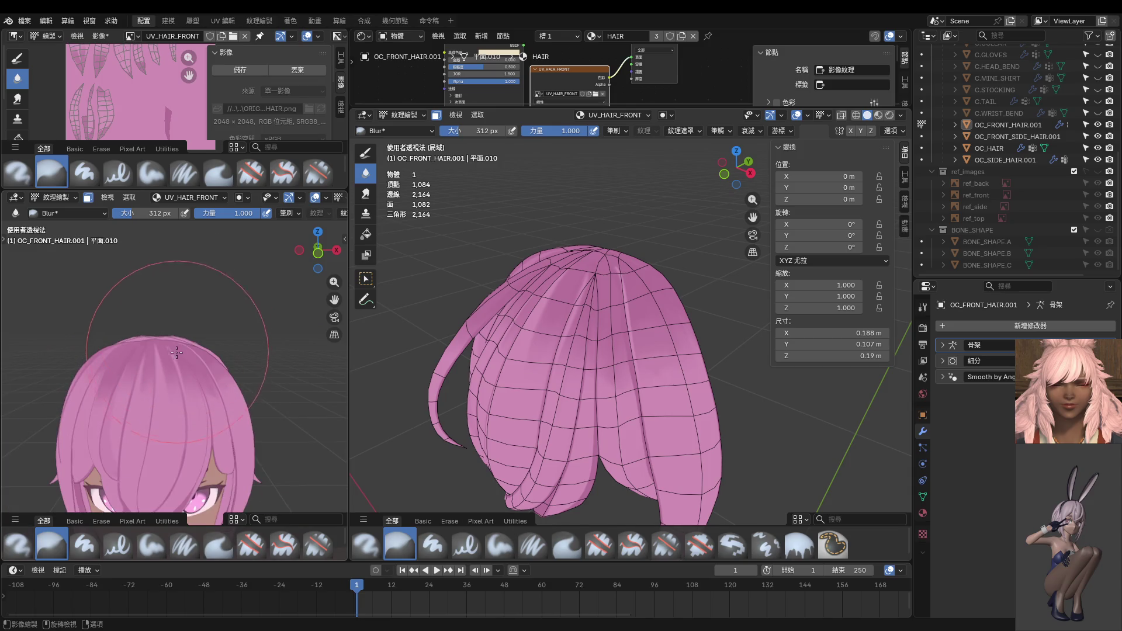
scroll(160, 358, up, 4)
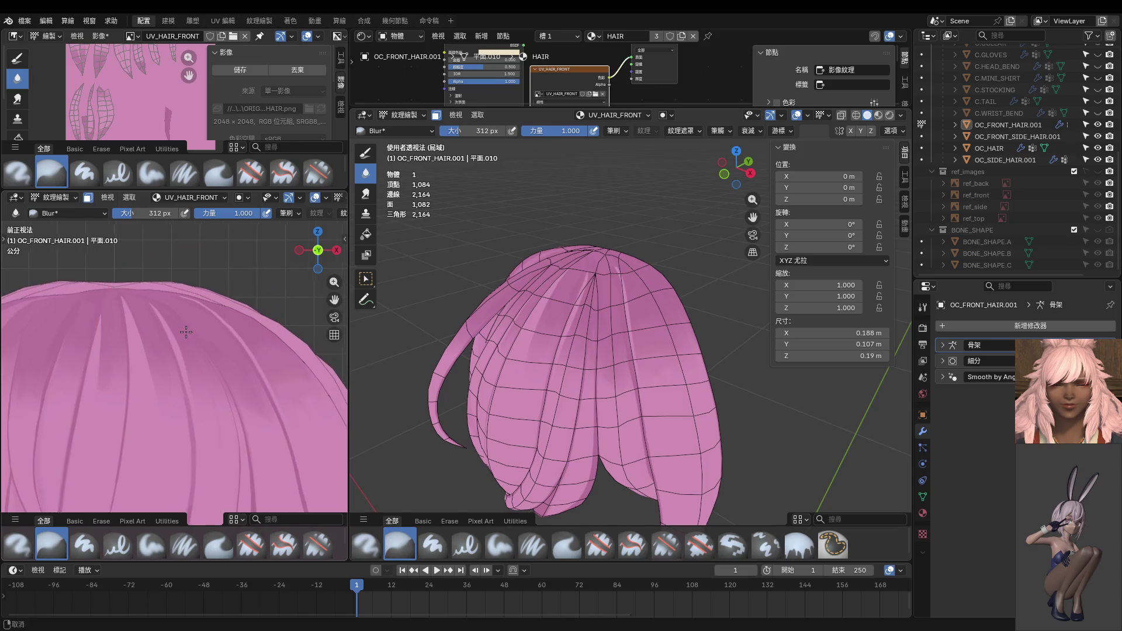
middle_drag(173, 353, 187, 280)
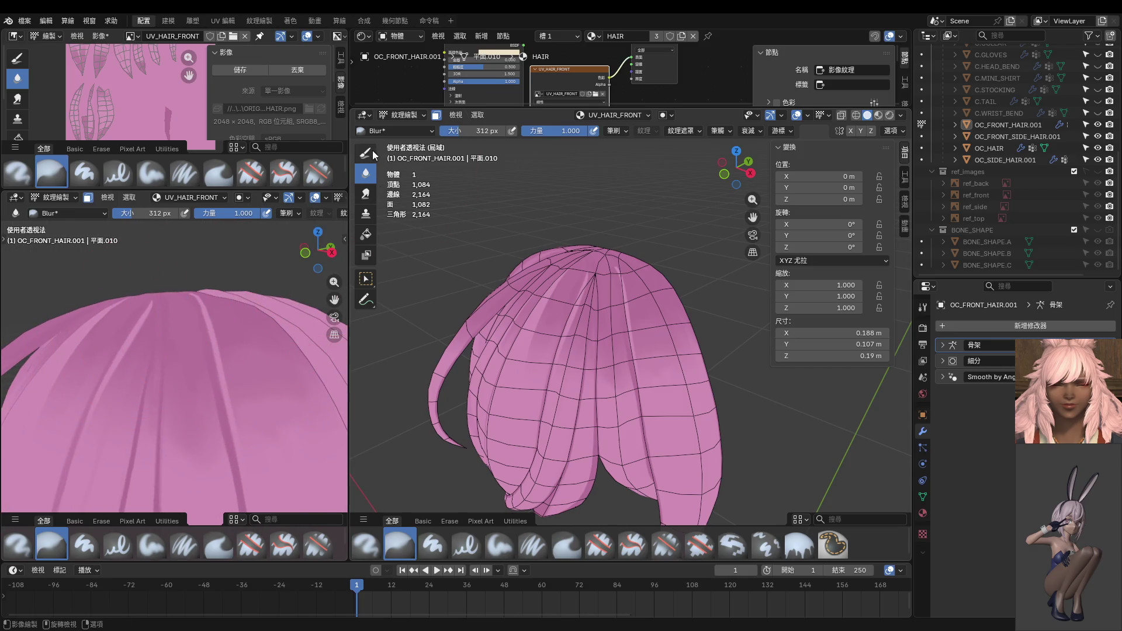
Step: Return to Paint Hard at 14 px, strength 1.000, and paint a light stroke down a strand
click(84, 172)
mouse_move(134, 409)
middle_down()
mouse_move(105, 374)
mouse_move(170, 302)
middle_up()
key(f)
click(117, 356)
key(f)
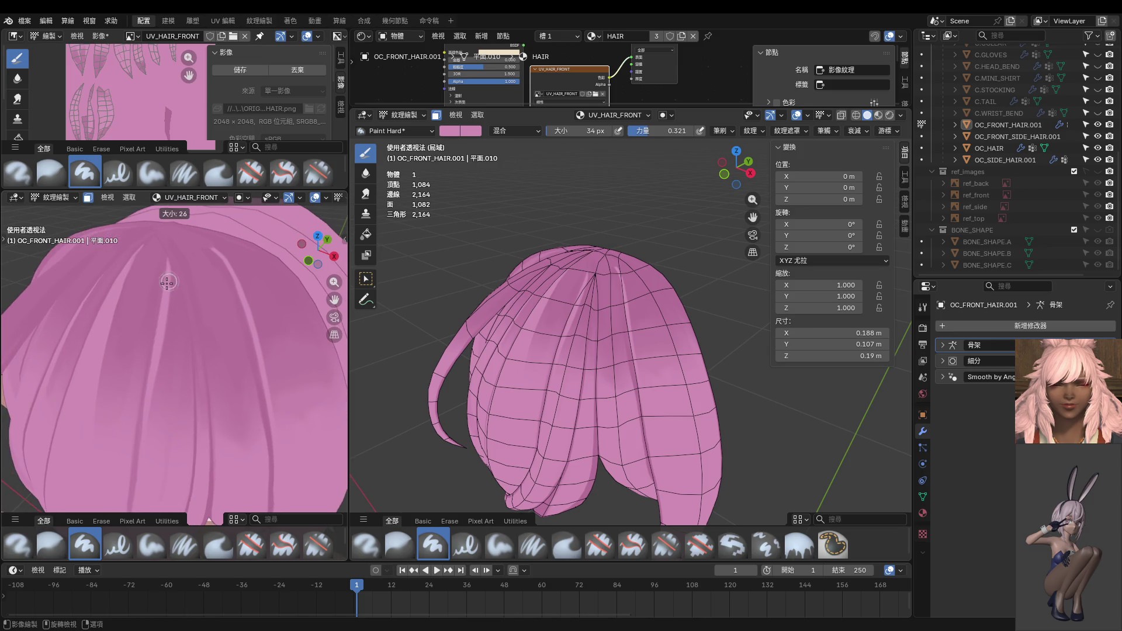
click(163, 287)
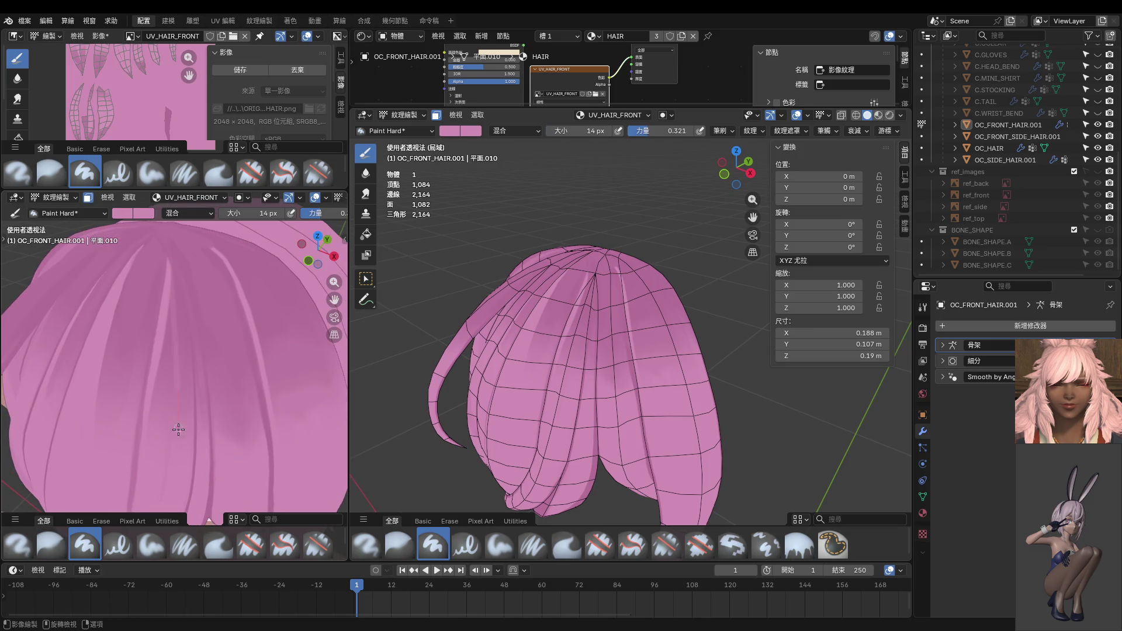
key(shift+f)
click(183, 281)
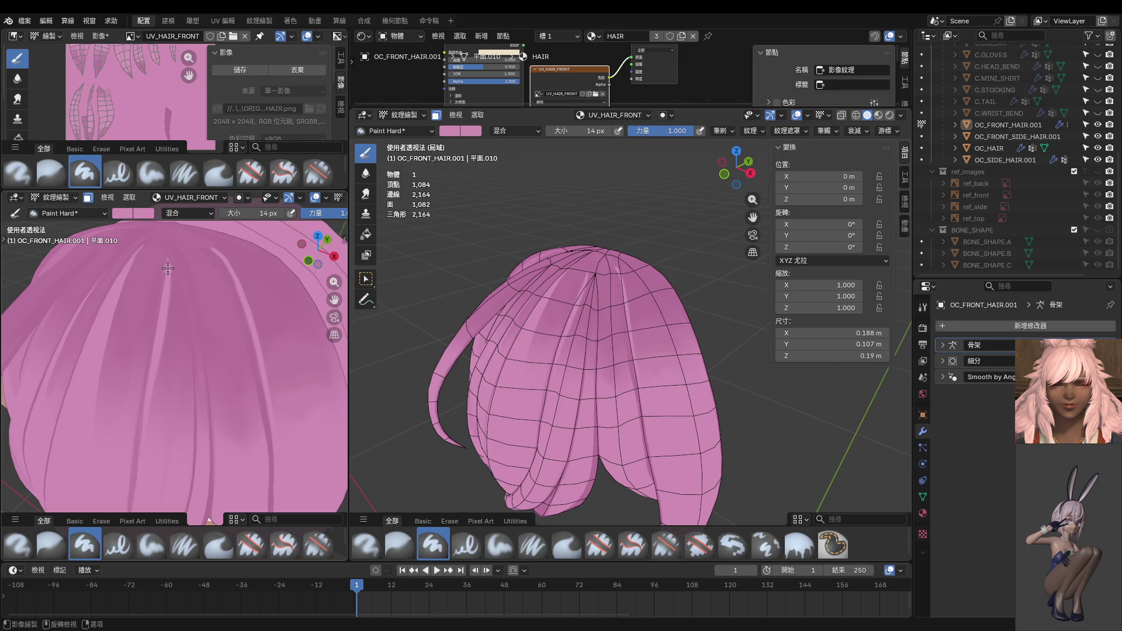
scroll(169, 264, up, 2)
drag(187, 347, 190, 510)
Step: Paint lighter streaks up and down the crown strands with a 30 px brush
middle_drag(195, 486, 194, 394)
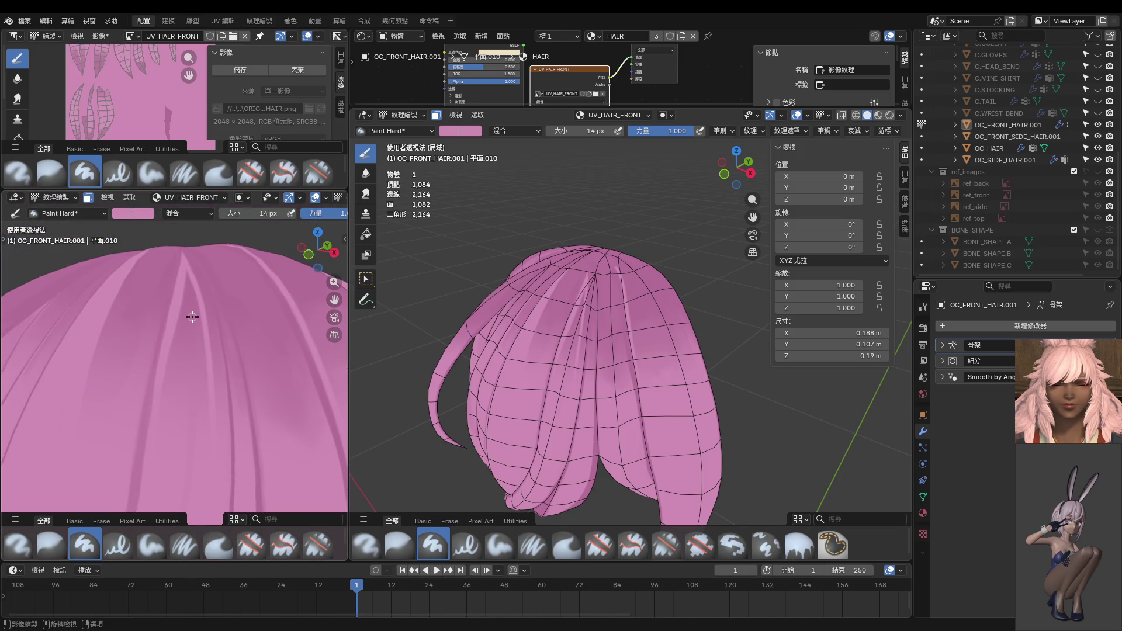
key(shift)
key(f)
click(190, 294)
drag(186, 270, 169, 480)
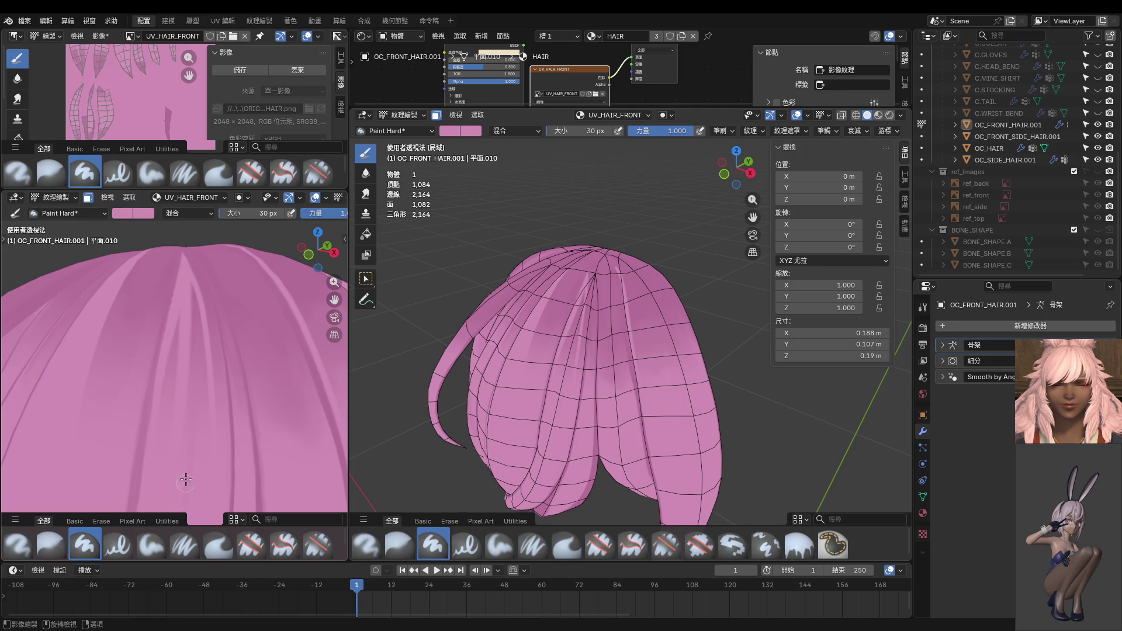
drag(195, 385, 184, 252)
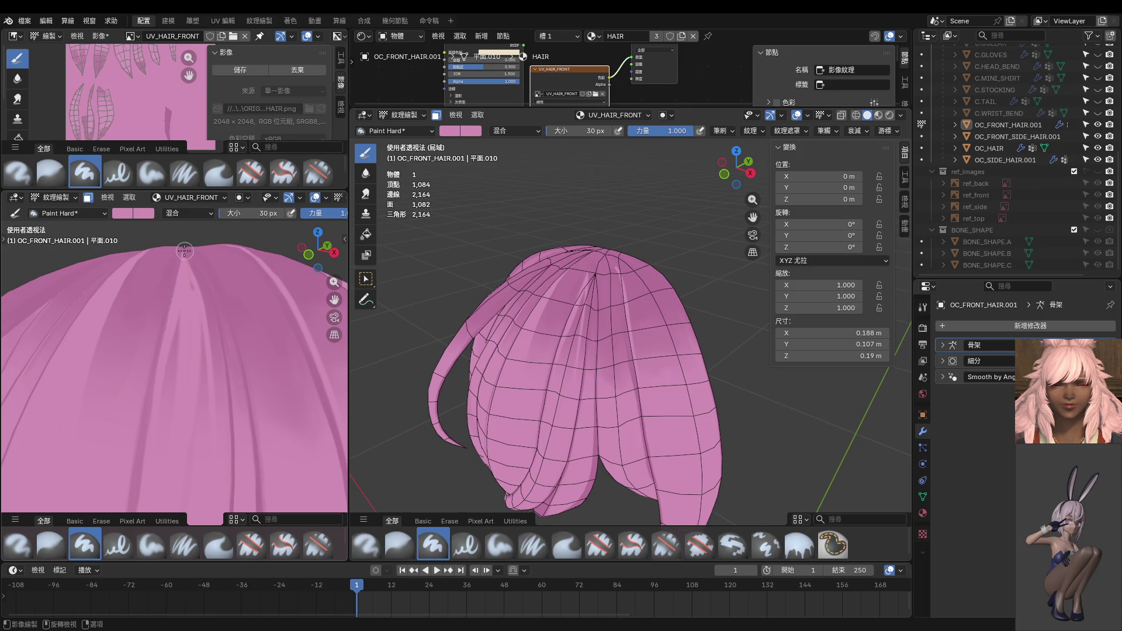
drag(205, 352, 203, 467)
middle_drag(196, 510, 229, 397)
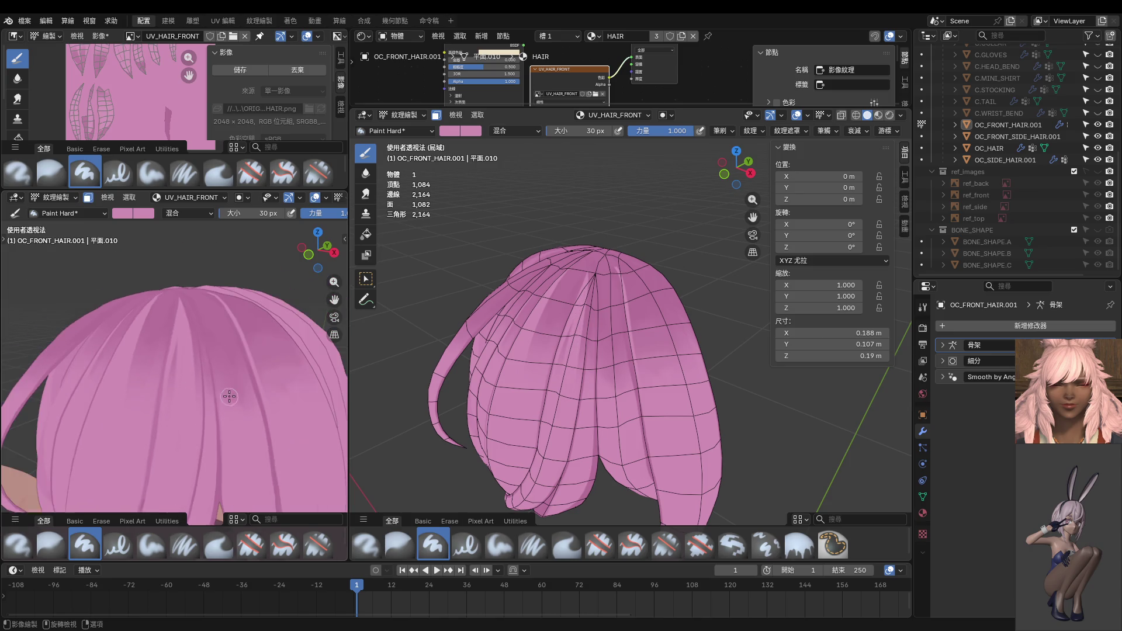
key(KP_1)
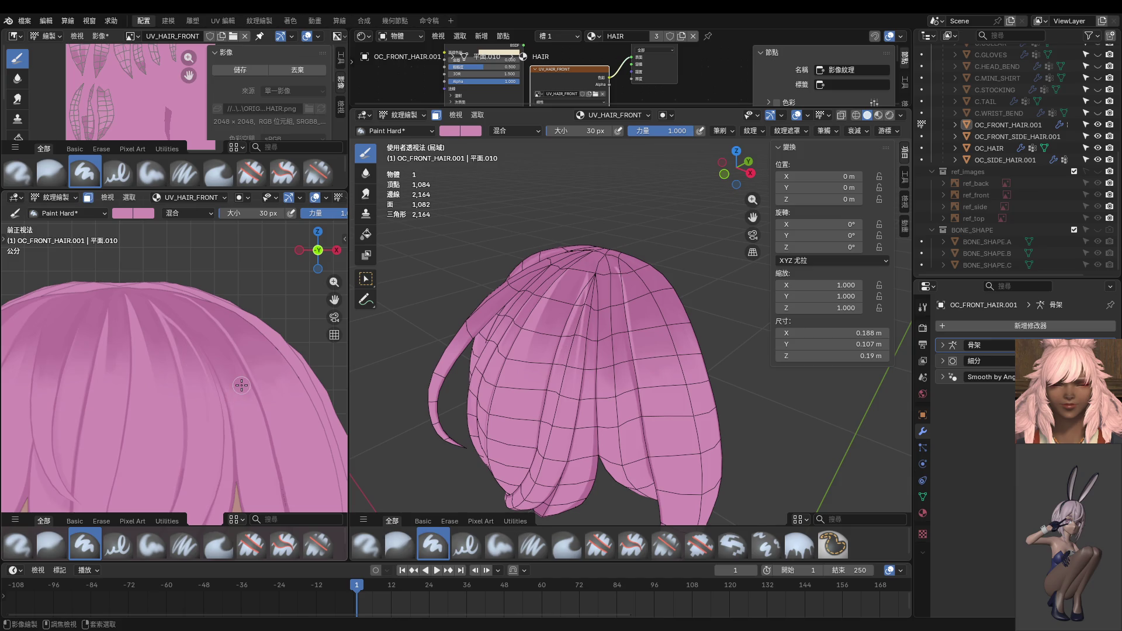
mouse_move(234, 397)
middle_down()
mouse_move(134, 376)
mouse_move(195, 265)
middle_up()
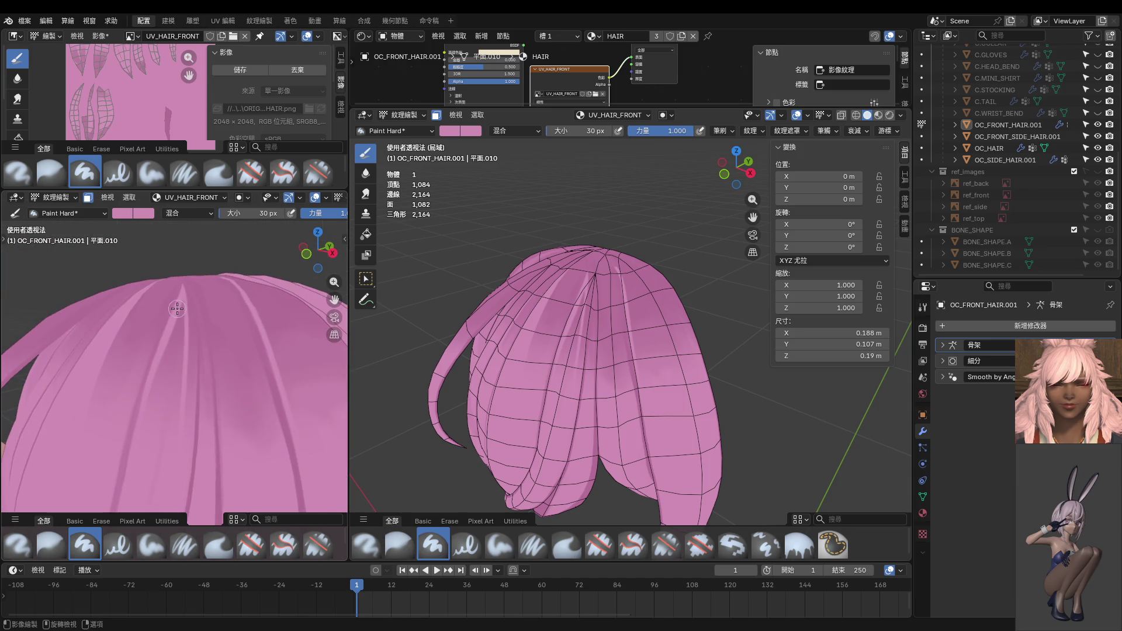
Step: Shrink the brush to 20 px and undo an unwanted strand stroke
key(bracketleft)
key(bracketleft)
key(bracketleft)
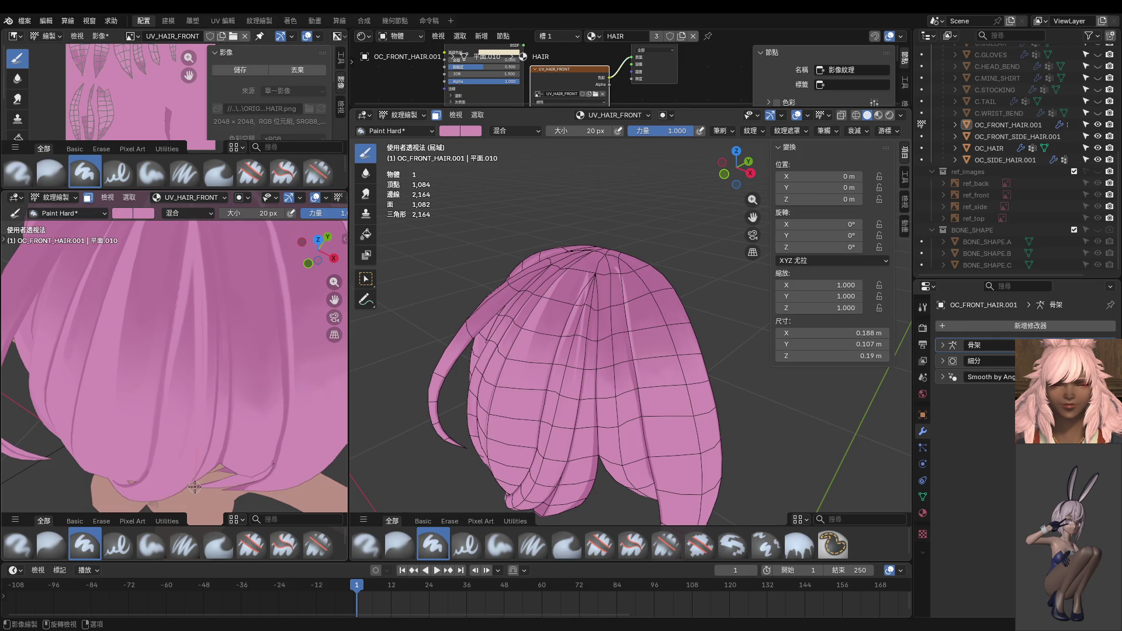
drag(194, 244, 181, 383)
key(ctrl+z)
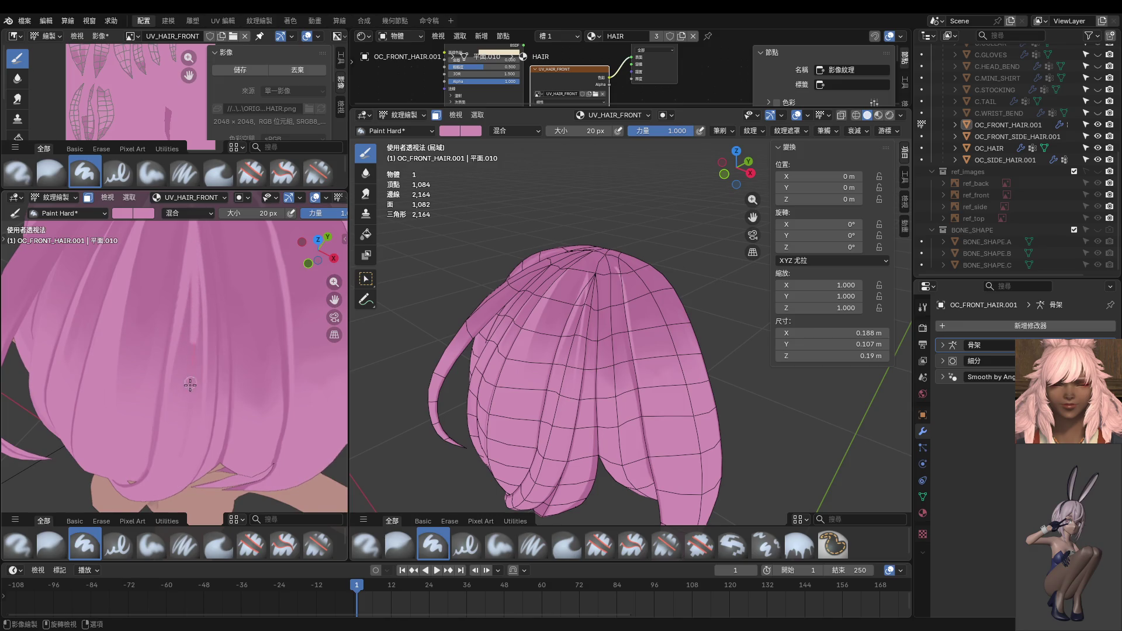
middle_drag(171, 501, 215, 344)
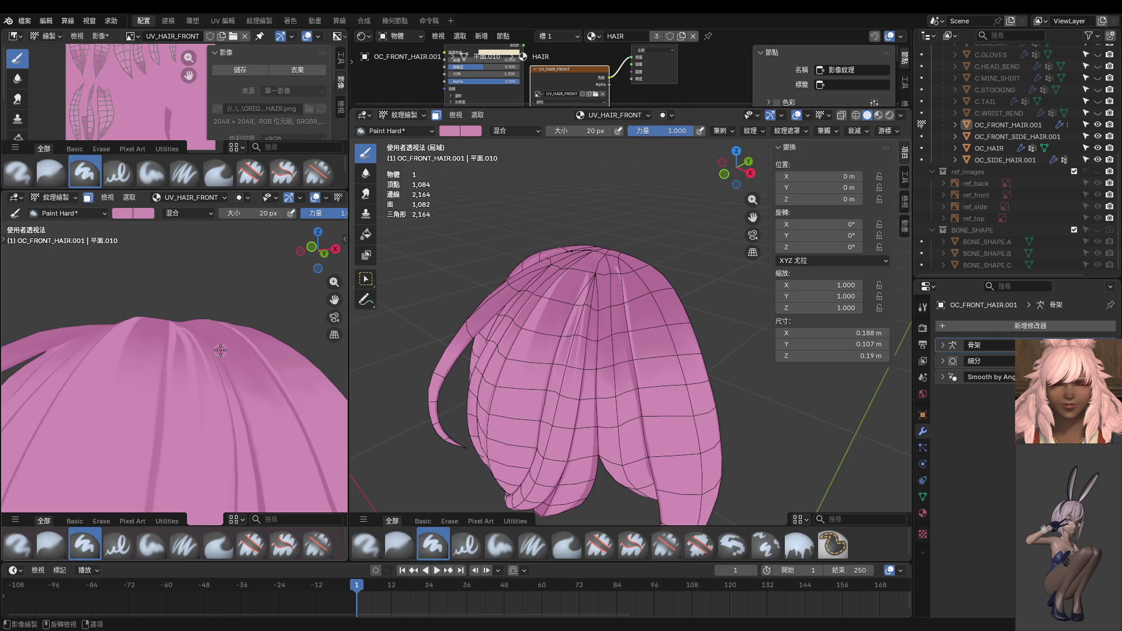
key(KP_1)
scroll(220, 344, down, 5)
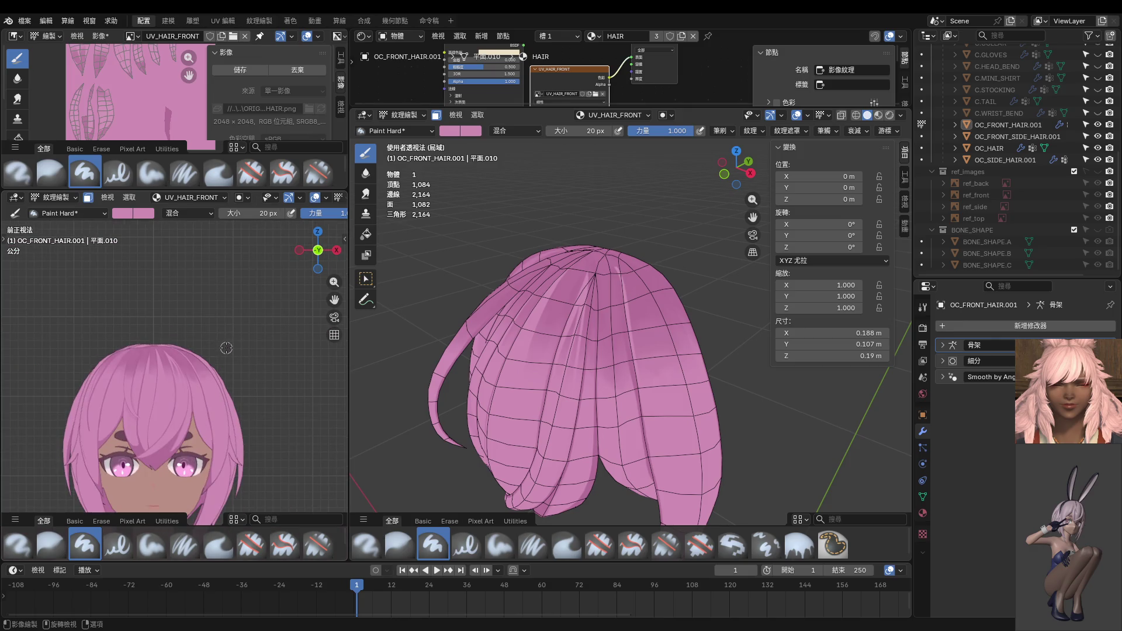
scroll(221, 349, up, 6)
mouse_move(219, 342)
middle_down()
mouse_move(175, 346)
mouse_move(195, 257)
middle_up()
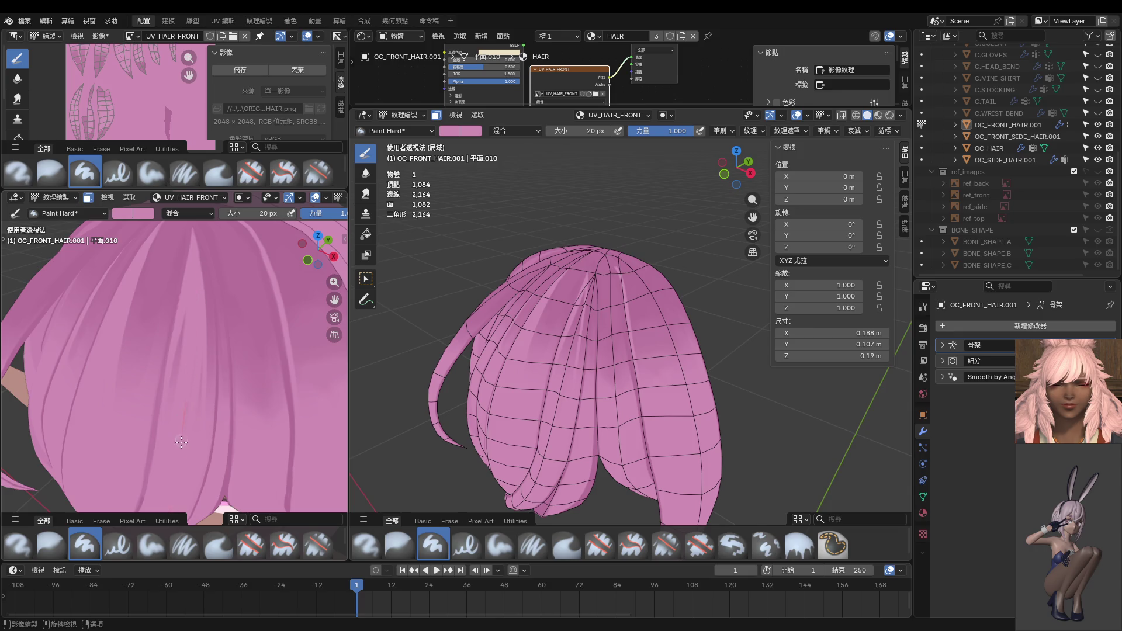
Step: Paint a bright streak on the central hair lock, then enter Edit Mode
drag(201, 286, 197, 346)
key(KP_1)
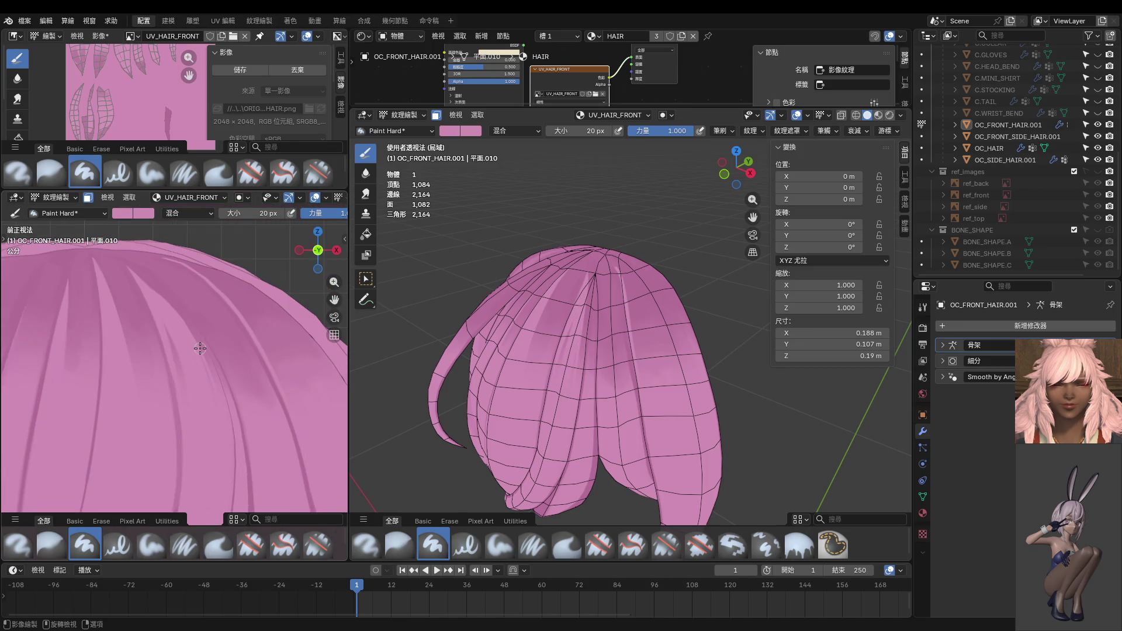
scroll(200, 348, down, 3)
scroll(208, 350, up, 3)
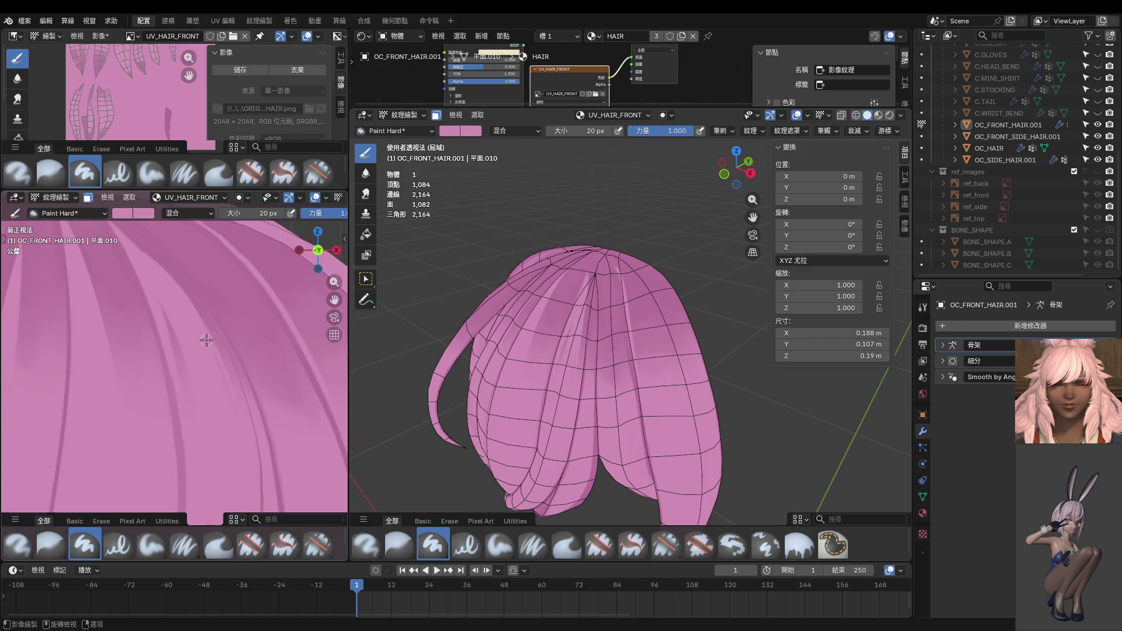
scroll(138, 359, up, 3)
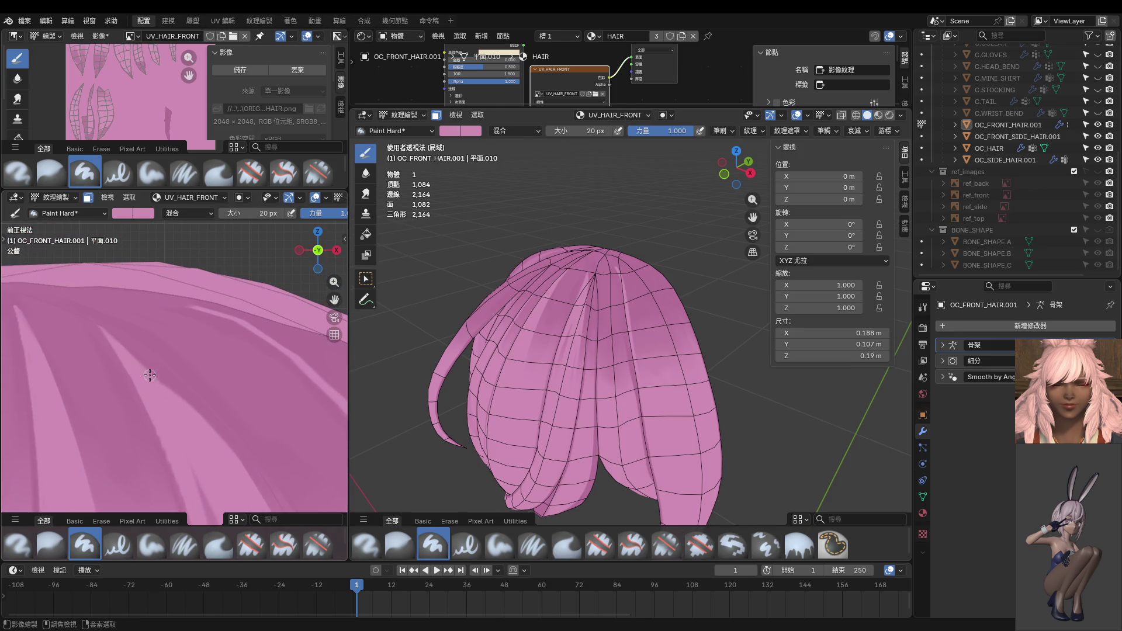
key(Tab)
Step: In vertex select, nudge a crown vertex slightly from the front view
key(1)
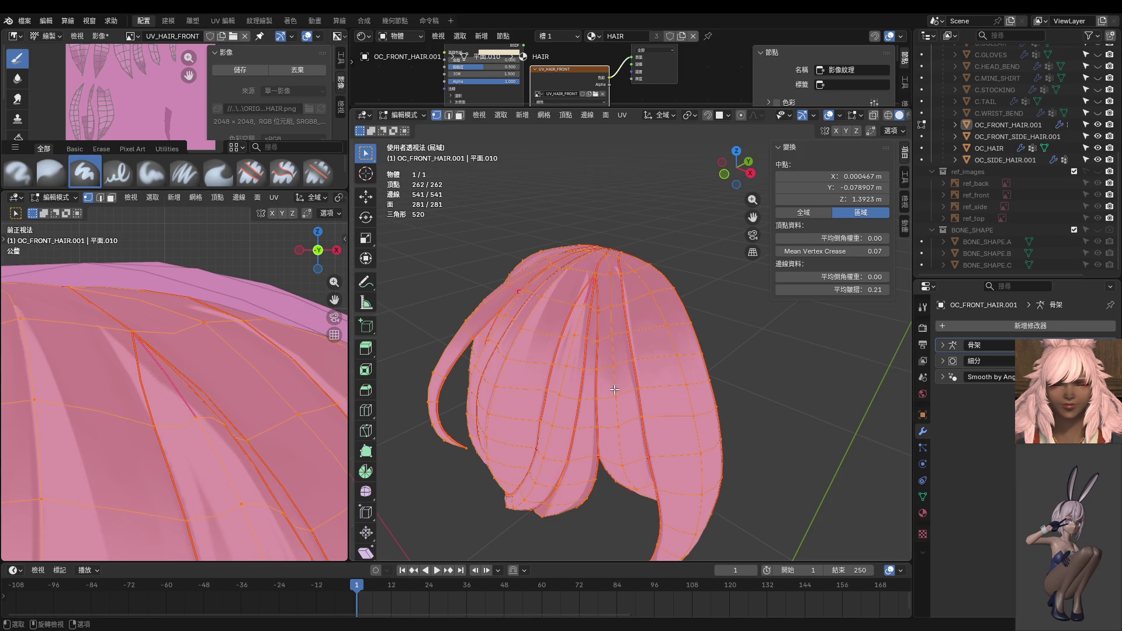
key(KP_1)
scroll(617, 394, up, 2)
scroll(618, 400, up, 2)
scroll(620, 406, up, 2)
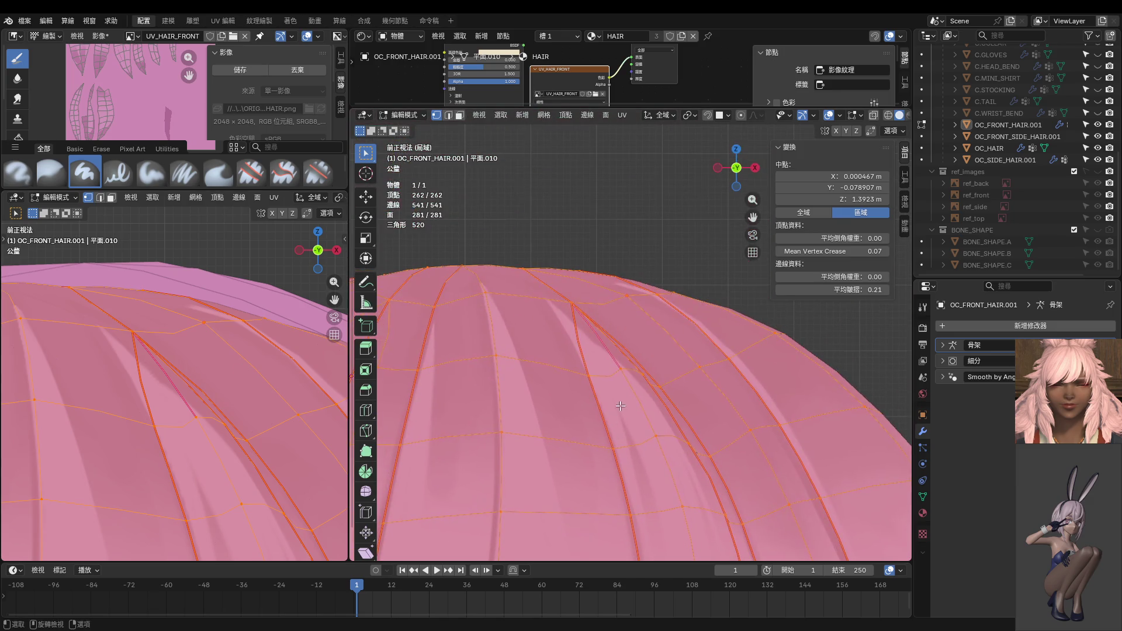
click(571, 303)
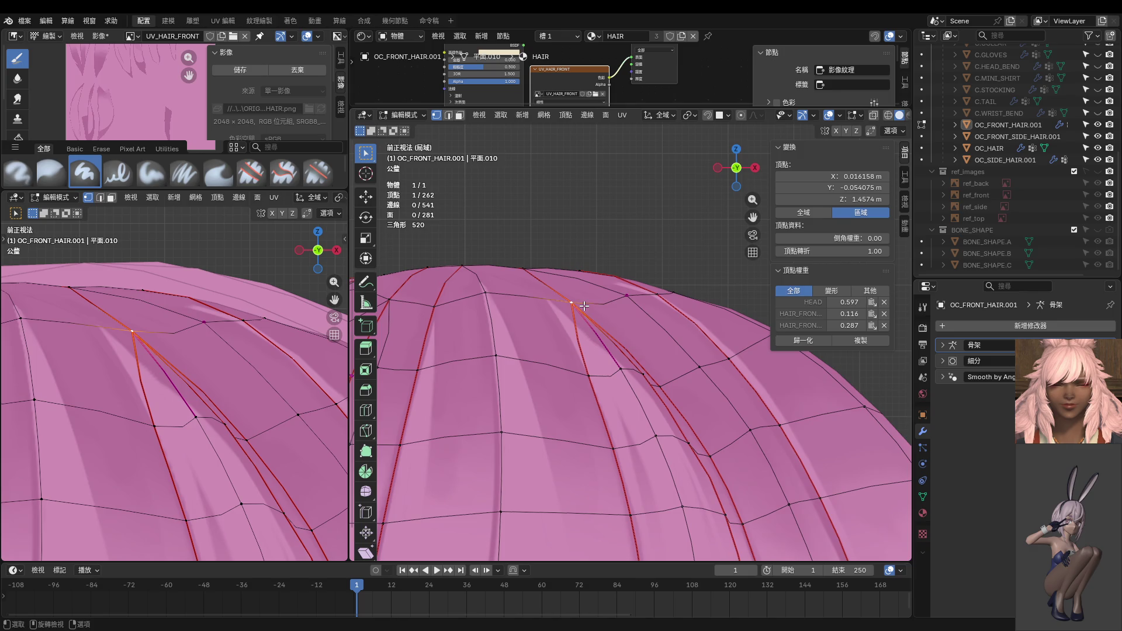
key(g)
right_click(622, 297)
click(618, 368)
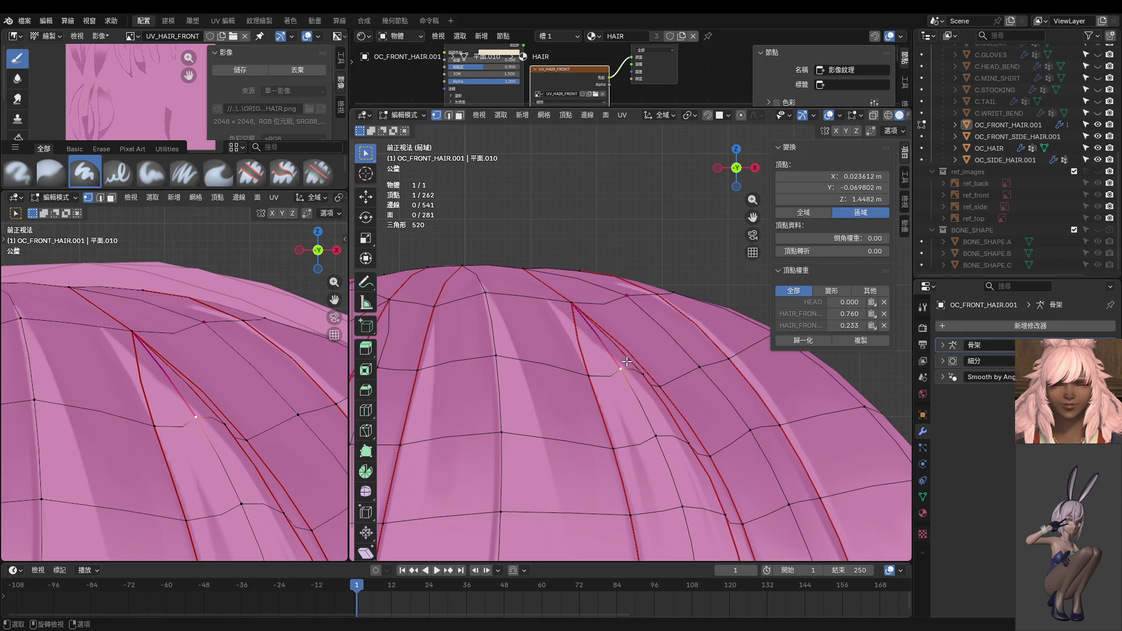
key(g)
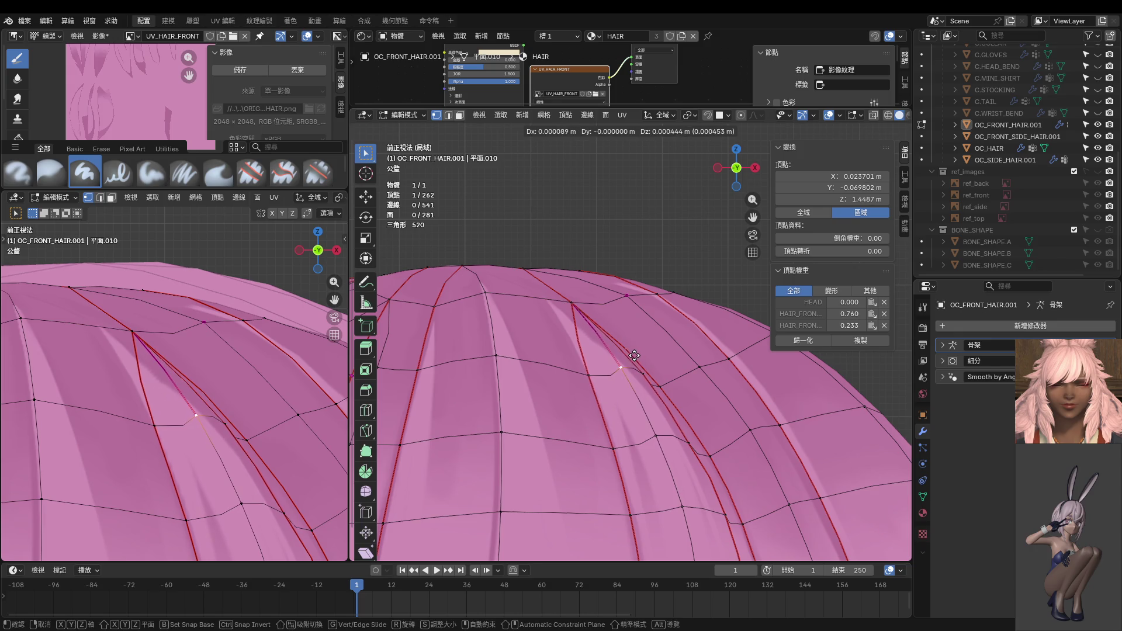
click(633, 356)
key(Tab)
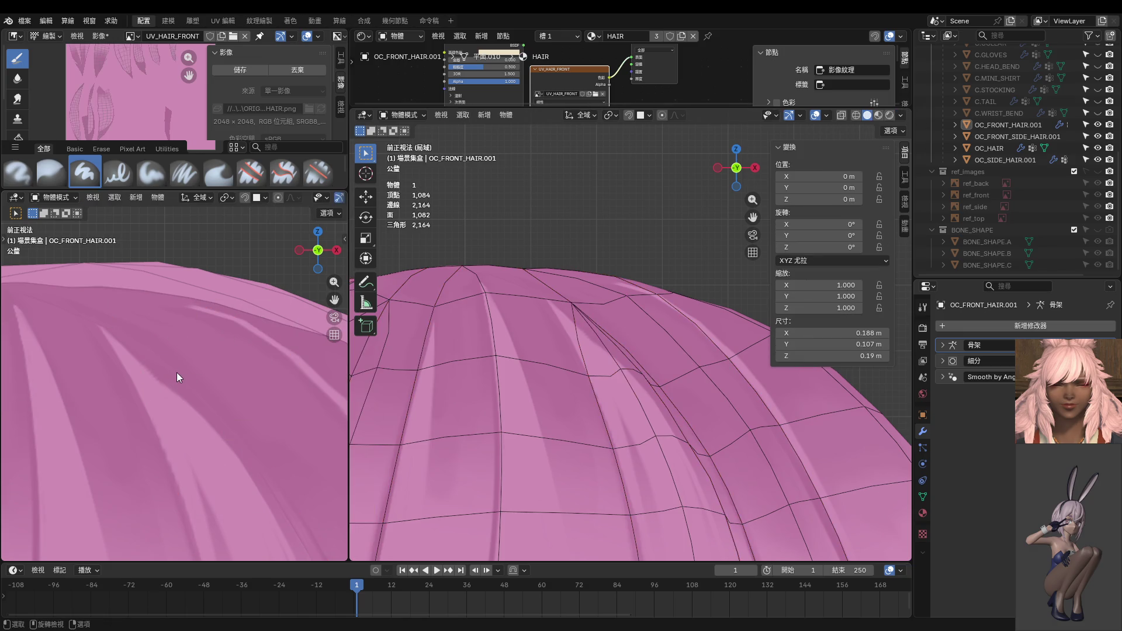
Step: Select two seam-bounded strand strips and switch to Texture Paint
key(Tab)
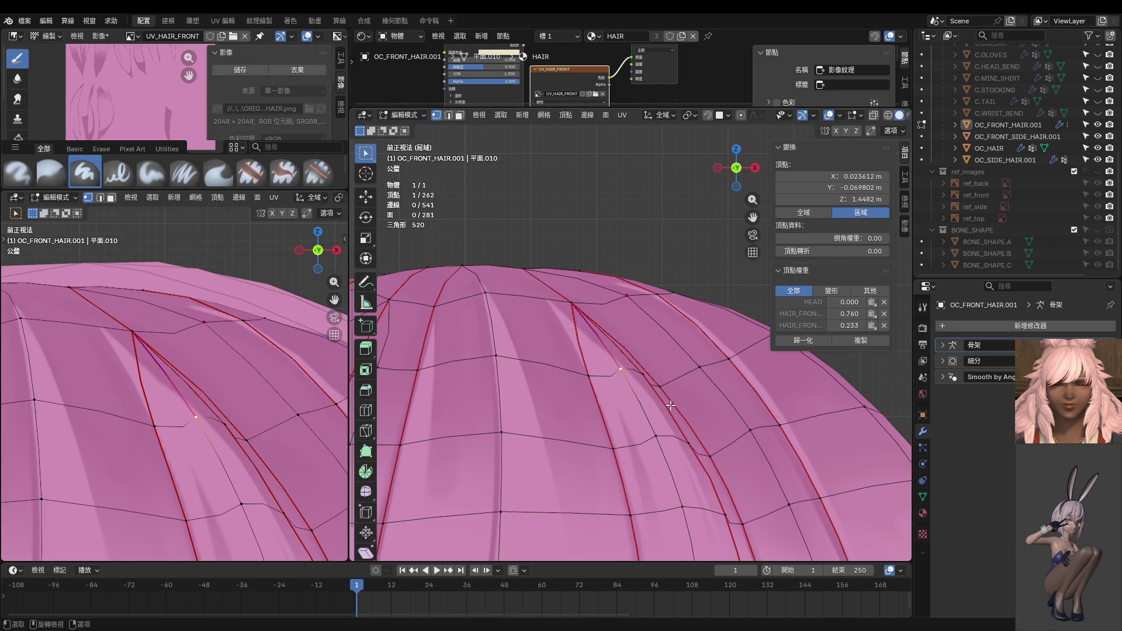
key(l)
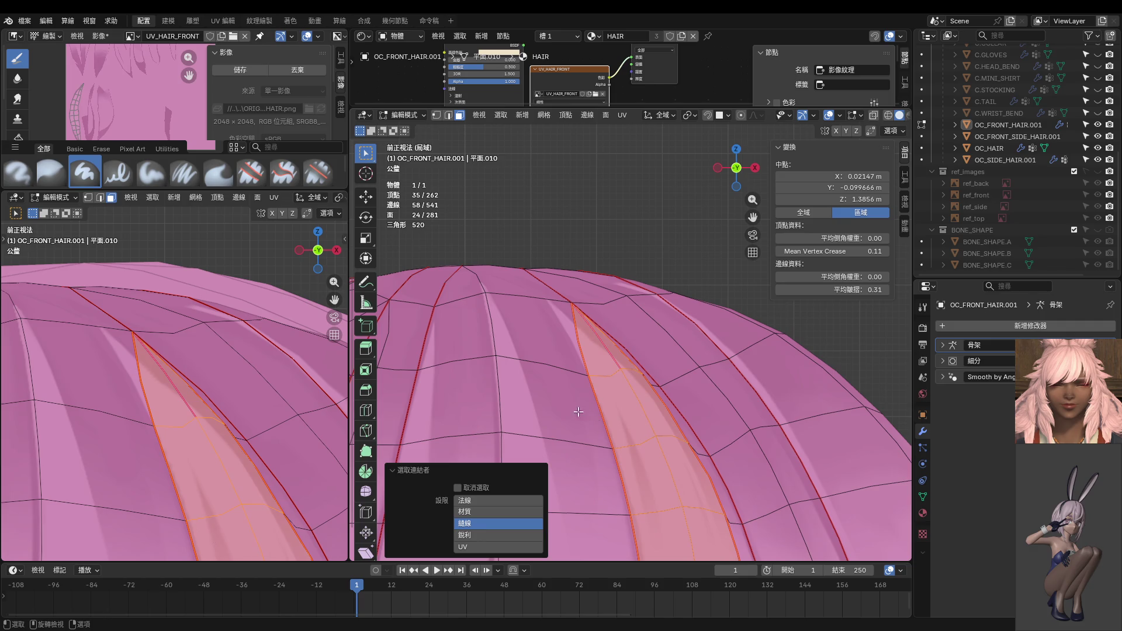
key(l)
key(ctrl+Tab)
scroll(168, 381, up, 3)
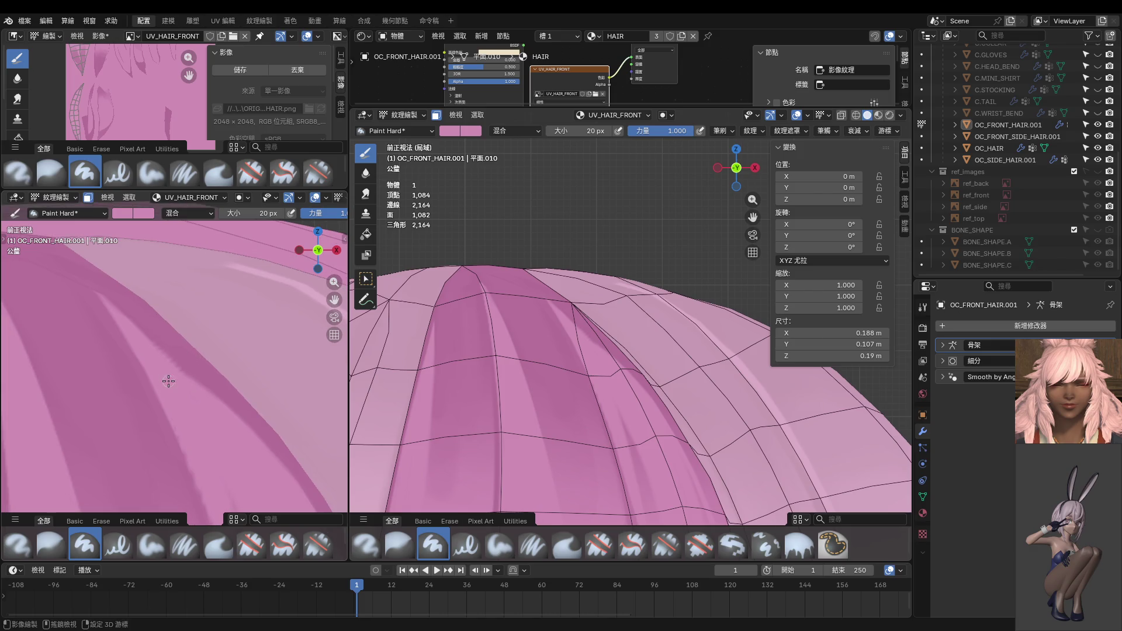
Step: Paint darker, then lighter pink shading along a crown strand edge
drag(128, 316, 167, 353)
drag(129, 313, 199, 382)
drag(165, 347, 91, 291)
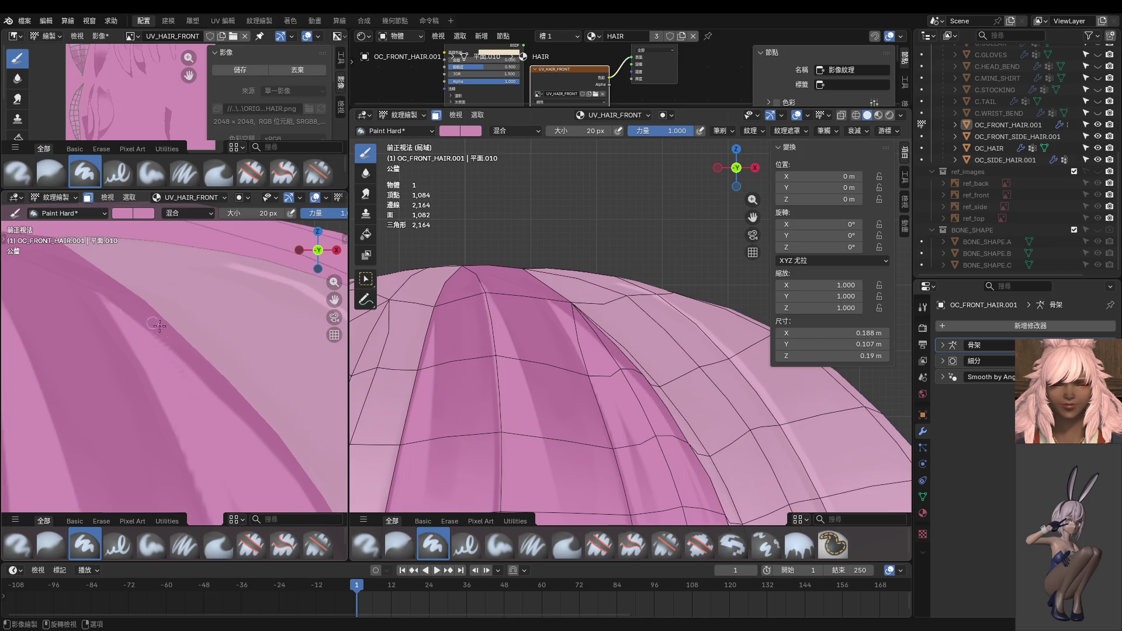
scroll(76, 280, down, 4)
mouse_move(176, 327)
middle_down()
mouse_move(235, 354)
mouse_move(223, 433)
mouse_move(150, 376)
mouse_move(252, 420)
mouse_move(308, 397)
middle_up()
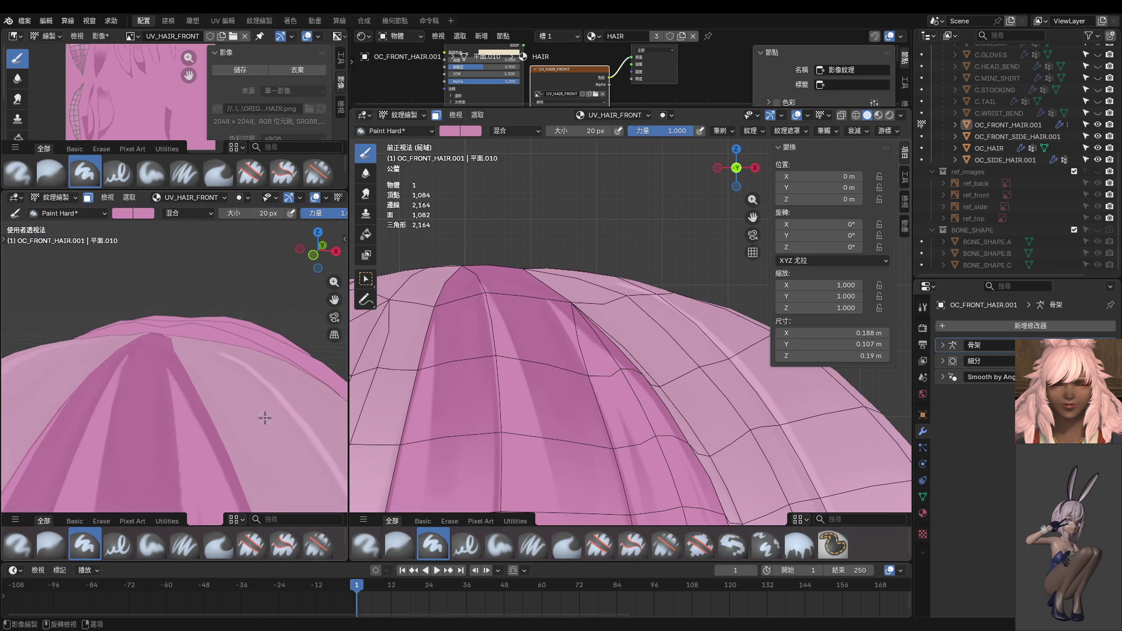
Step: From the front view, paint two more dark strokes down the strand edges
key(KP_1)
scroll(216, 409, up, 3)
scroll(211, 328, up, 3)
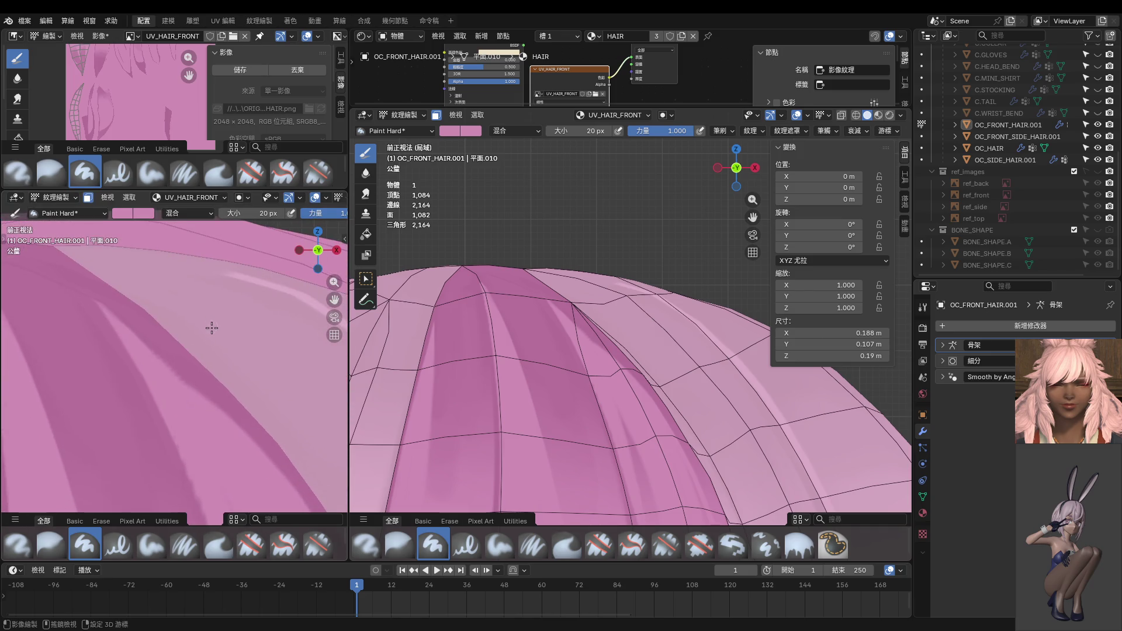
scroll(211, 327, up, 1)
drag(178, 367, 312, 509)
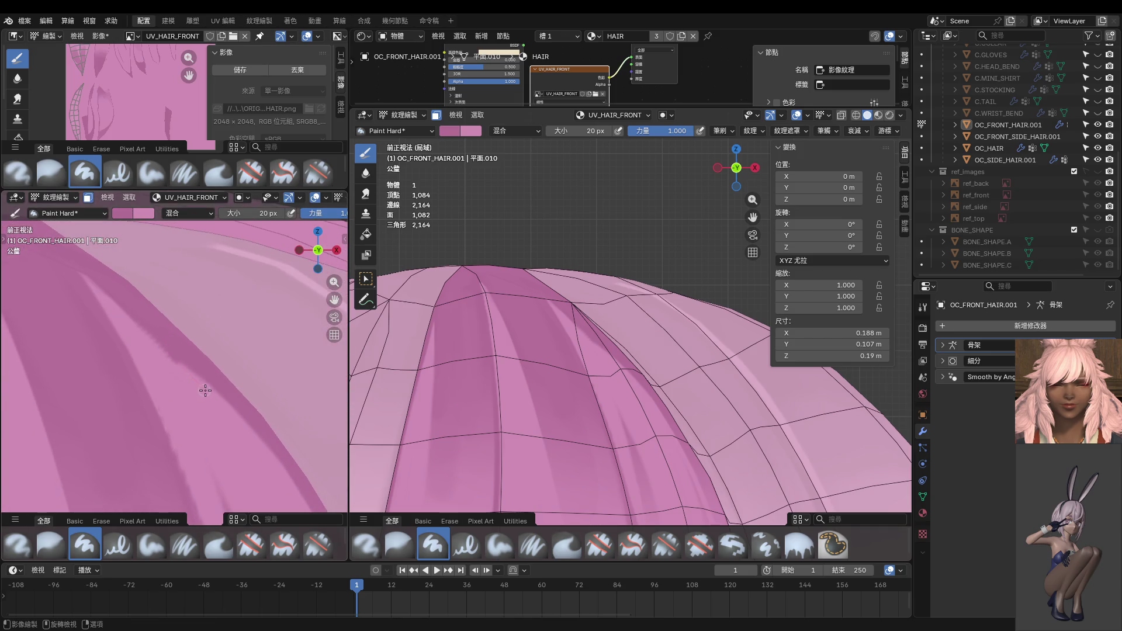
shift+middle_drag(269, 439, 201, 339)
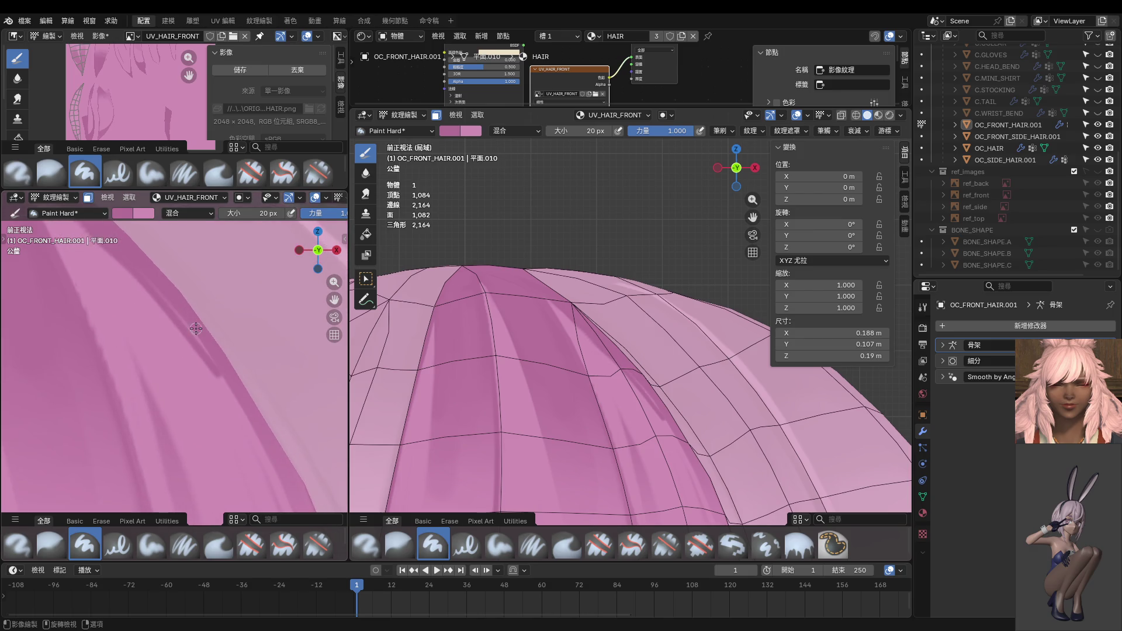
drag(120, 273, 272, 501)
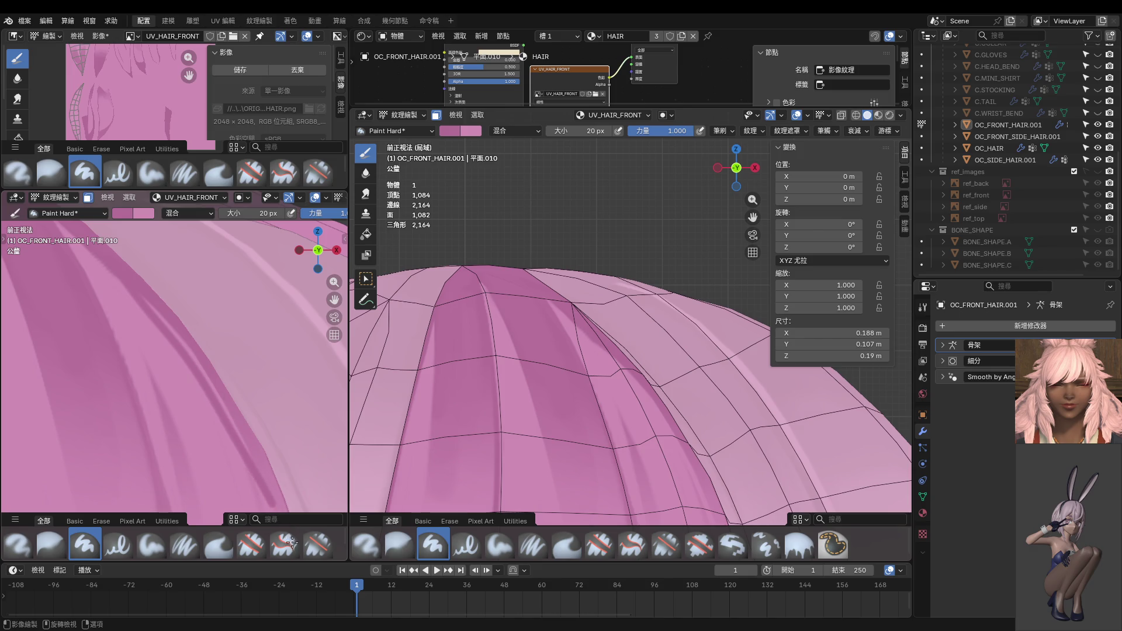
scroll(233, 370, down, 4)
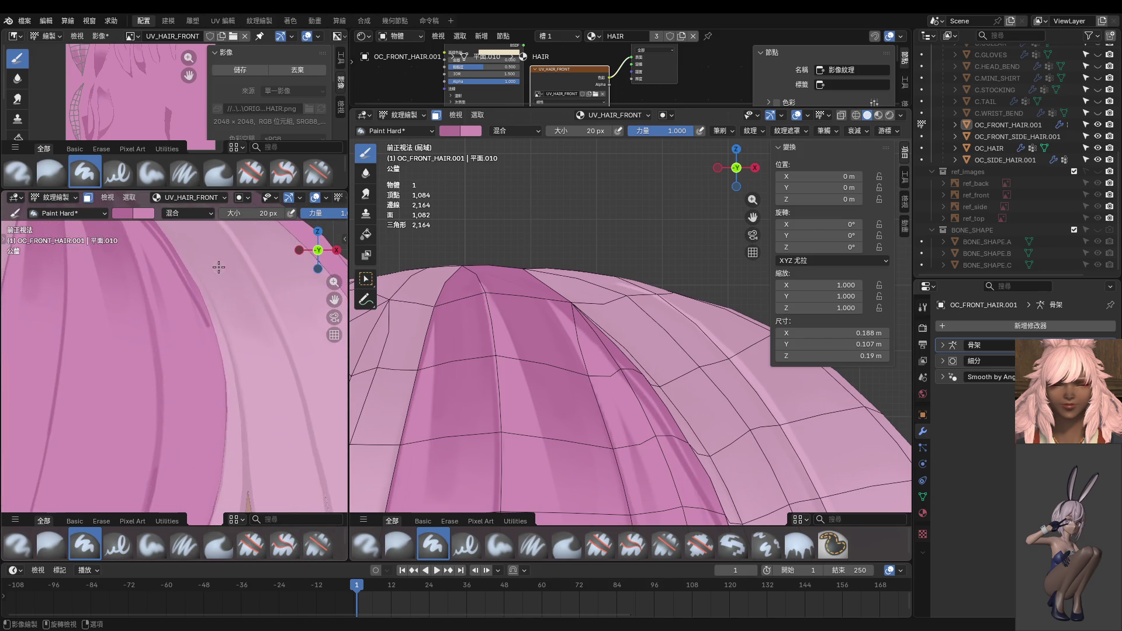
scroll(239, 316, down, 3)
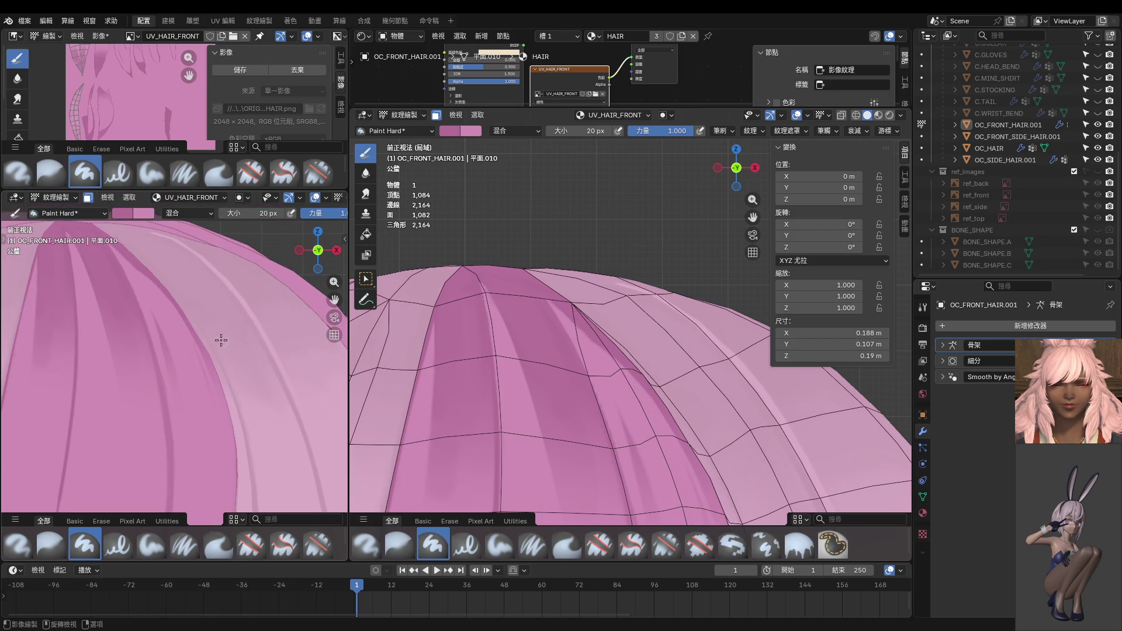
scroll(156, 283, down, 2)
key(ctrl+Tab)
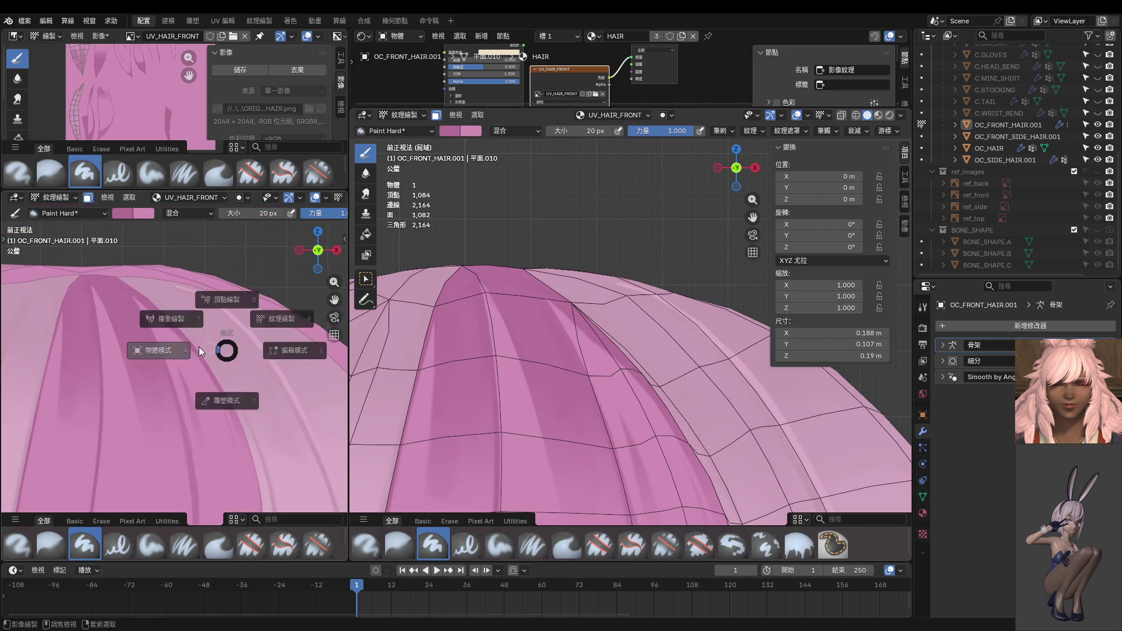
Step: From Object Mode, enter Edit Mode and L-select another seam-bounded crown strip
click(187, 350)
mouse_move(212, 368)
middle_down()
mouse_move(114, 373)
mouse_move(95, 402)
mouse_move(189, 356)
middle_up()
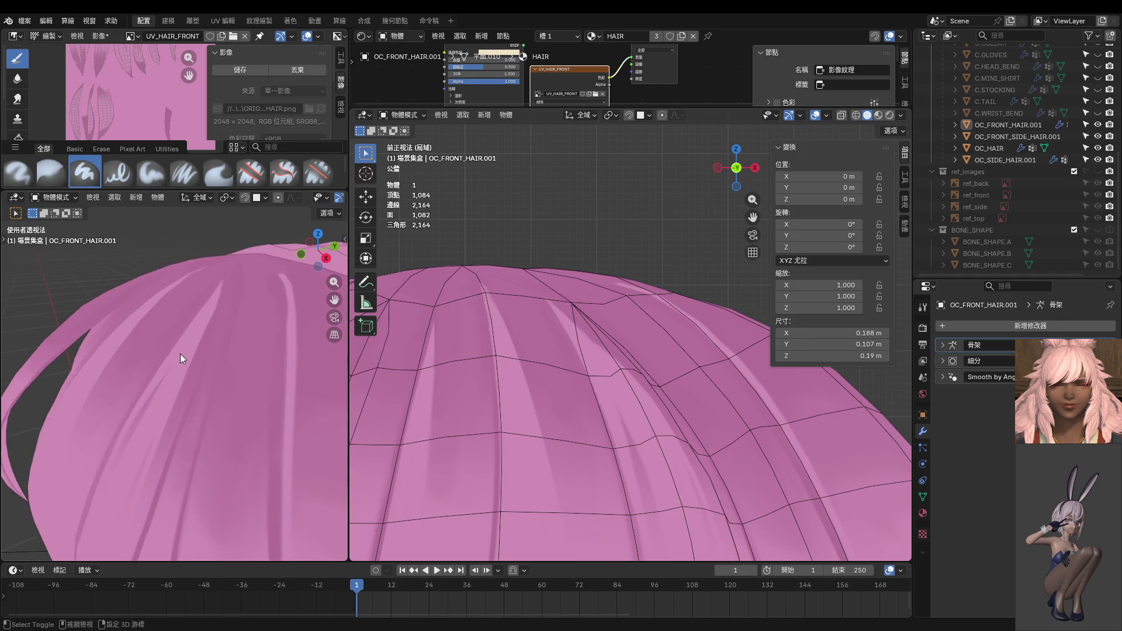
key(Tab)
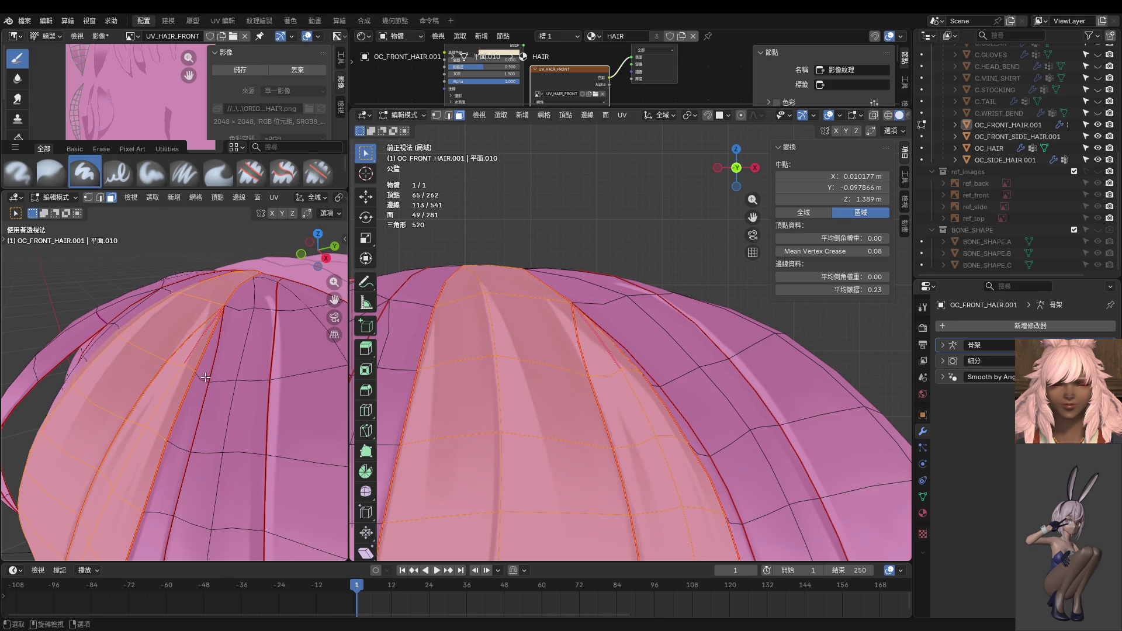
key(l)
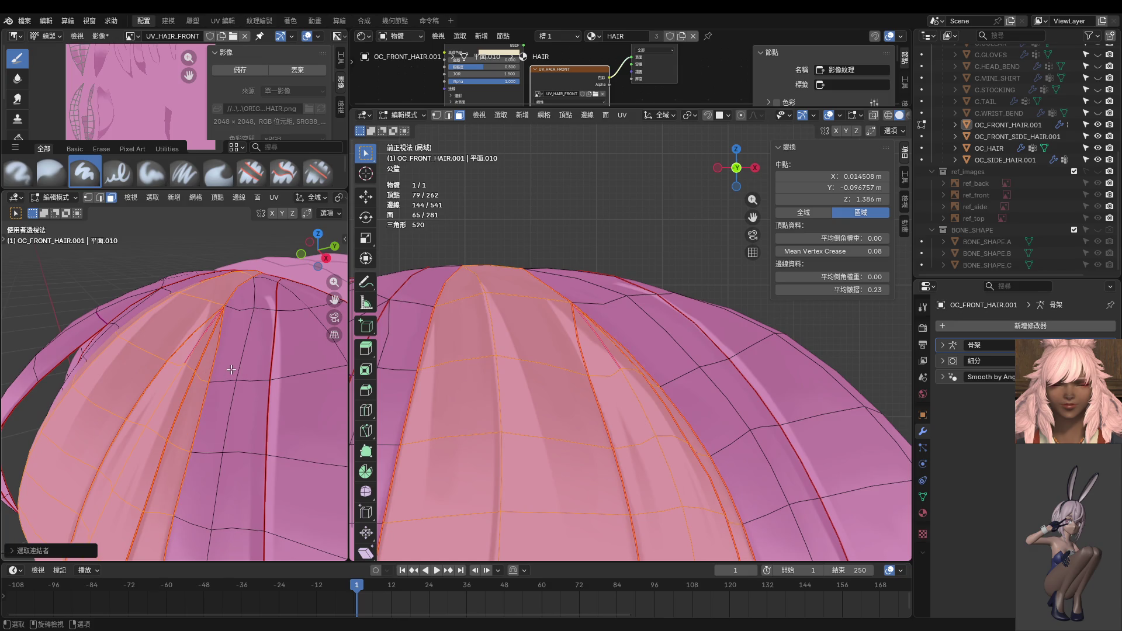
Step: Return the hair to Texture Paint and set the brush radius to 4 px
key(ctrl+Tab)
click(231, 341)
mouse_move(225, 322)
middle_down()
mouse_move(204, 282)
mouse_move(197, 303)
middle_up()
key(f)
click(197, 304)
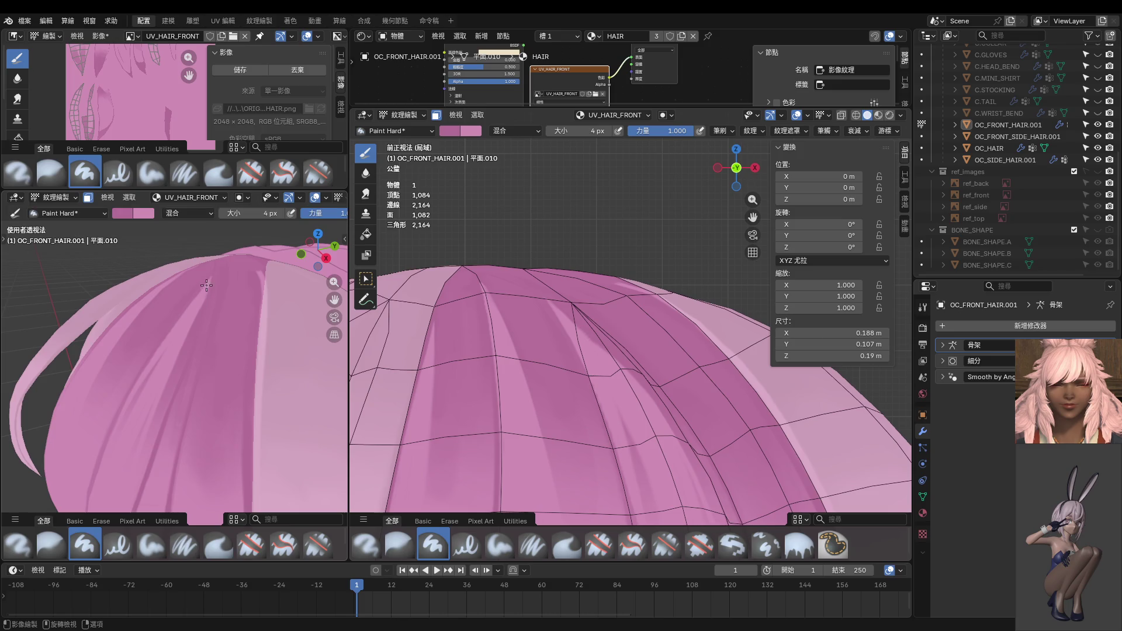
Step: Swap to light pink and paint thin strand streaks along the crown with the 4 px brush
key(s)
drag(166, 422, 200, 326)
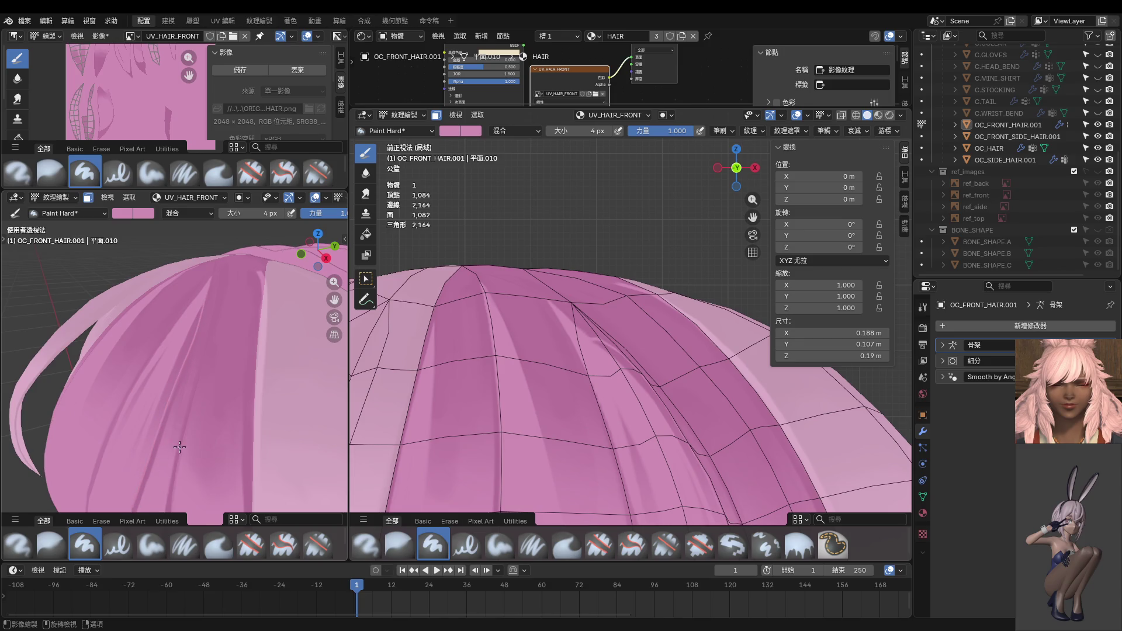
middle_drag(177, 447, 209, 357)
drag(219, 284, 187, 365)
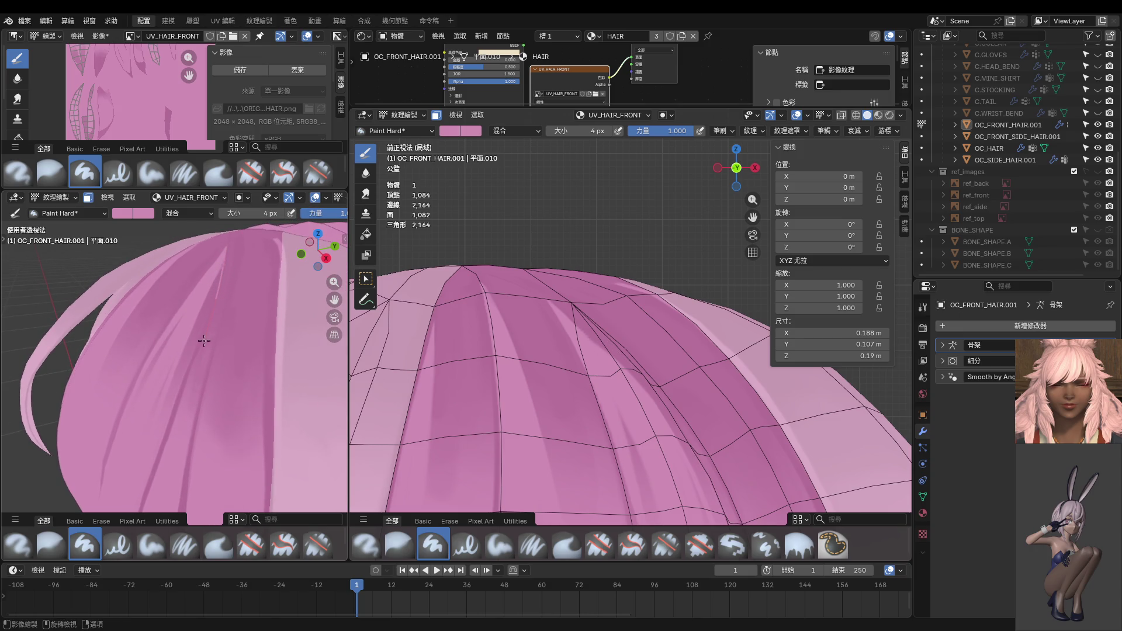
drag(191, 369, 218, 277)
middle_drag(166, 432, 245, 243)
drag(244, 243, 248, 225)
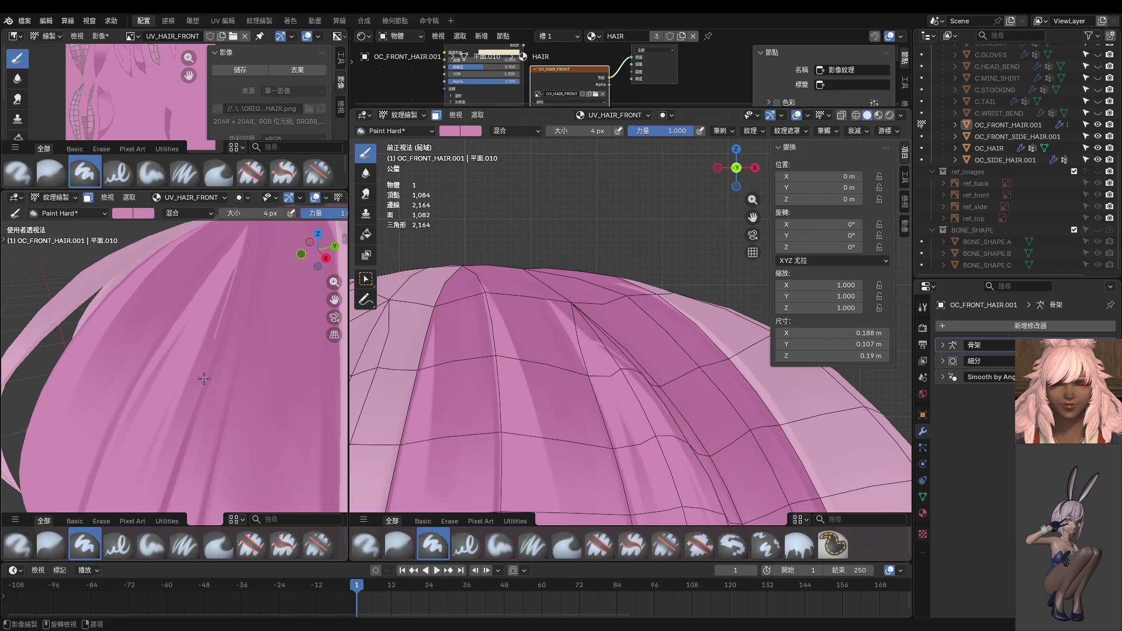
drag(239, 295, 245, 232)
Step: Undo a light strand stroke, repaint it in a new shade, add a light stroke, and return to Edit Mode
middle_drag(193, 401, 219, 367)
key(shift)
middle_drag(250, 287, 280, 295)
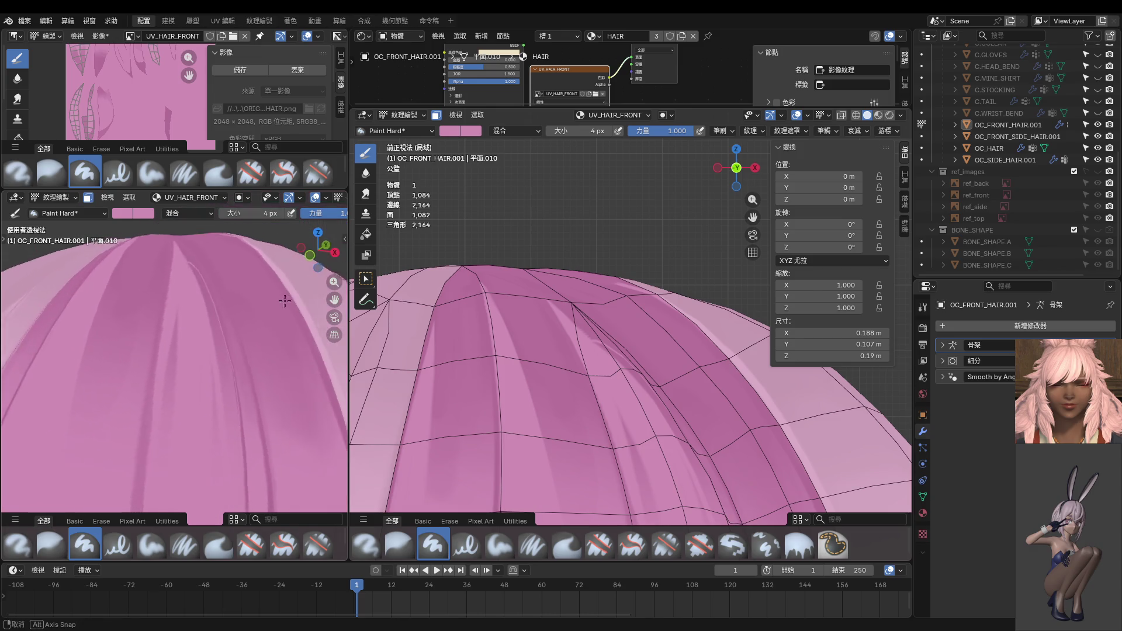
middle_drag(208, 275, 158, 284)
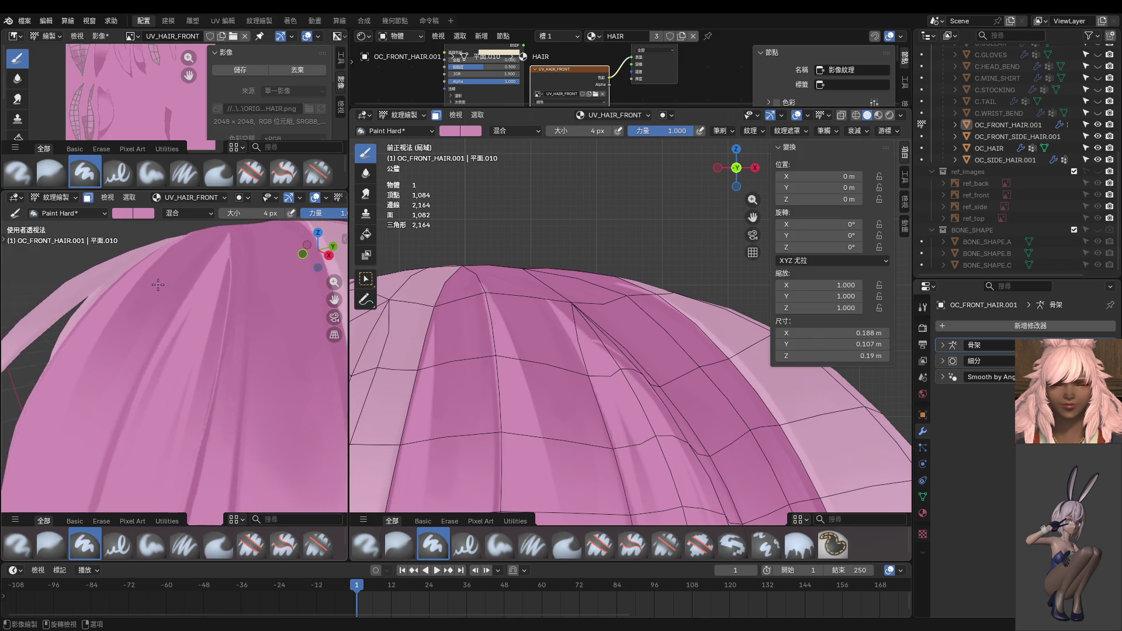
key(ctrl+z)
drag(225, 325, 231, 239)
drag(172, 506, 172, 499)
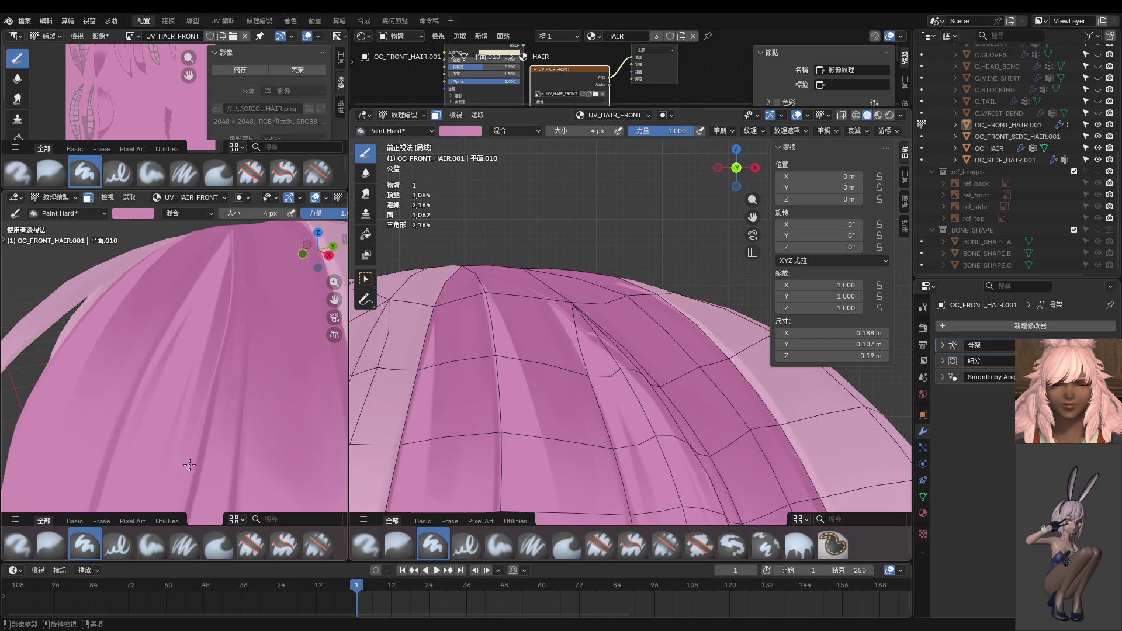
middle_drag(577, 389, 565, 361)
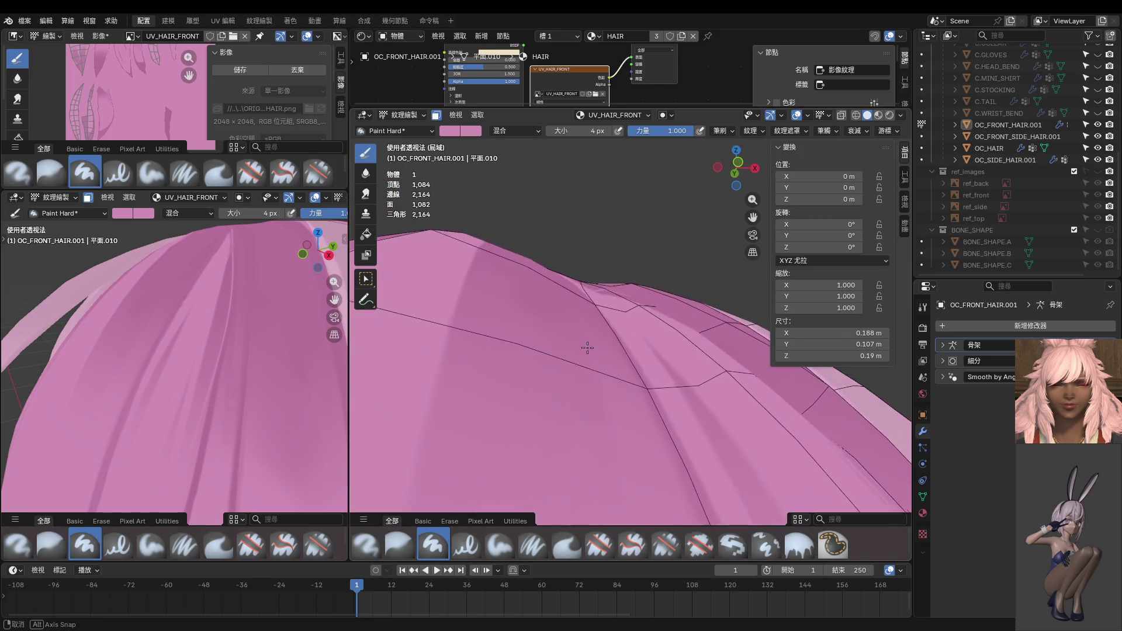
middle_drag(565, 362, 587, 400)
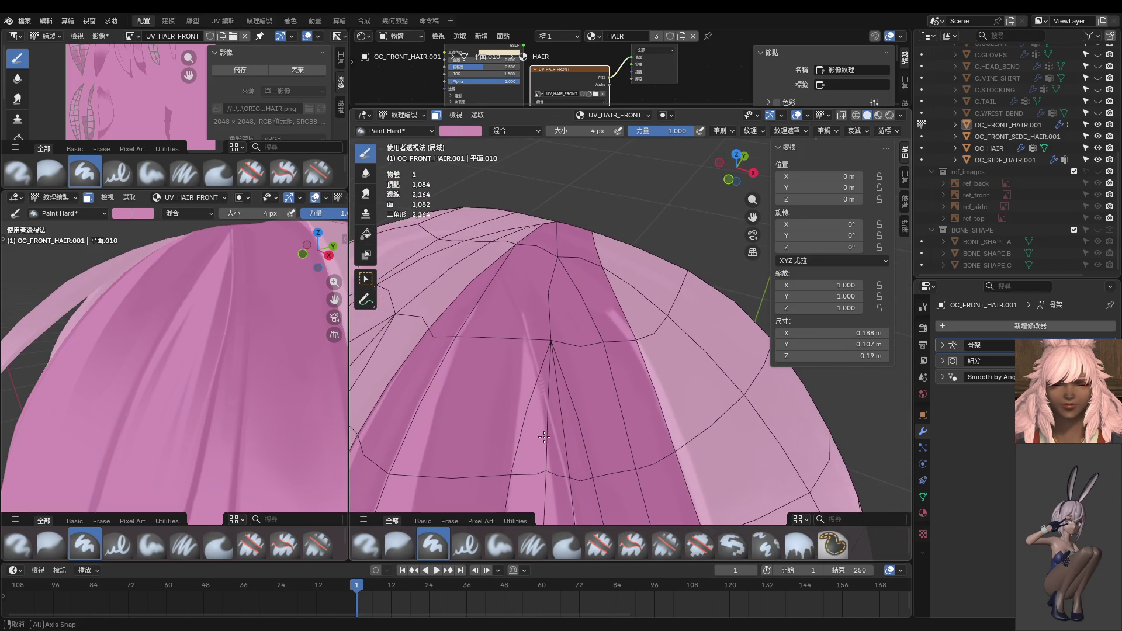
key(ctrl+Tab)
click(655, 400)
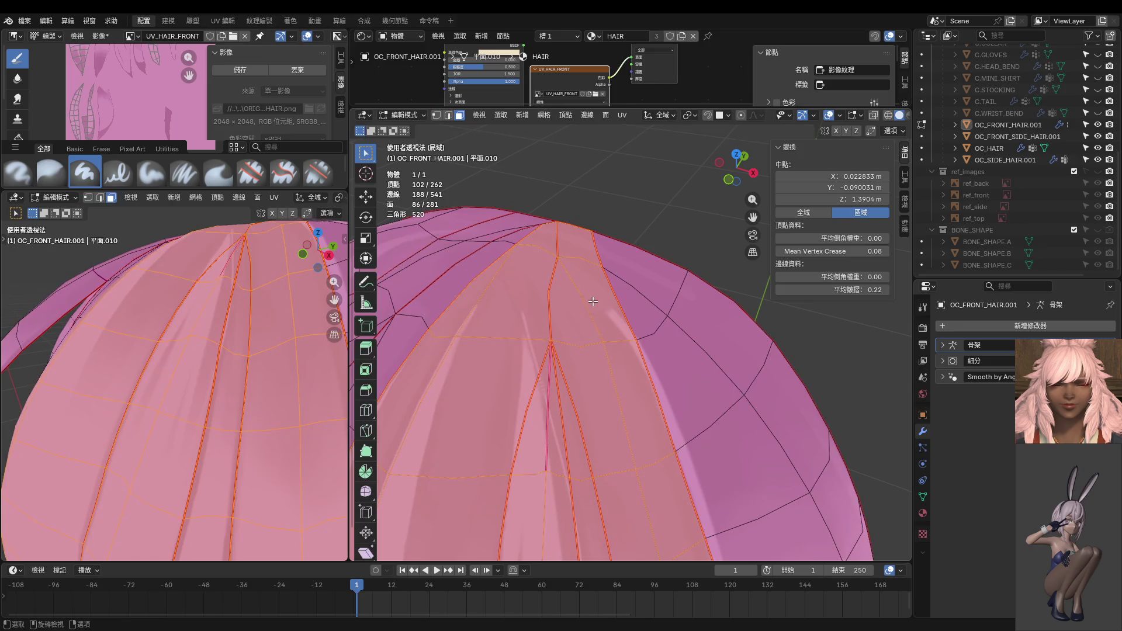
Step: In vertex select, try crease values on crown vertices, then remove the crown vertex's crease
key(1)
click(557, 257)
shift+click(551, 340)
drag(830, 290, 877, 289)
click(602, 342)
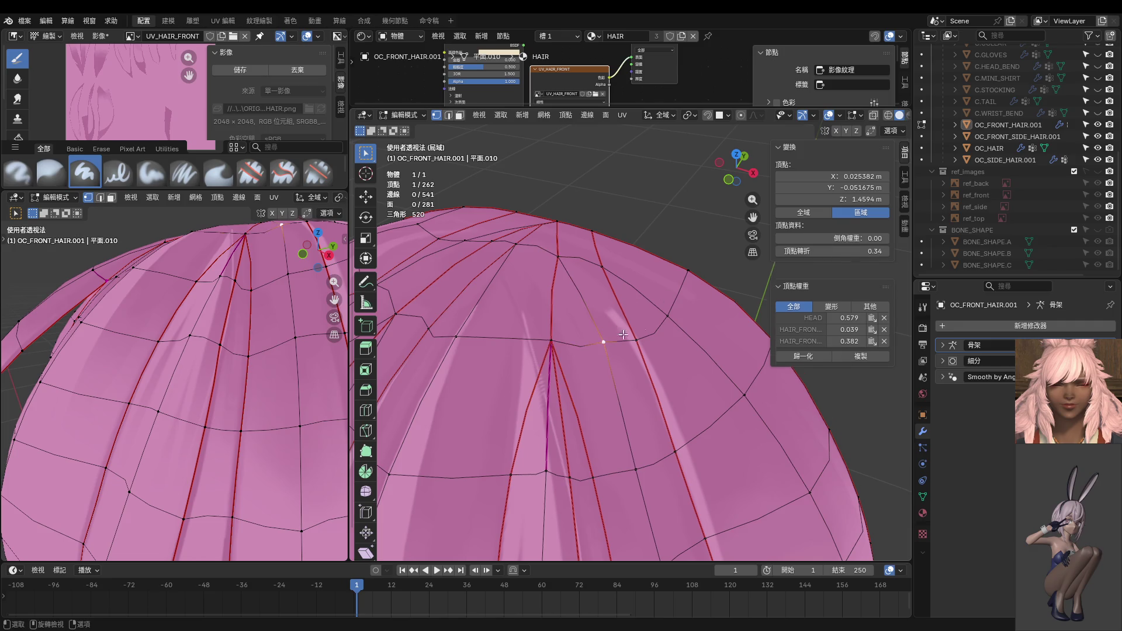
mouse_move(637, 257)
middle_down()
mouse_move(680, 254)
mouse_move(591, 354)
middle_up()
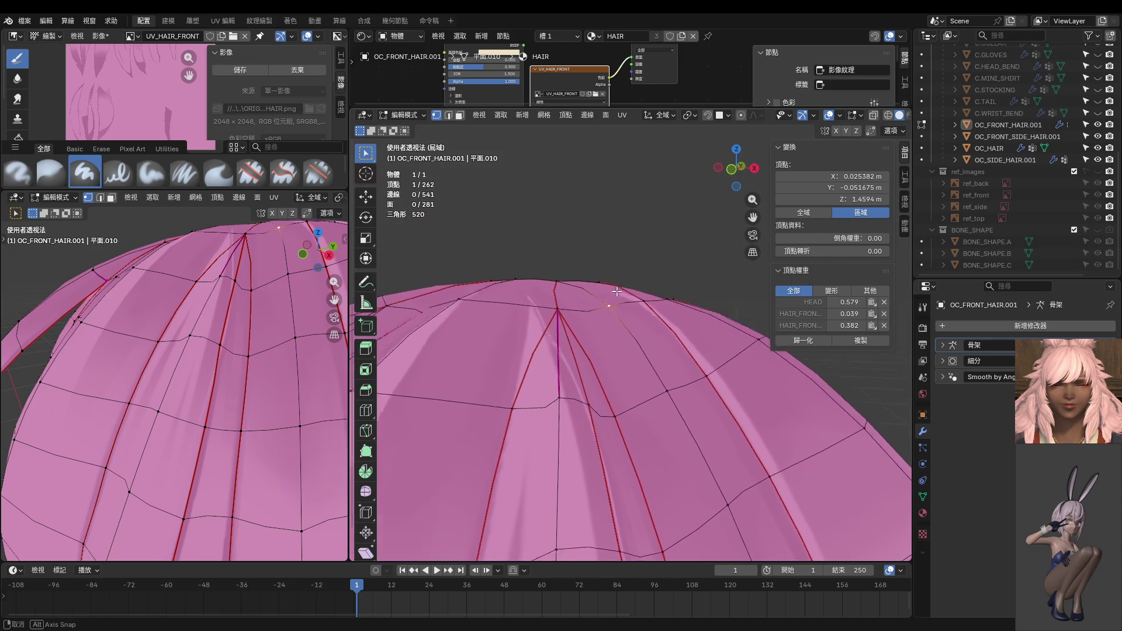
click(567, 362)
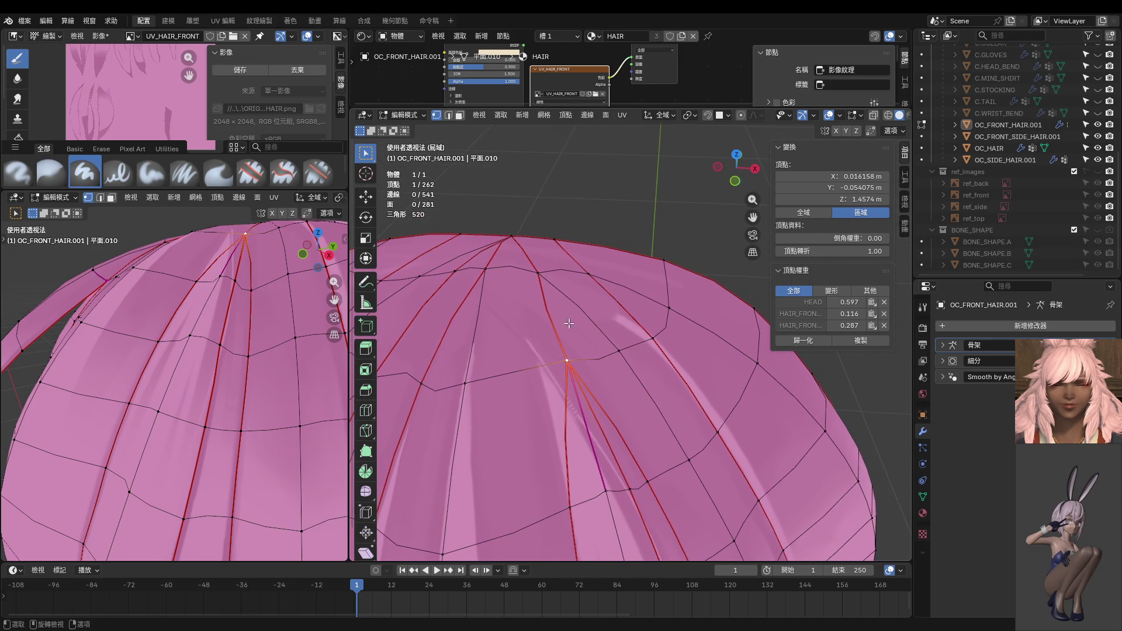
click(525, 261)
drag(866, 257, 888, 257)
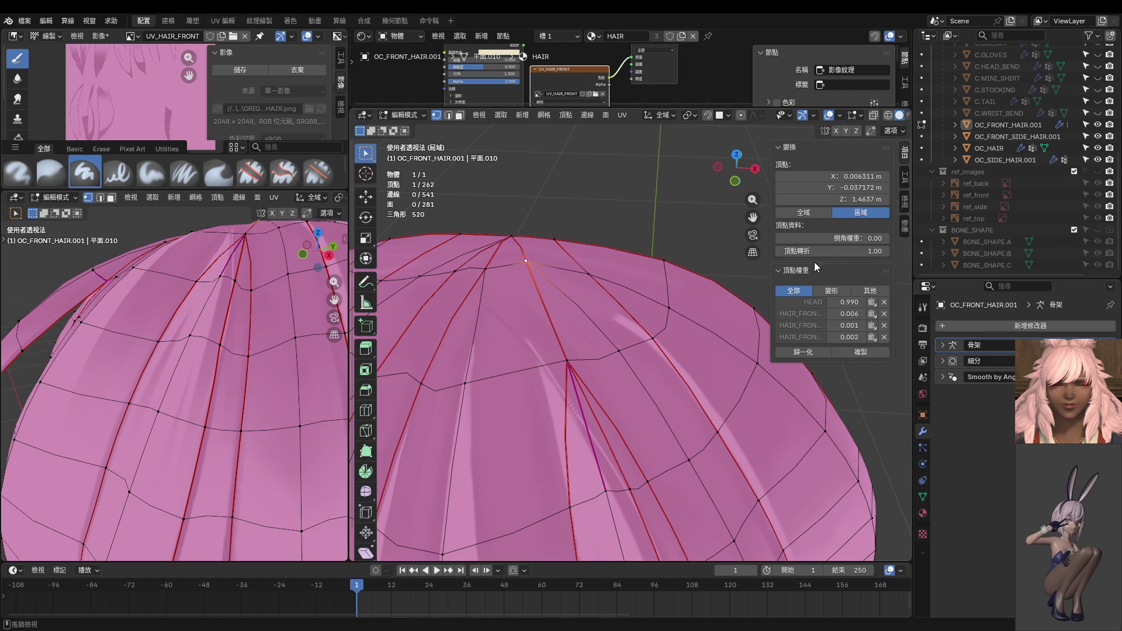
click(566, 361)
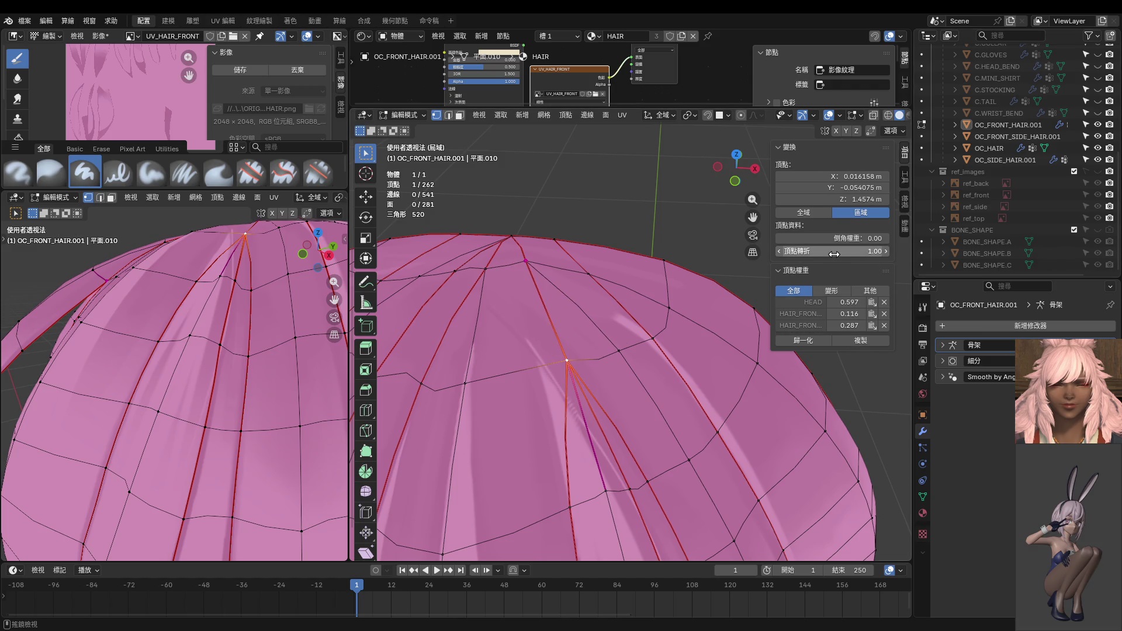
drag(834, 254, 828, 254)
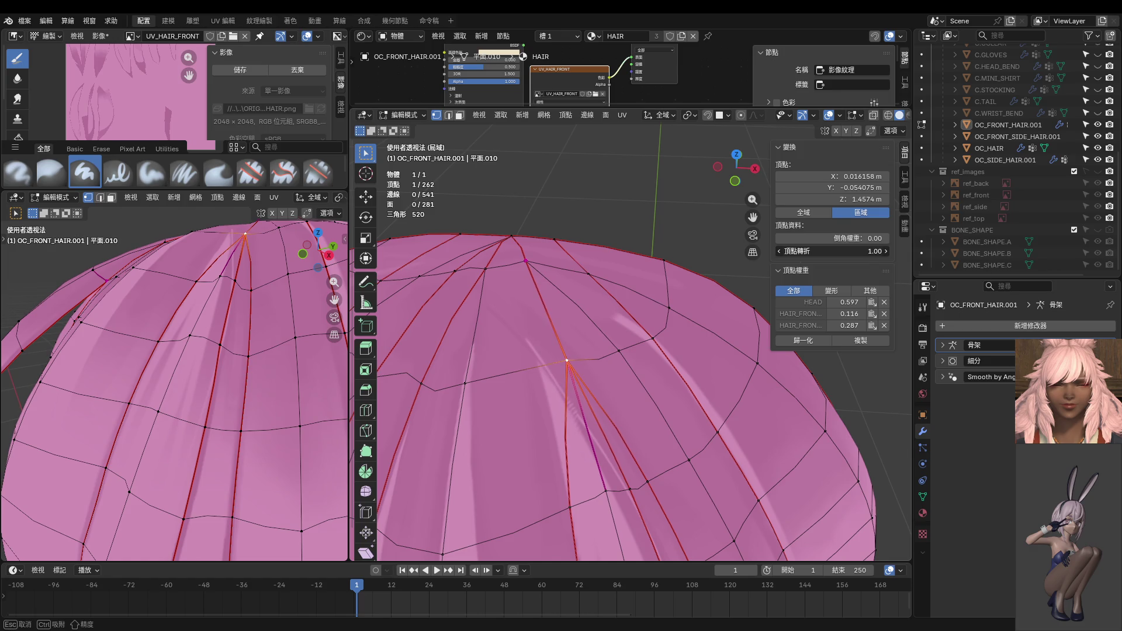
drag(833, 251, 248, 257)
Step: Move the crown vertex to a new position with G
middle_drag(472, 267, 555, 210)
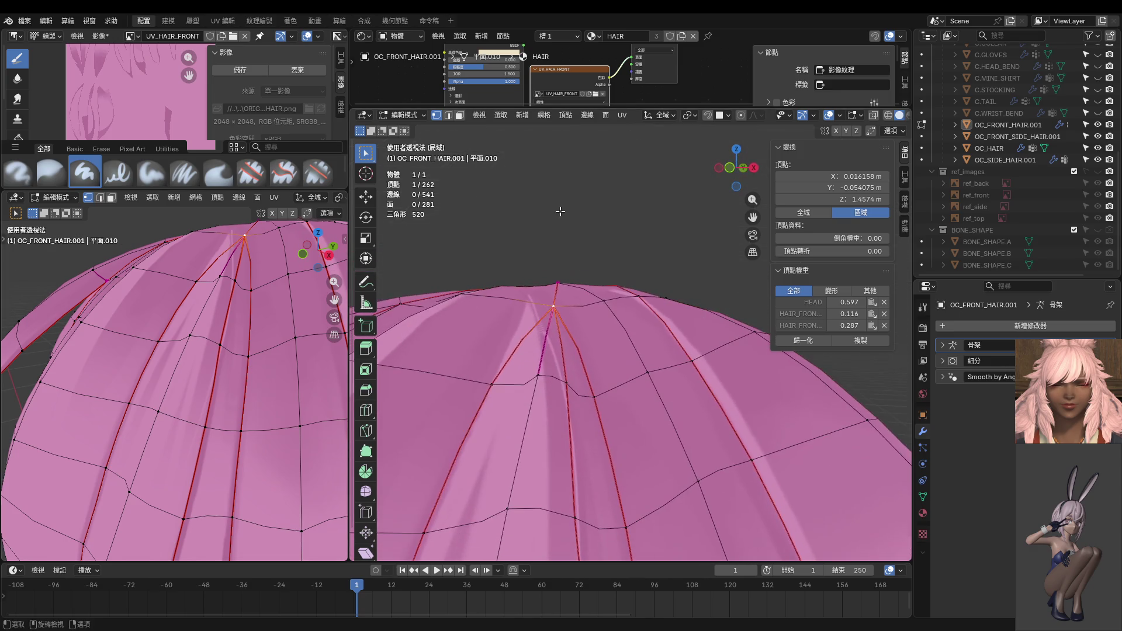
key(g)
click(543, 201)
middle_drag(546, 253, 555, 285)
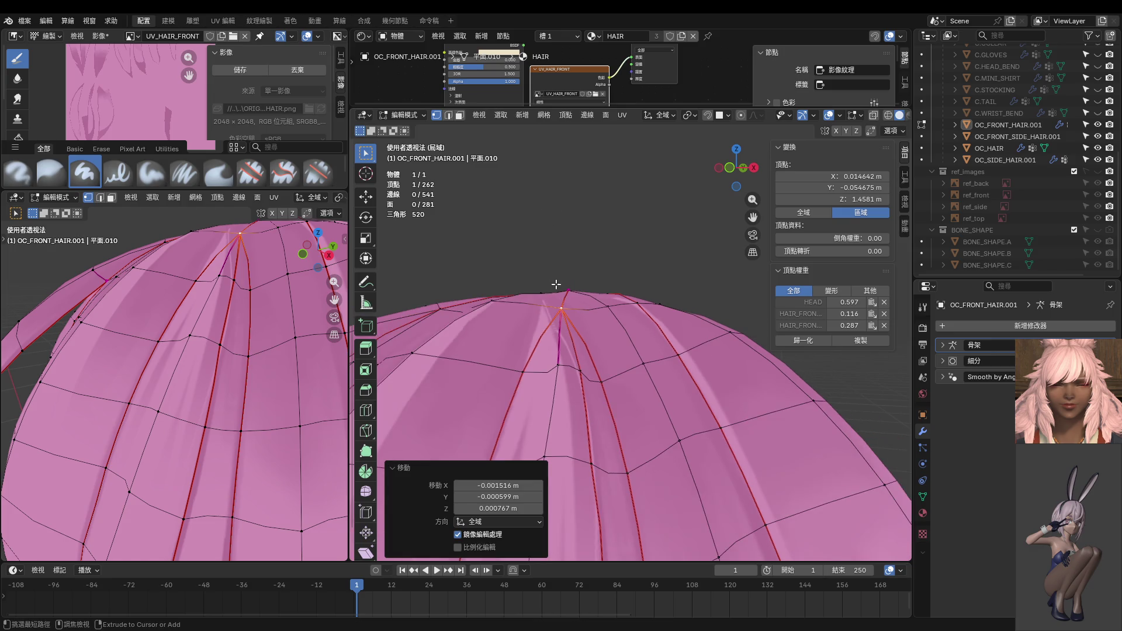
Step: L-select the seam-bounded faces and check the crown paint in Texture Paint, then return to Edit Mode
key(3)
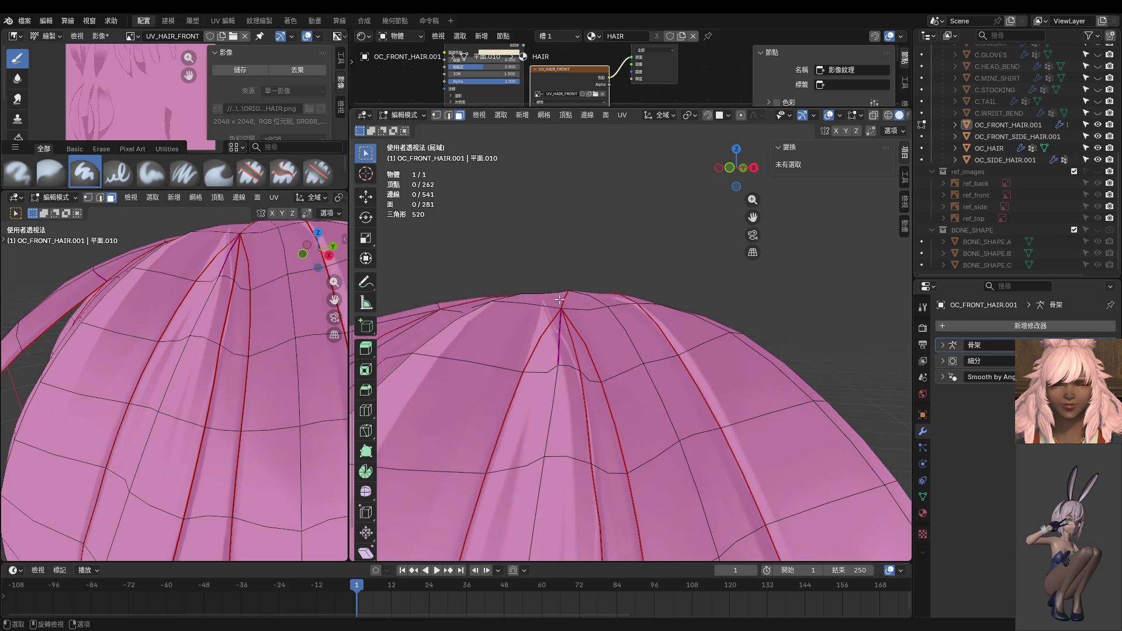
key(l)
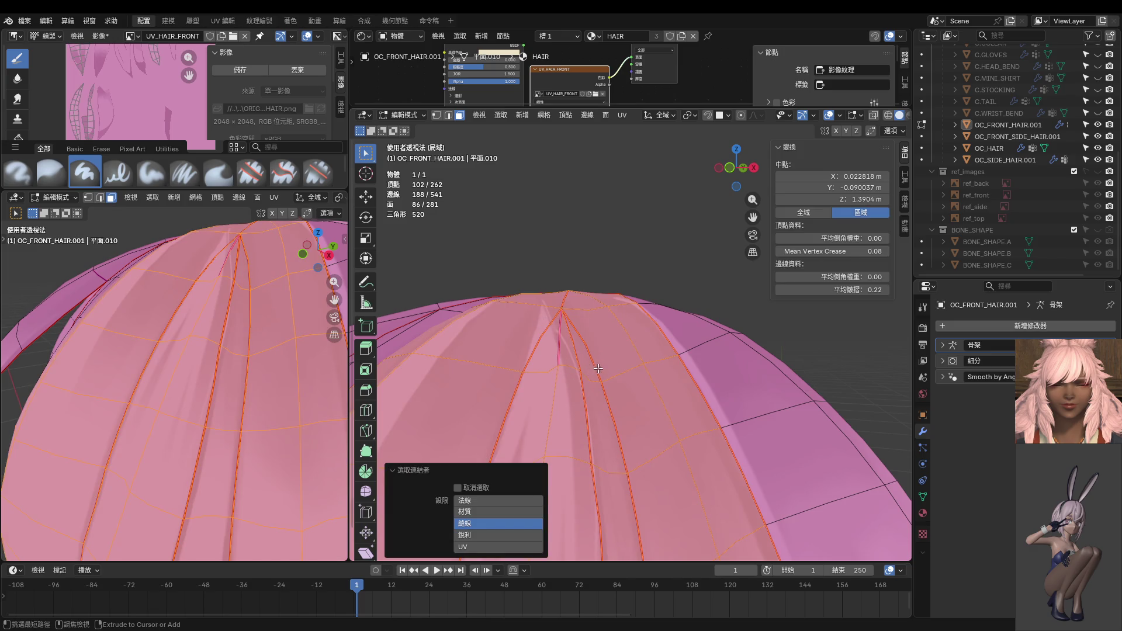
key(Tab)
mouse_move(618, 308)
middle_down()
mouse_move(615, 334)
mouse_move(604, 290)
middle_up()
key(KP_1)
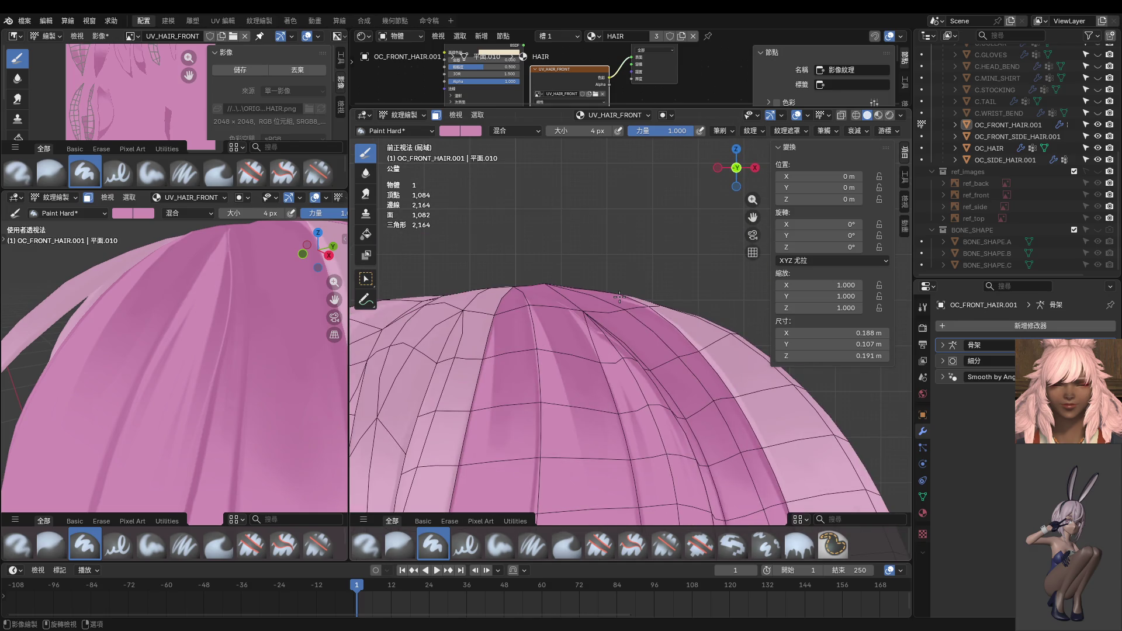
middle_drag(632, 290, 595, 302)
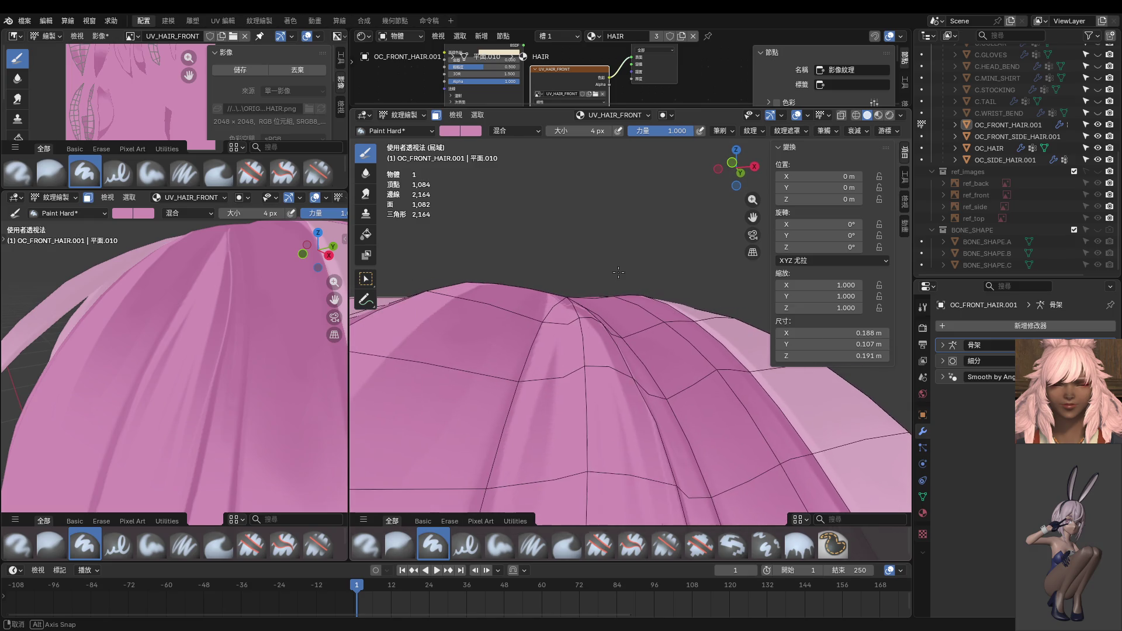
key(Tab)
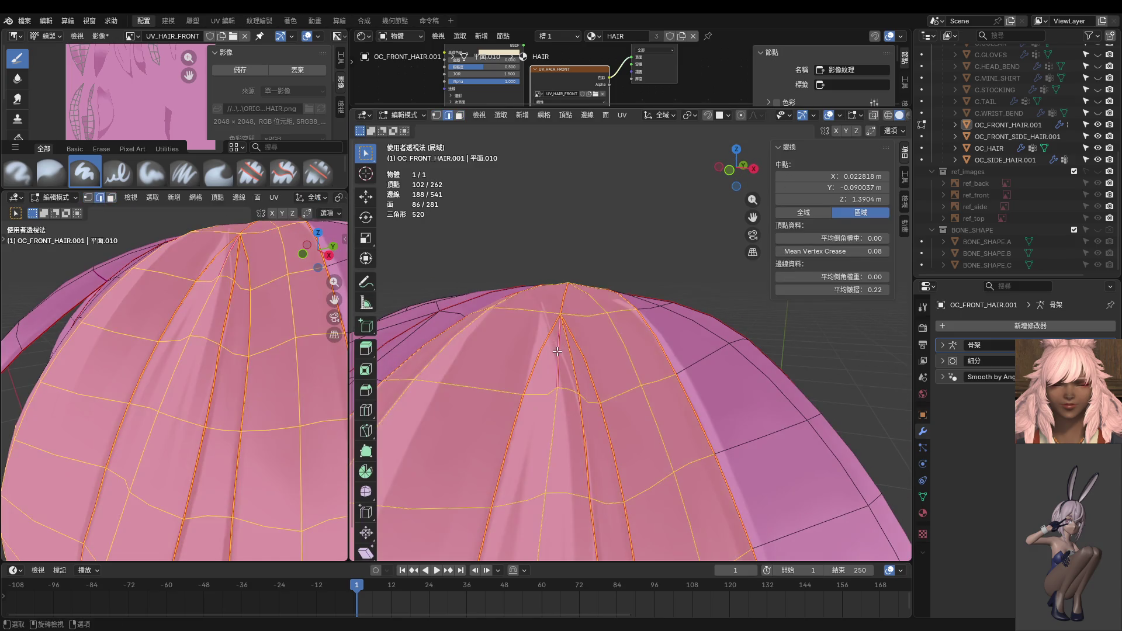
Step: Select a crown edge to inspect its sharpness value, viewing the crown from the front
click(559, 331)
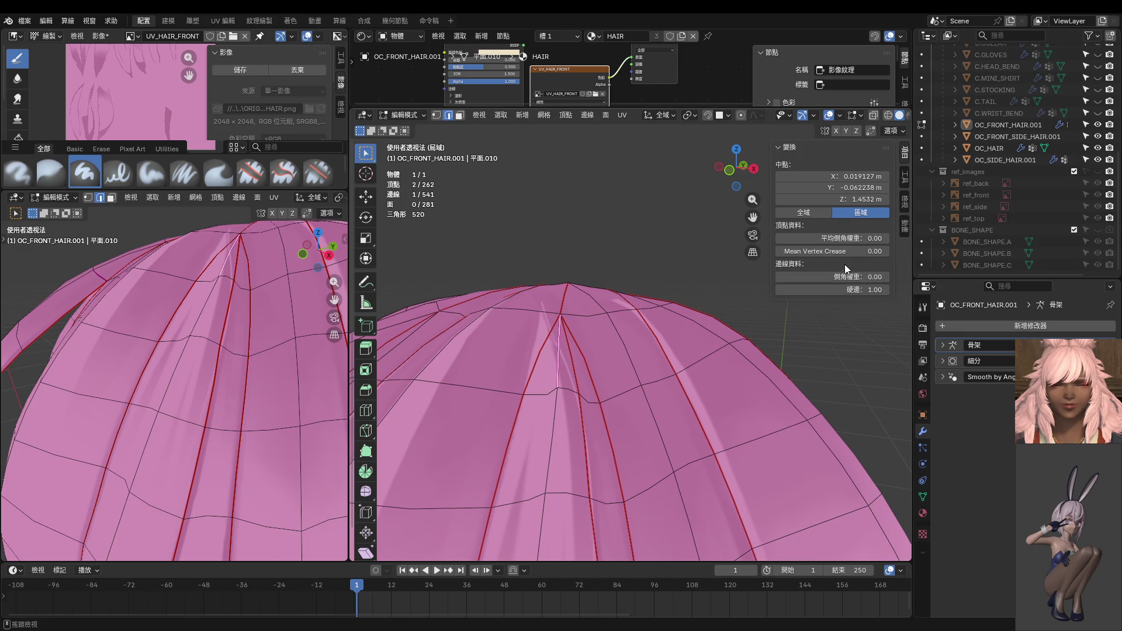
drag(798, 284, 799, 285)
key(Escape)
middle_drag(466, 308, 546, 276)
key(KP_1)
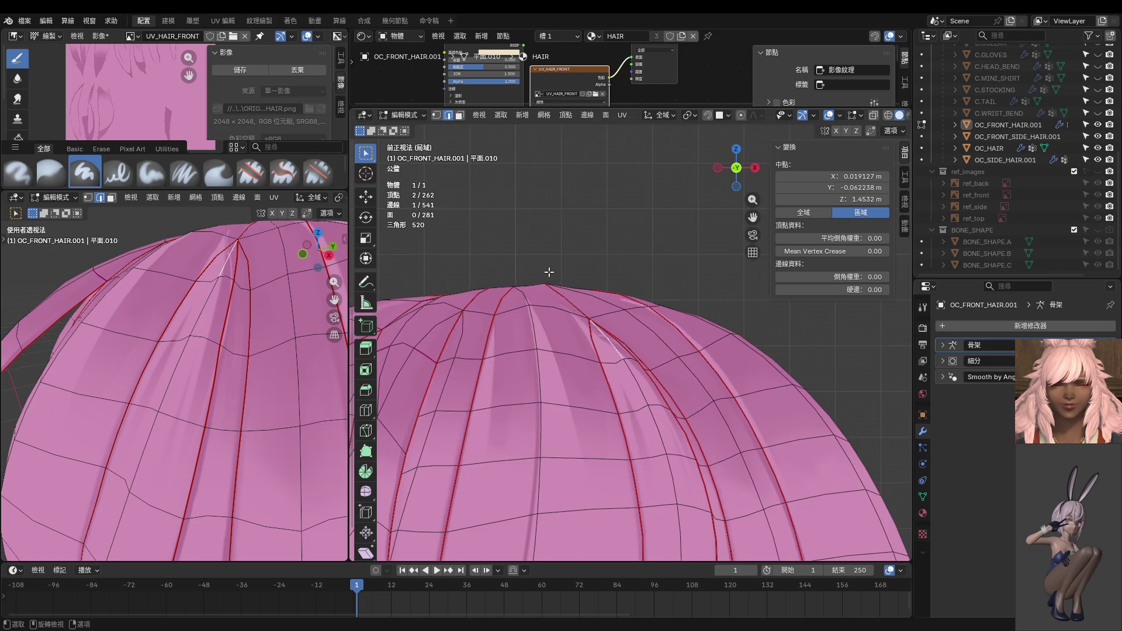
scroll(618, 304, up, 4)
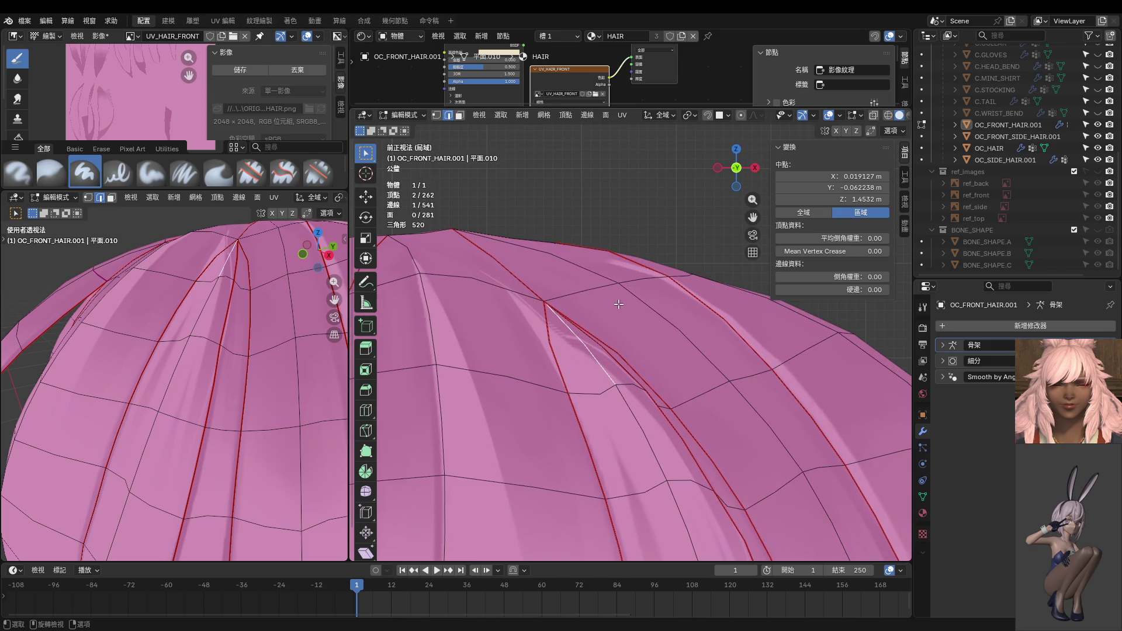
Step: Raise the crown's top vertex and set its vertex crease to 1
key(1)
click(553, 297)
key(g)
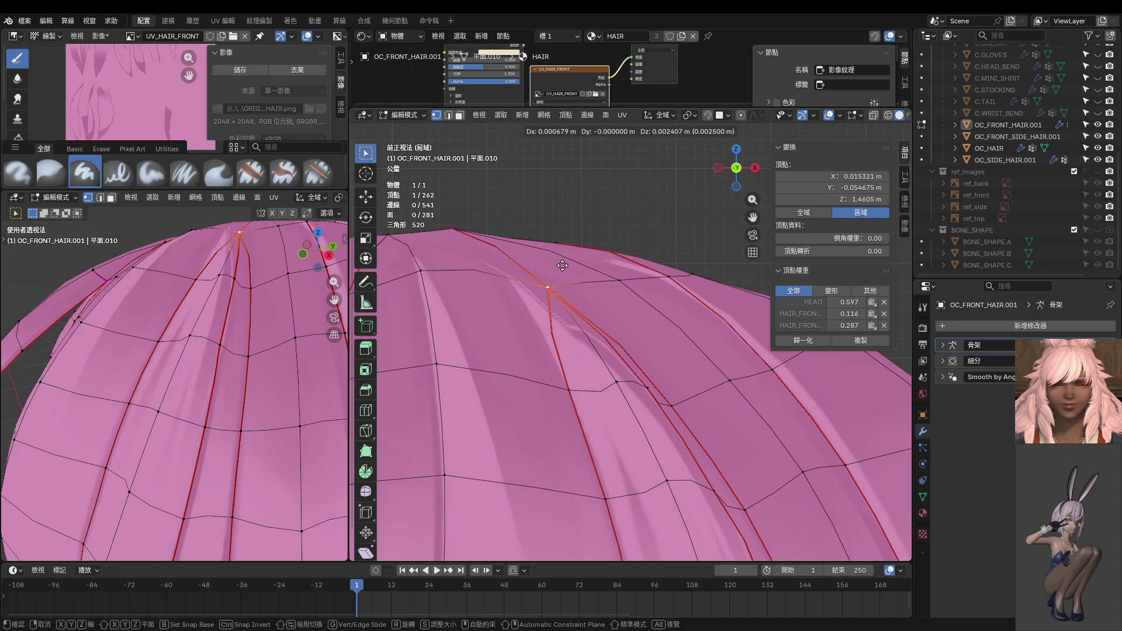
click(562, 265)
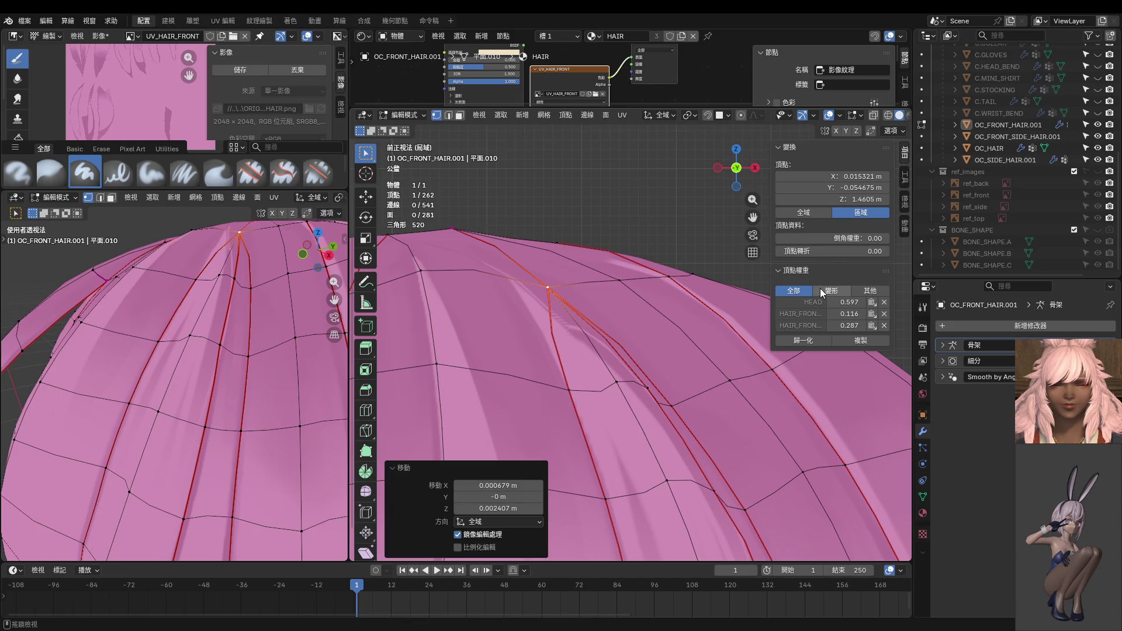
click(829, 251)
text(1)
key(Return)
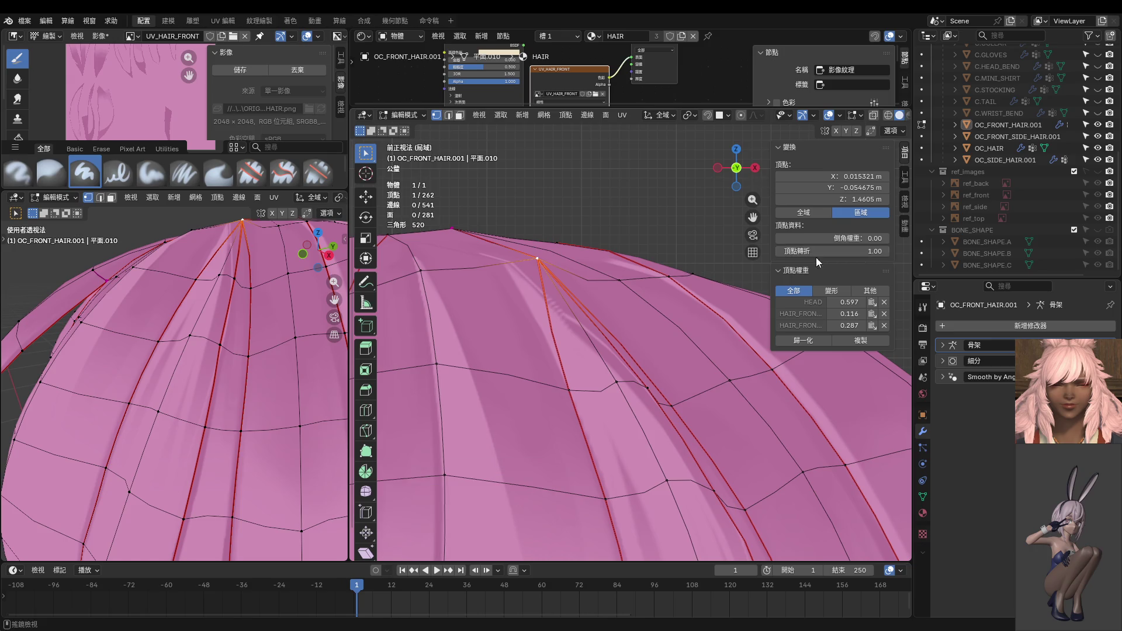
key(g)
click(614, 314)
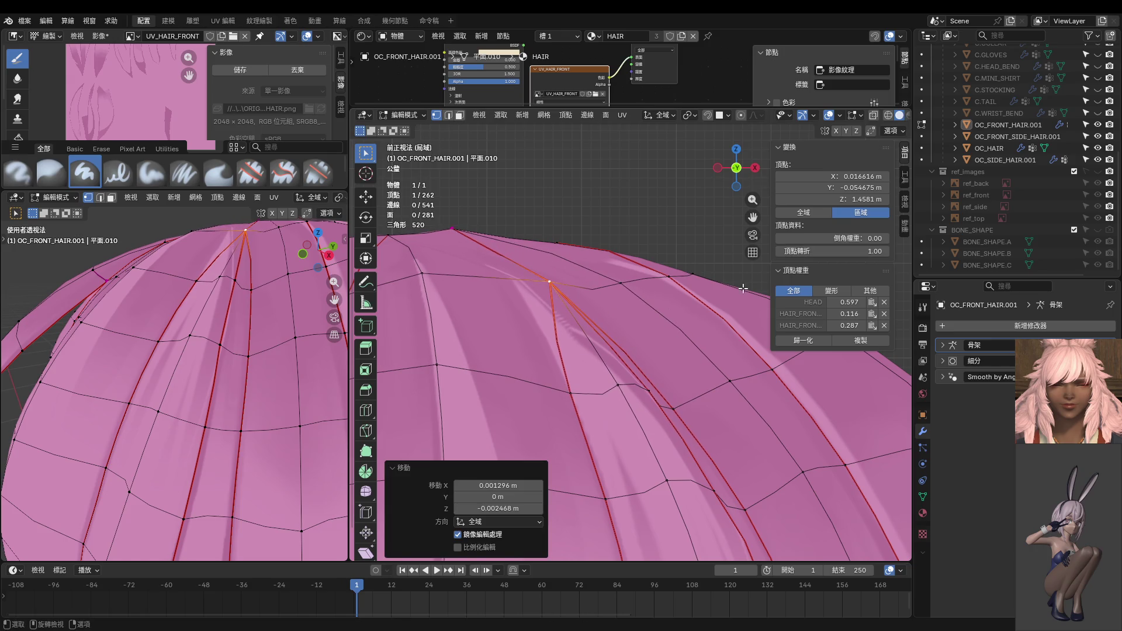
Step: Clear and restore the top edge's sharpness, then set the top vertex's crease to 0.00
shift+click(618, 385)
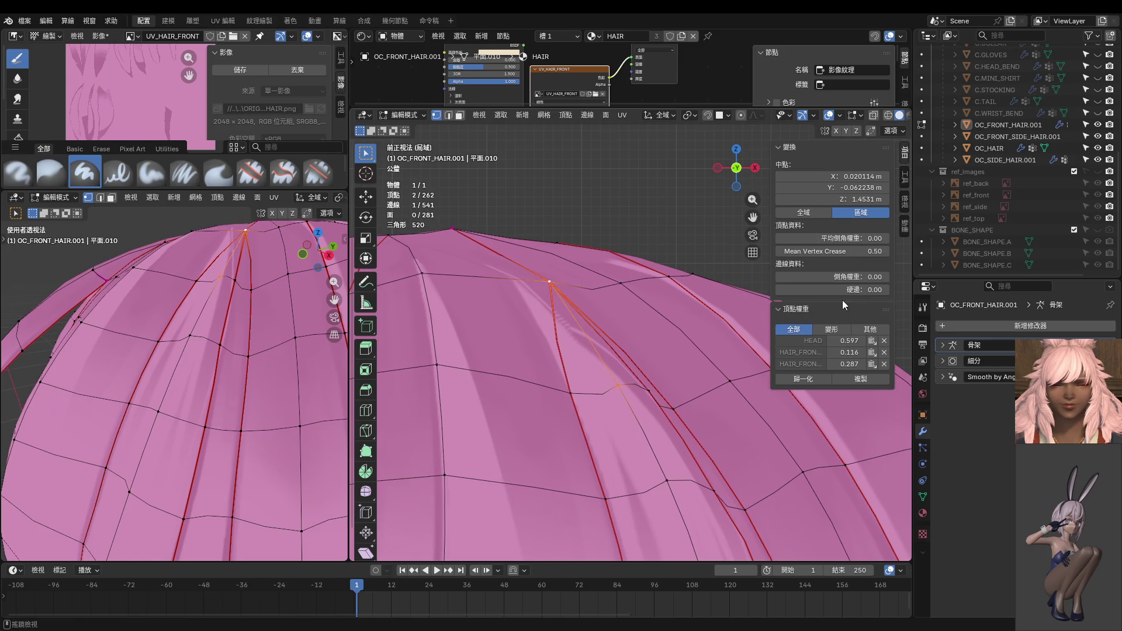
click(454, 229)
shift+click(550, 281)
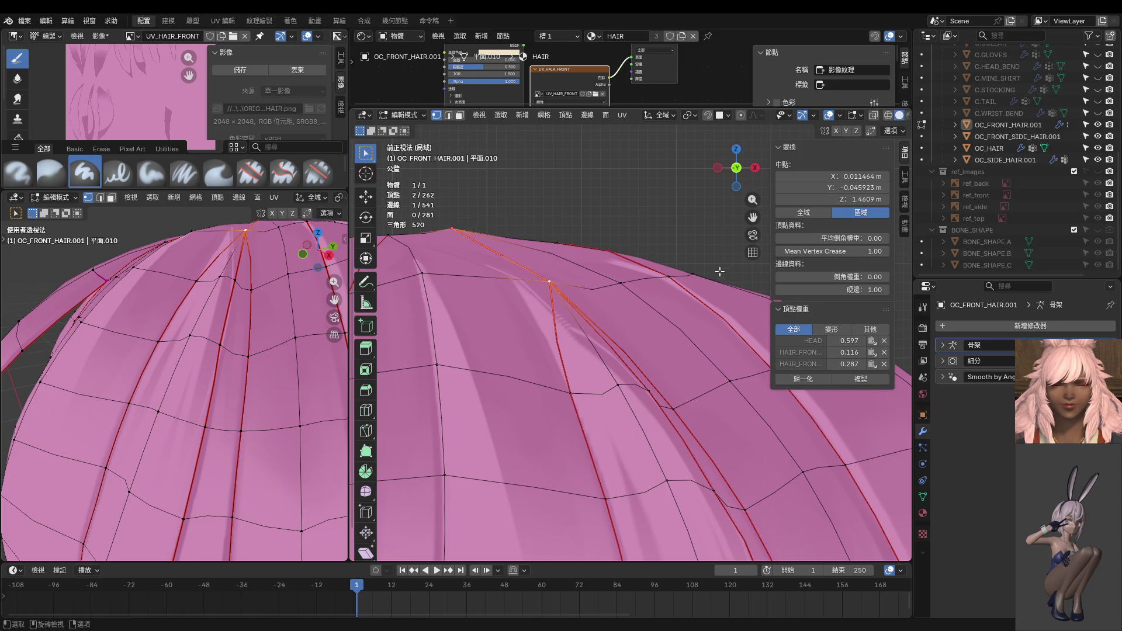
drag(847, 290, 780, 290)
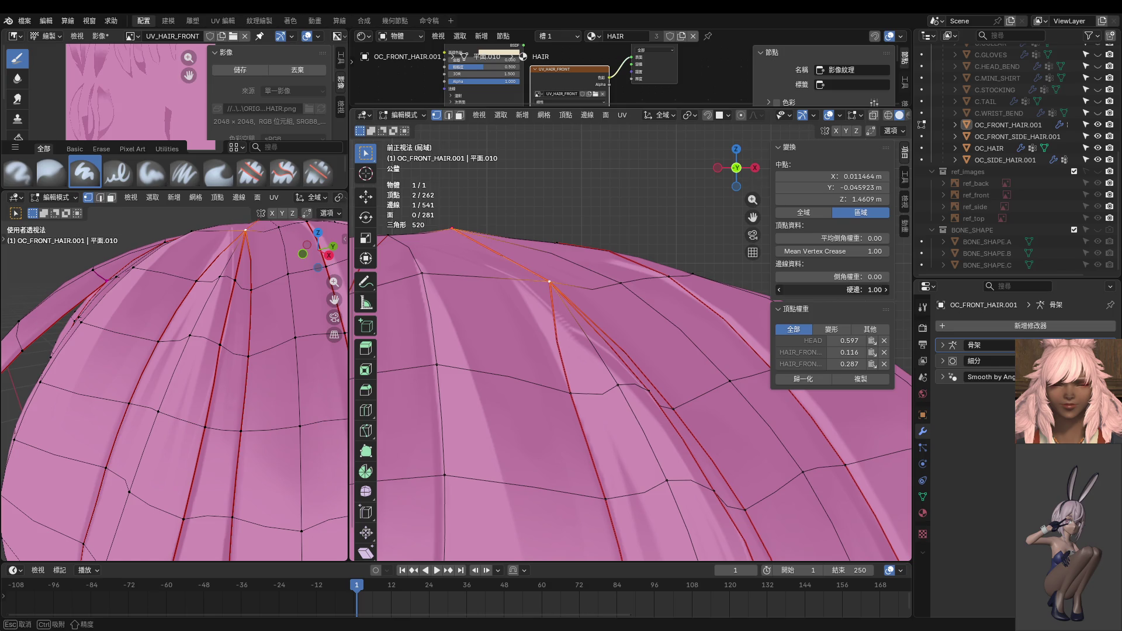
mouse_move(514, 234)
middle_down()
mouse_move(505, 278)
mouse_move(386, 259)
middle_up()
click(500, 260)
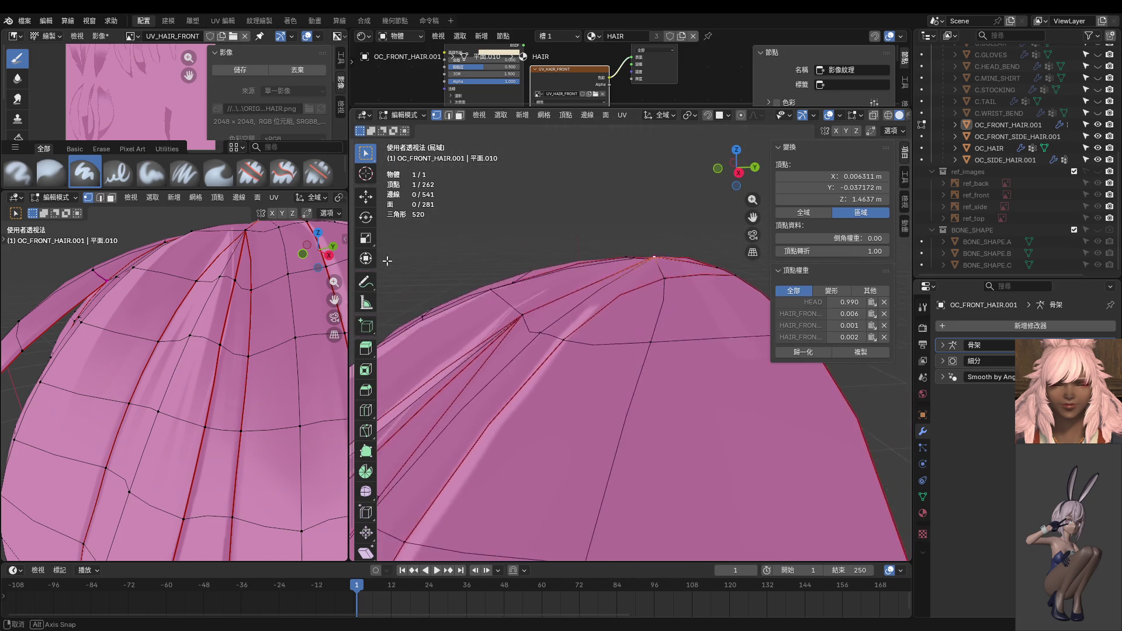
drag(847, 250, 780, 251)
middle_drag(678, 276, 566, 328)
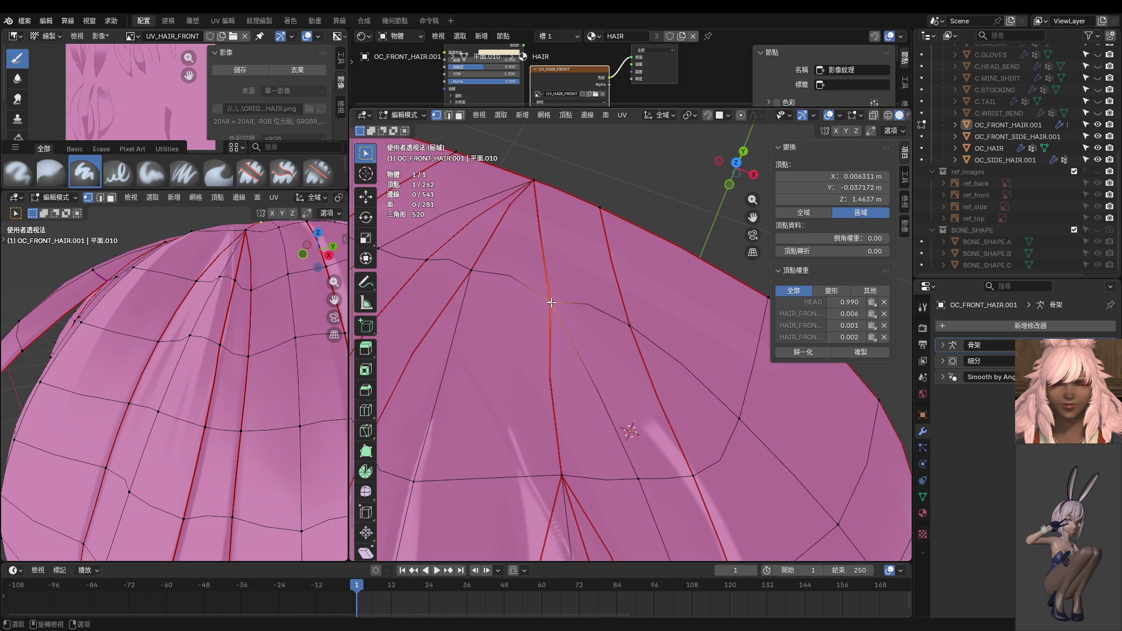
Step: Merge the two crown-tip vertices At Center
shift+click(478, 273)
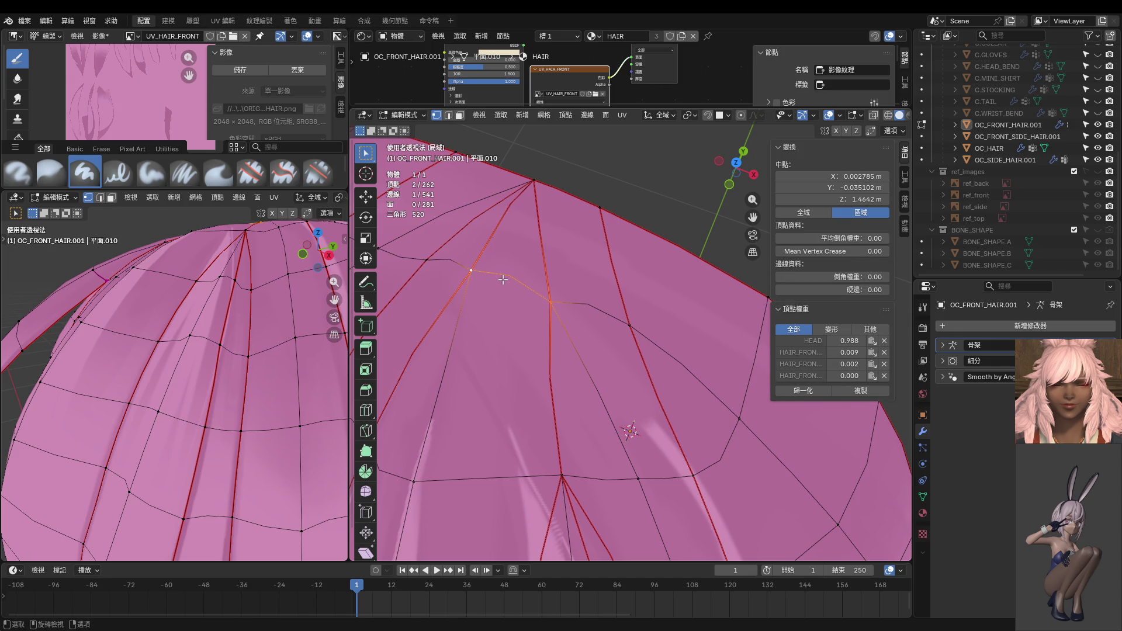
key(m)
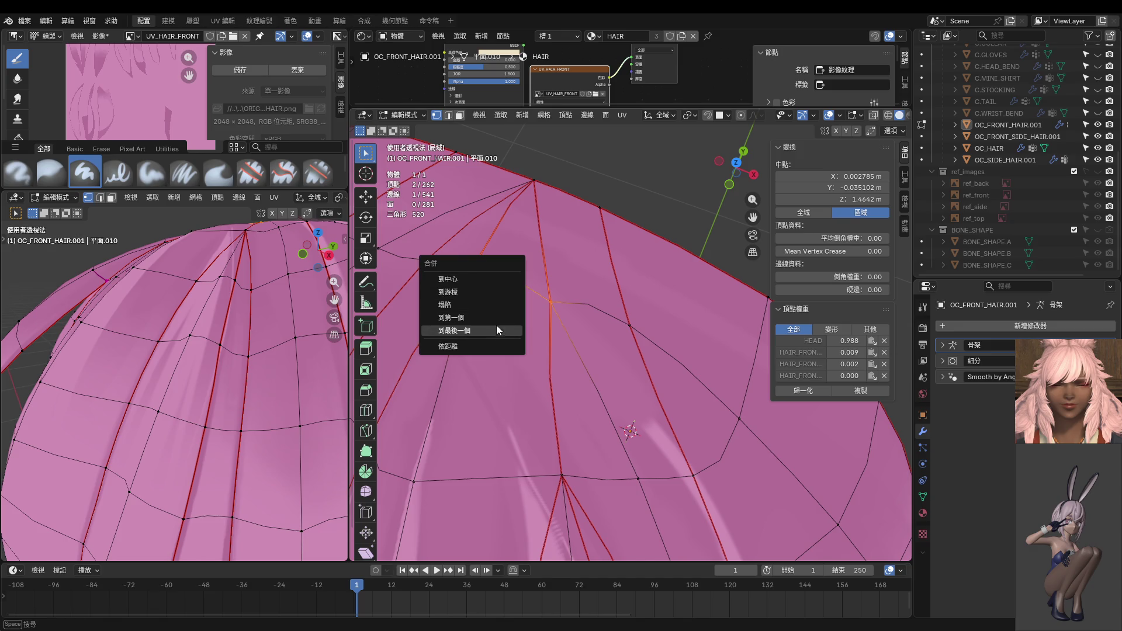
click(448, 279)
mouse_move(449, 279)
middle_down()
mouse_move(610, 202)
mouse_move(608, 397)
middle_up()
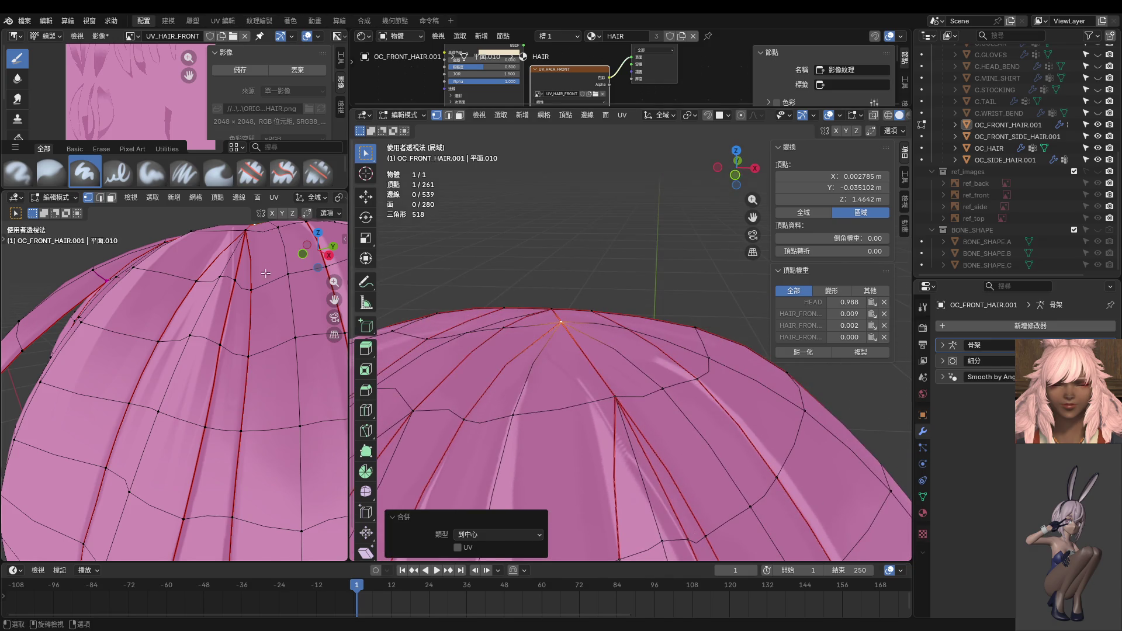
scroll(608, 397, down, 3)
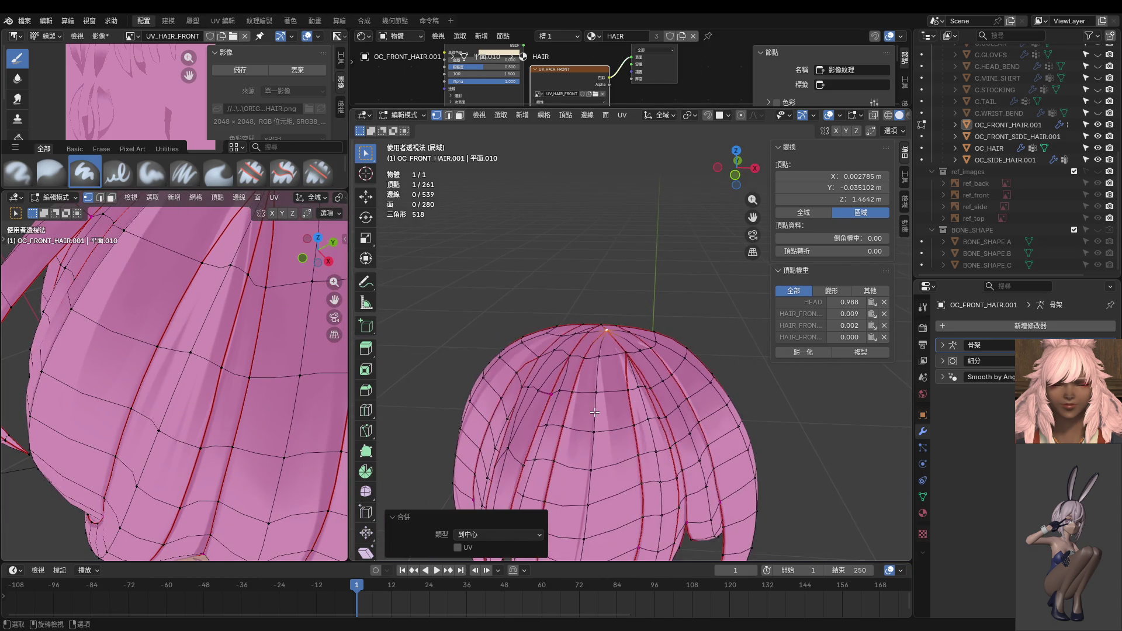
middle_drag(654, 437, 614, 409)
Step: Move a front strand vertex, inspect the crown in the second view, then undo the move
click(610, 404)
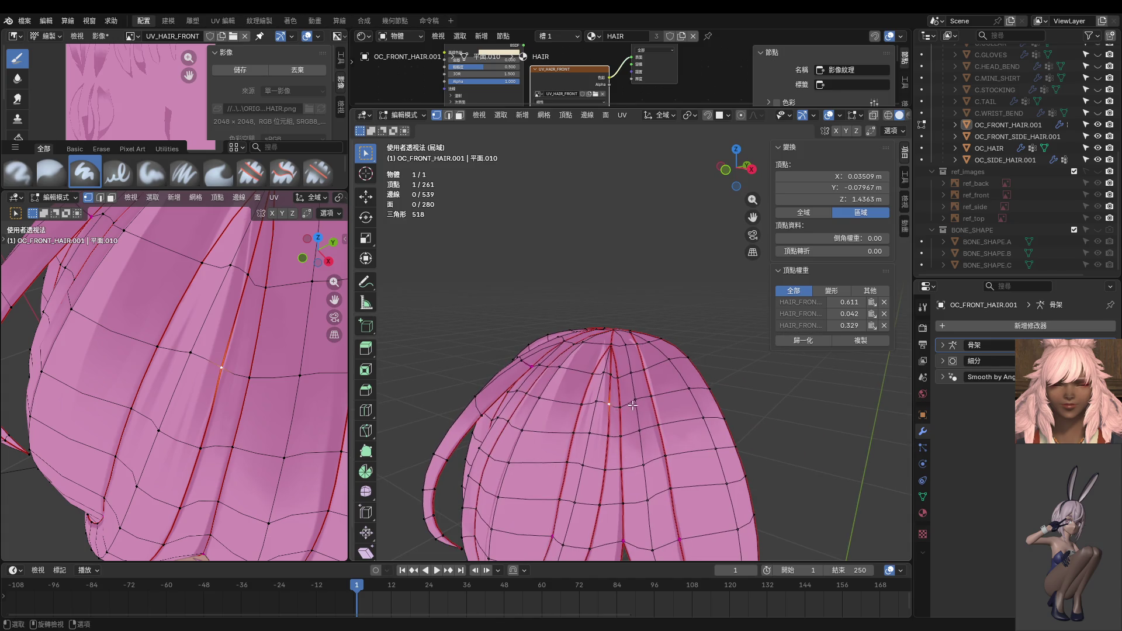
key(g)
click(626, 396)
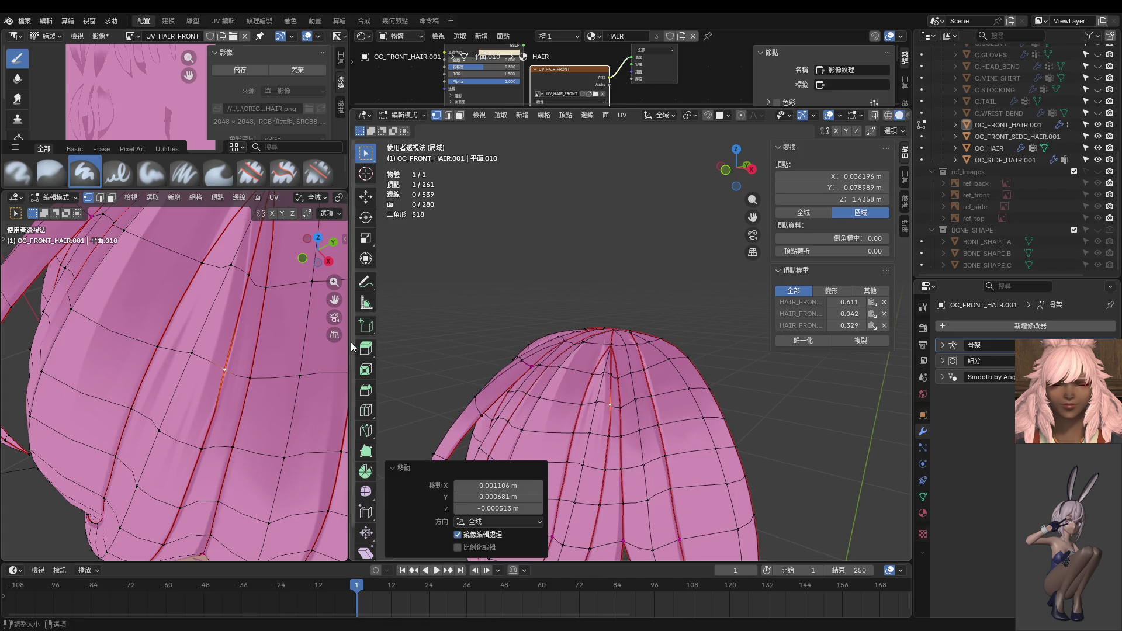
scroll(294, 365, down, 3)
mouse_move(293, 365)
middle_down()
mouse_move(162, 340)
mouse_move(202, 324)
middle_up()
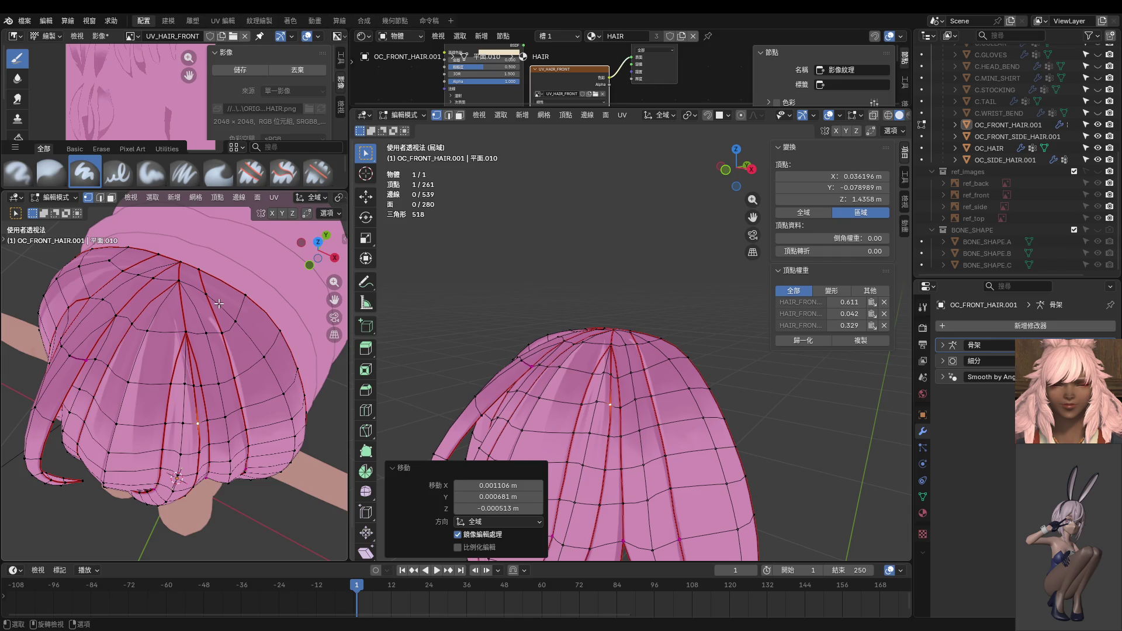
ctrl+middle_drag(219, 304, 172, 351)
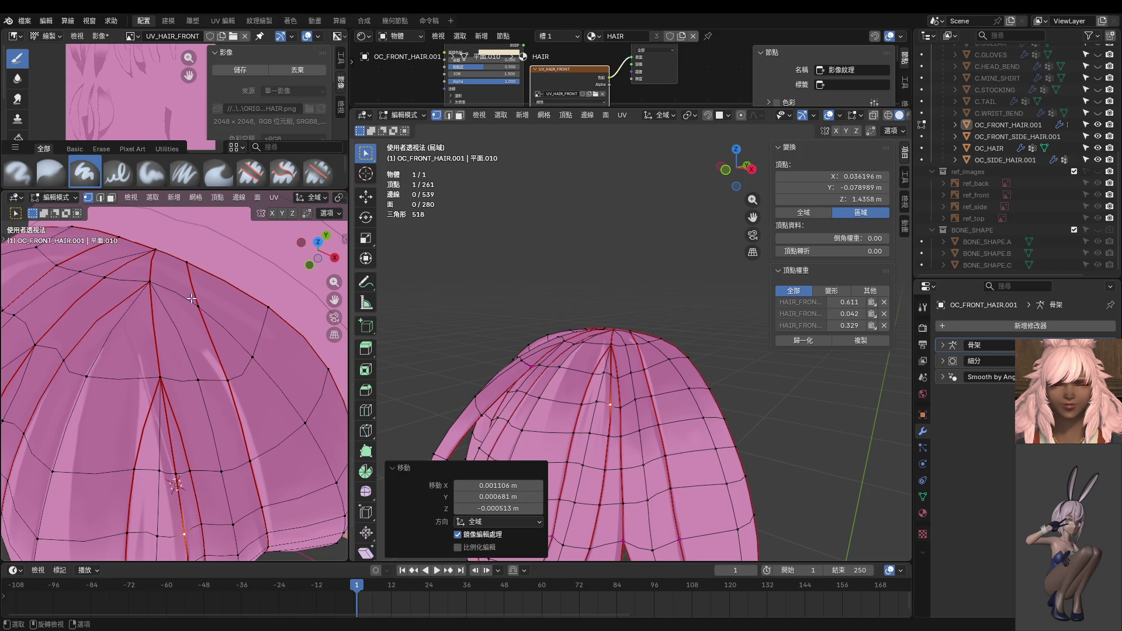
middle_drag(155, 297, 211, 284)
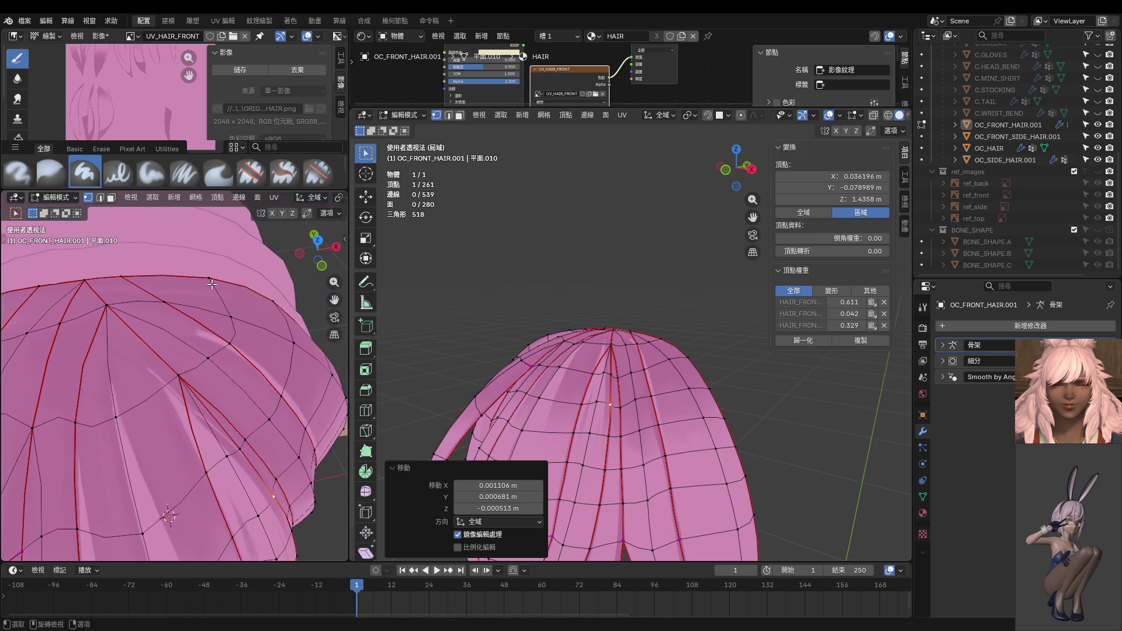
mouse_move(224, 384)
middle_down()
mouse_move(145, 315)
mouse_move(186, 362)
middle_up()
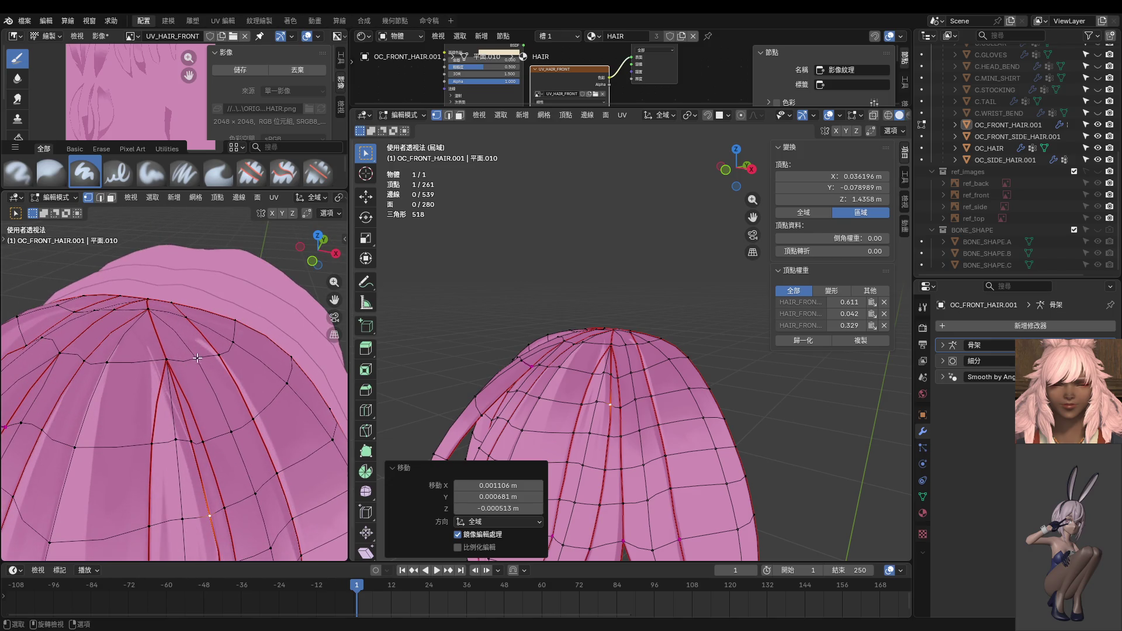
key(ctrl+z)
key(ctrl+z)
key(ctrl+z)
key(ctrl+z)
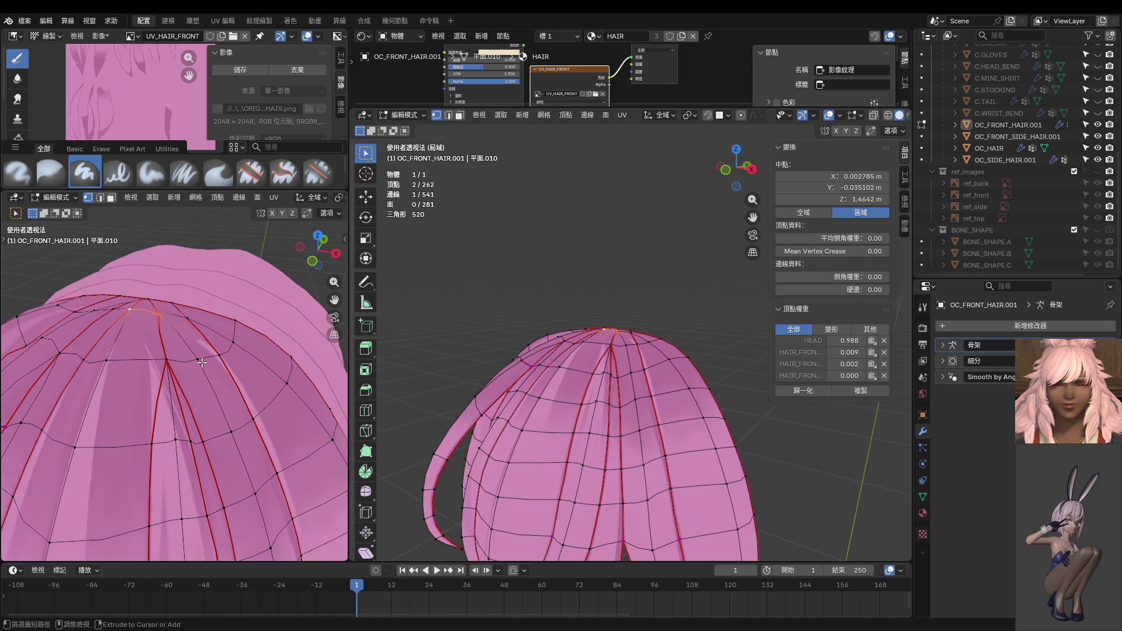
Step: Merge two pairs of crown vertices At Center
middle_drag(201, 363, 161, 345)
shift+click(158, 312)
key(m)
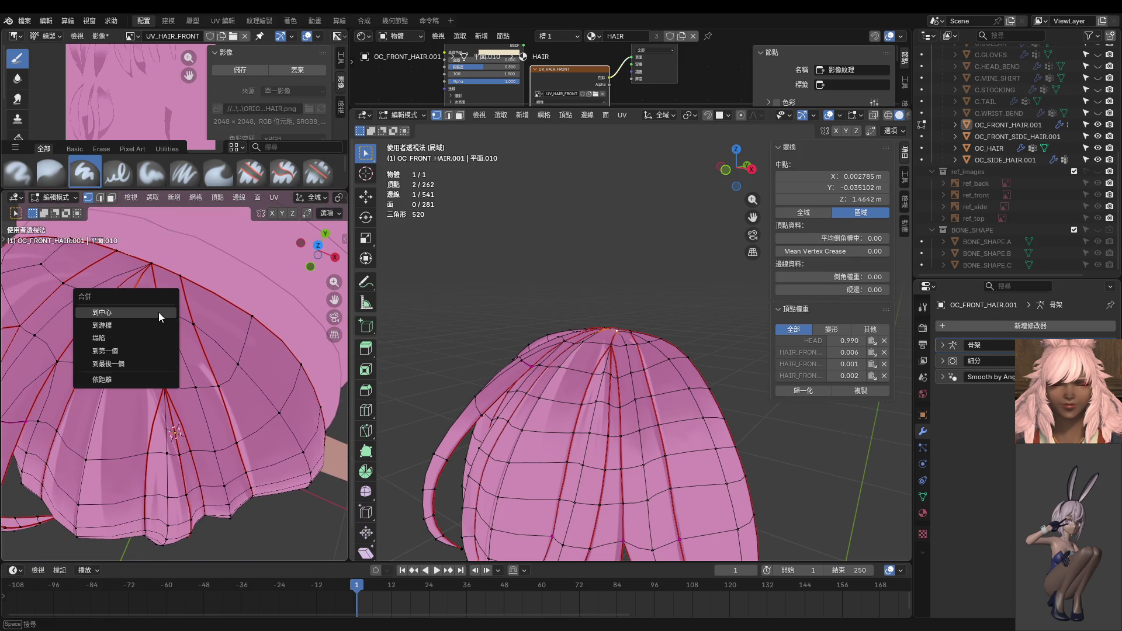
click(159, 312)
middle_drag(169, 322, 218, 318)
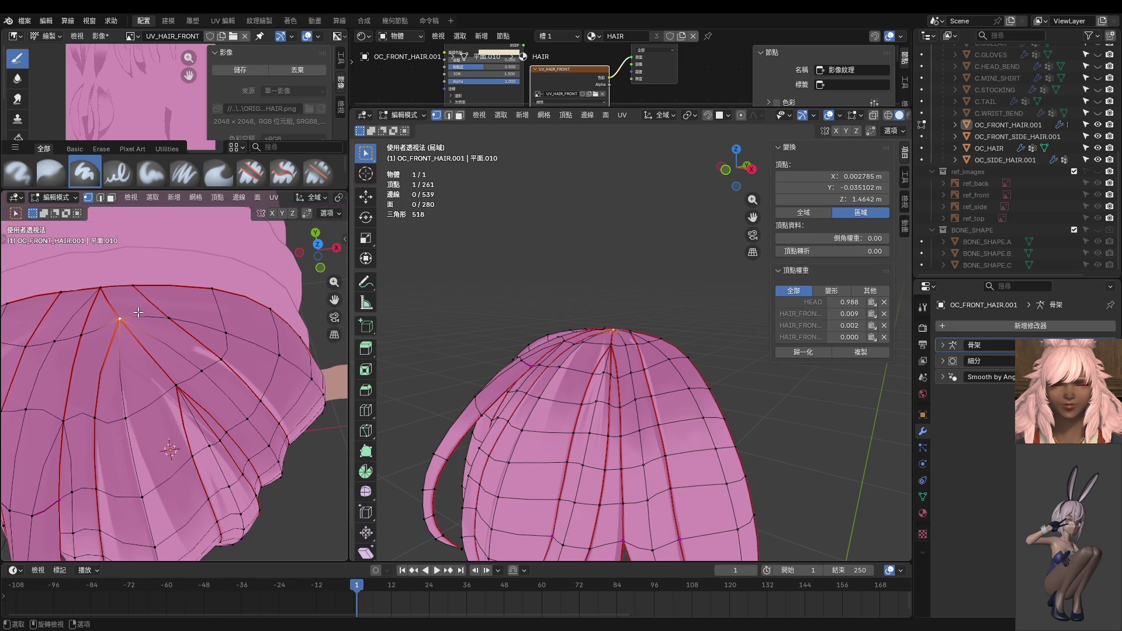
shift+click(104, 331)
key(m)
click(116, 334)
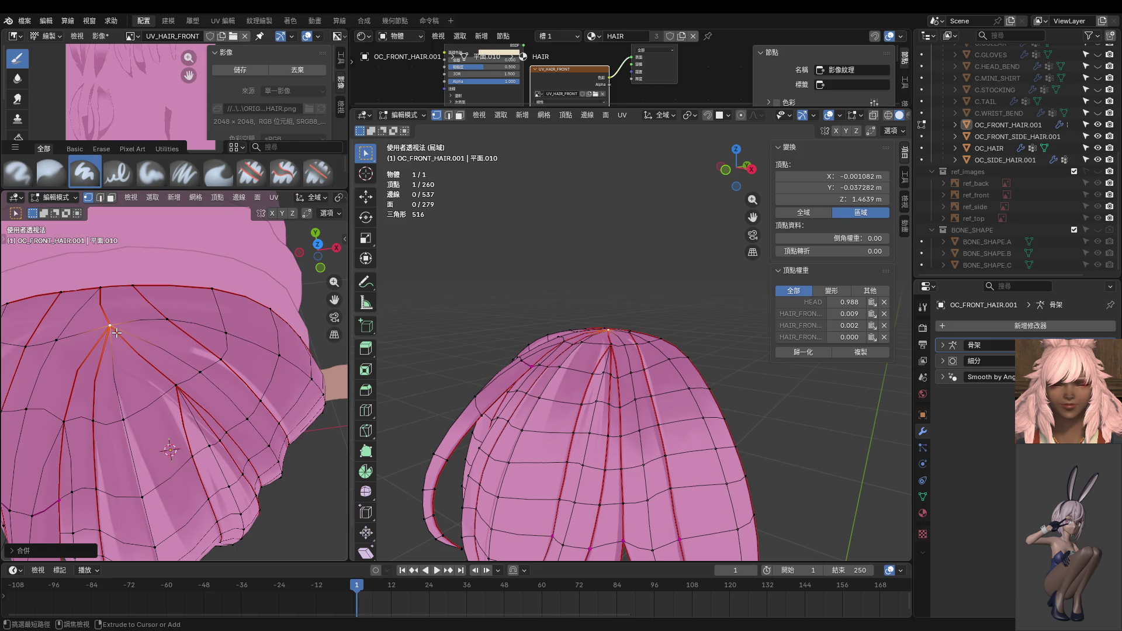
Step: Ctrl+right-click to extrude two new crown vertices closing a face, then switch to front orthographic view
ctrl+right_click(117, 332)
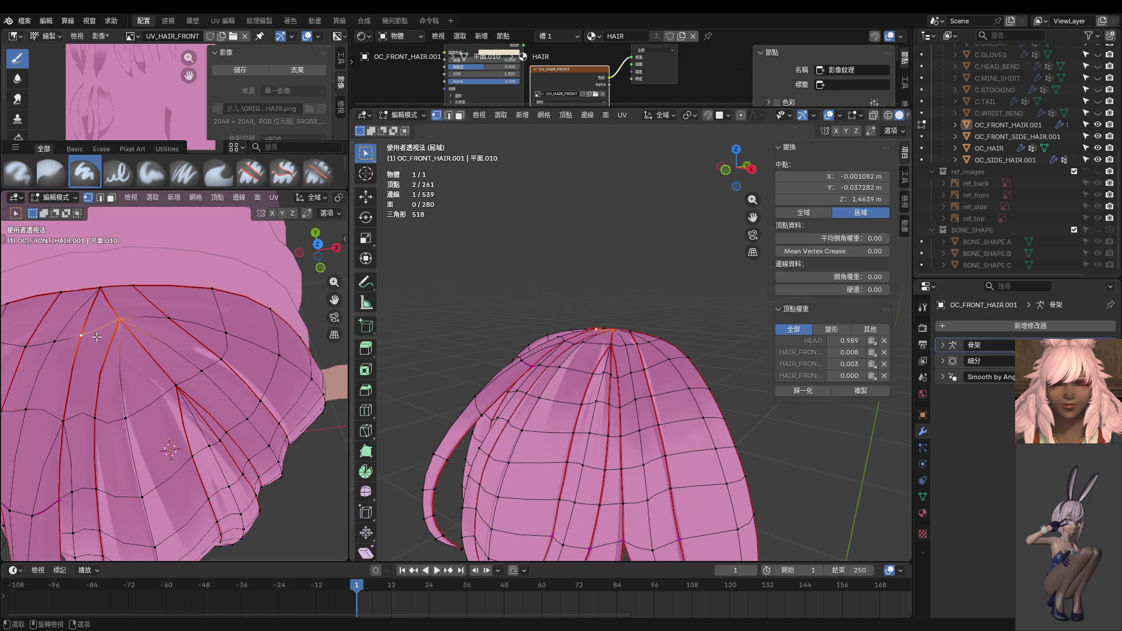
middle_drag(122, 337, 73, 306)
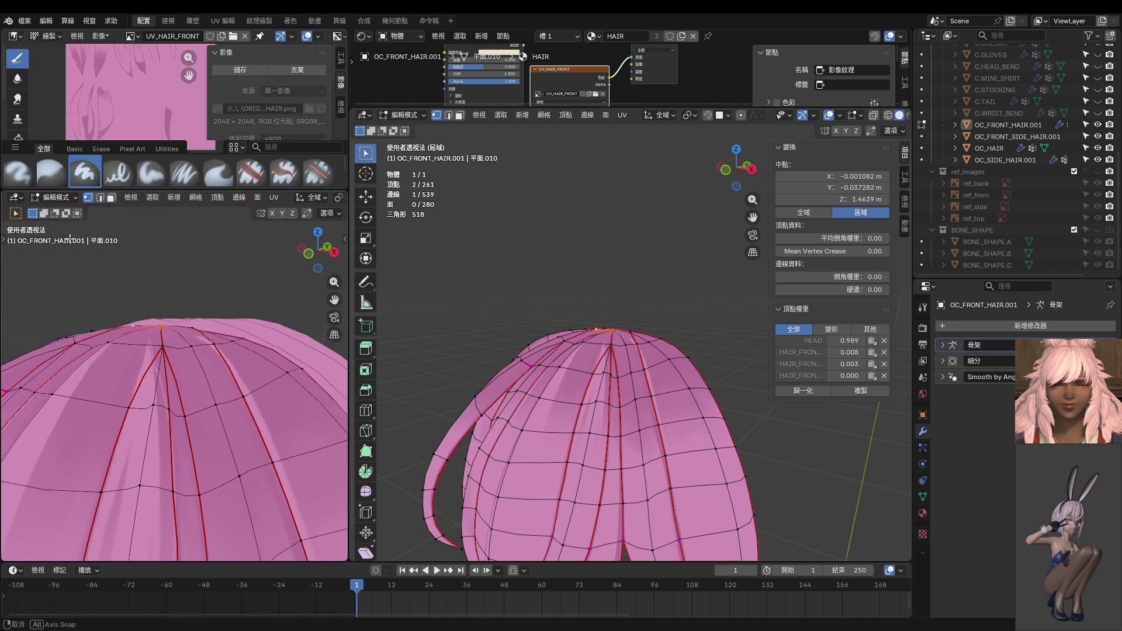
scroll(167, 314, down, 4)
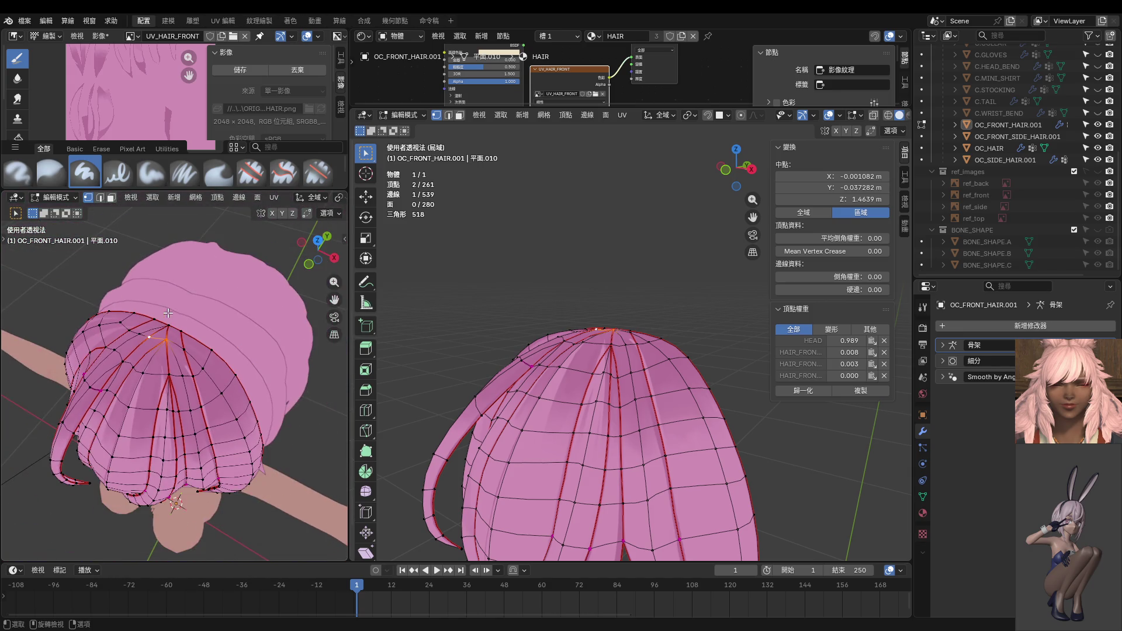
ctrl+right_click(182, 339)
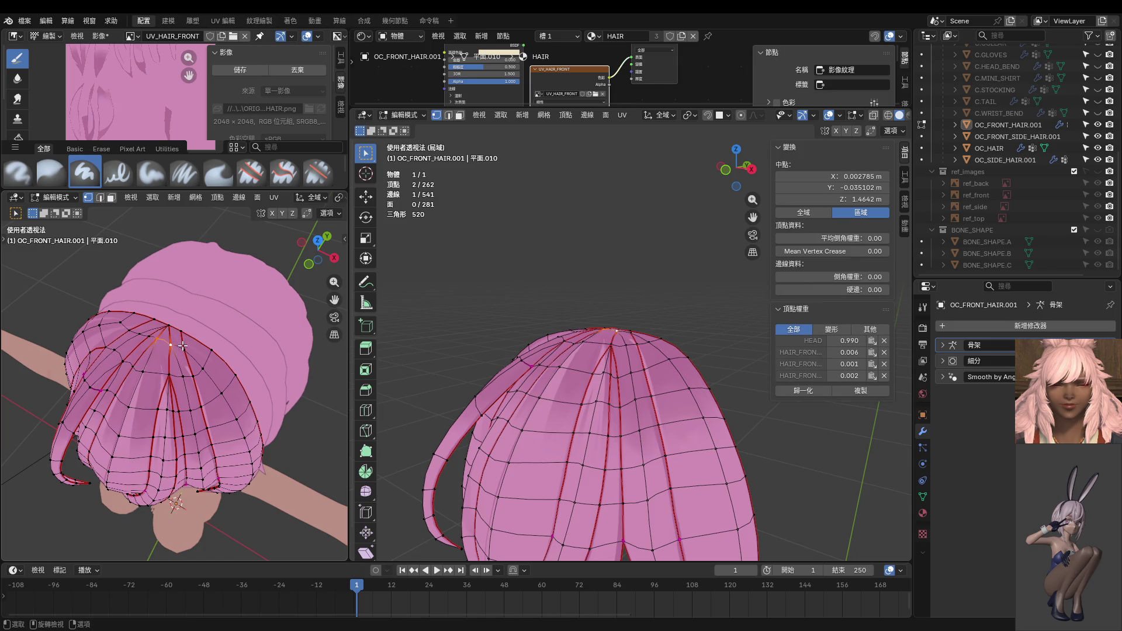
scroll(182, 349, up, 3)
scroll(179, 346, up, 2)
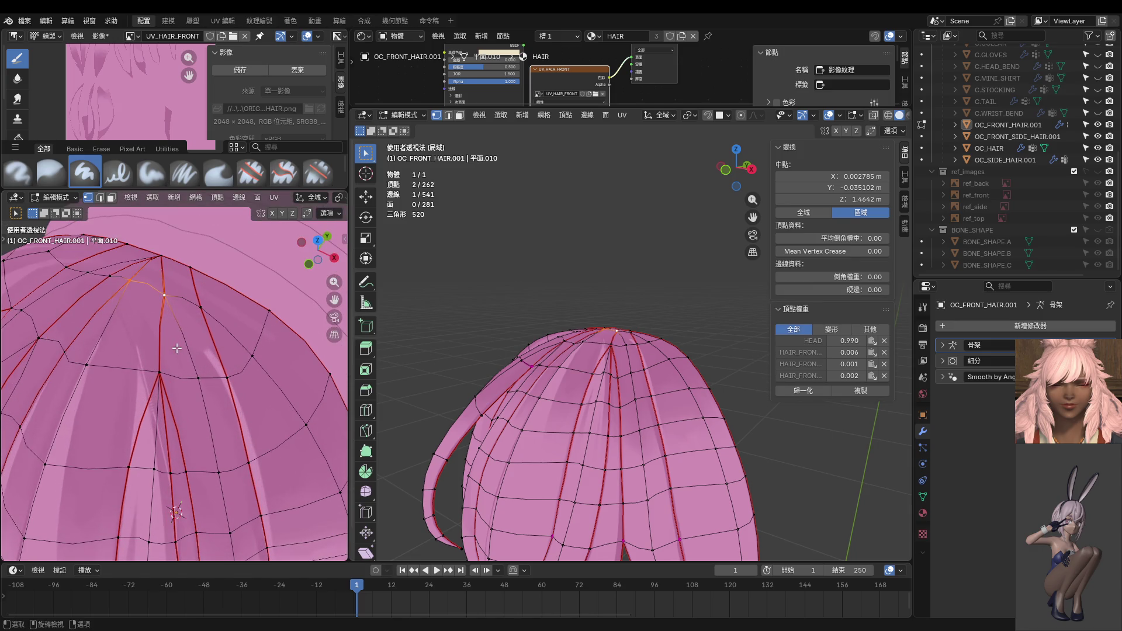
key(KP_1)
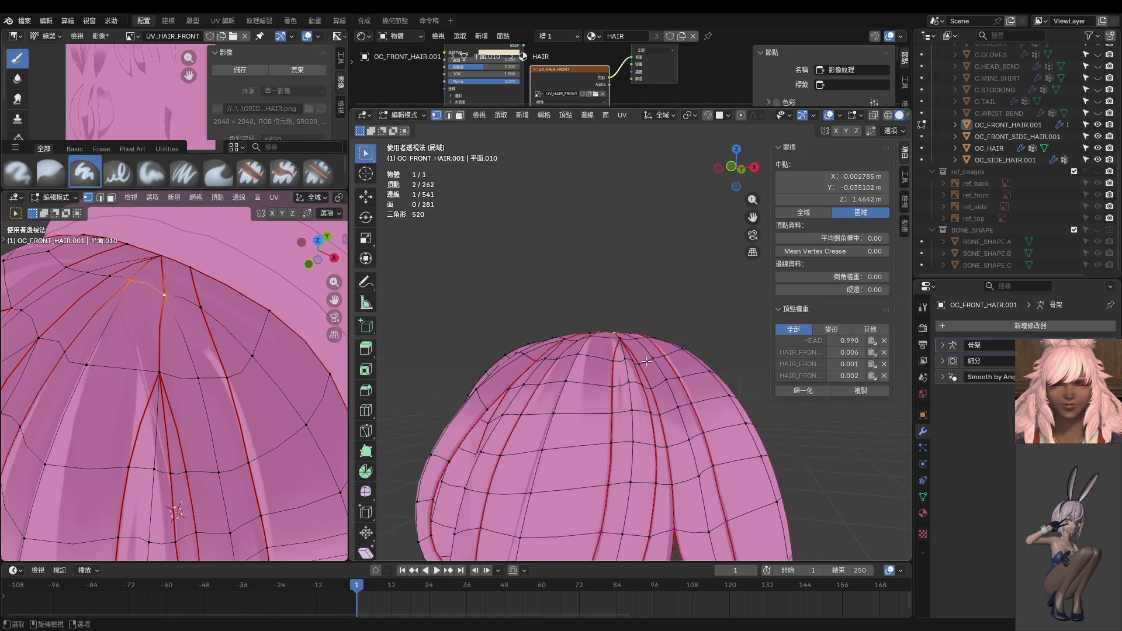
scroll(647, 359, up, 4)
scroll(648, 358, up, 1)
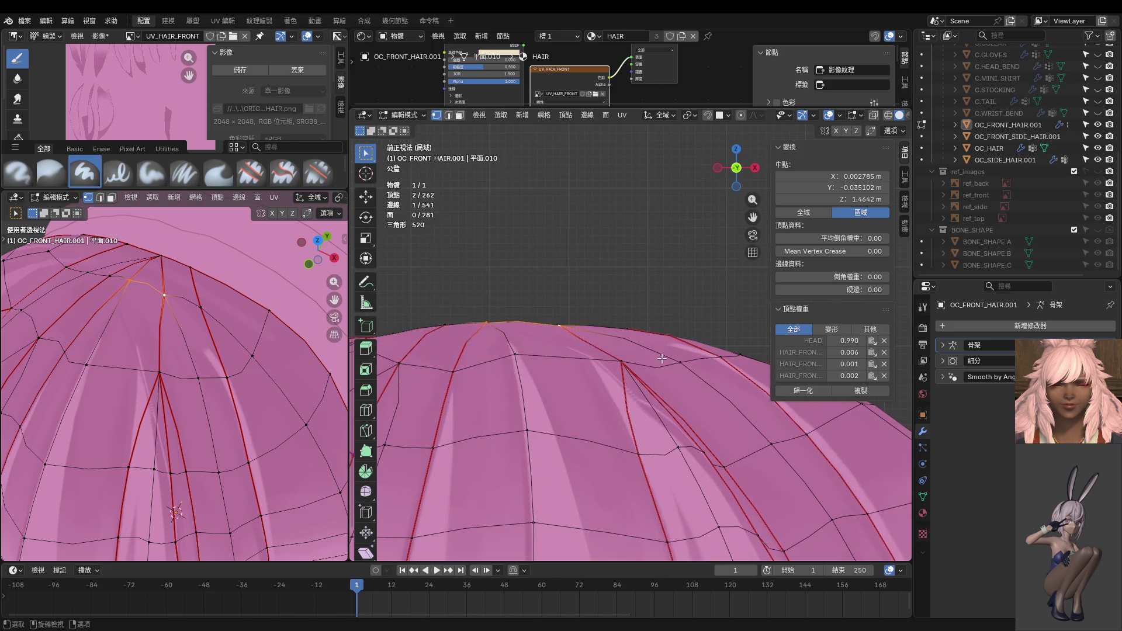
Step: In face select, L-pick three seam-bounded hair strips and switch to Texture Paint
key(3)
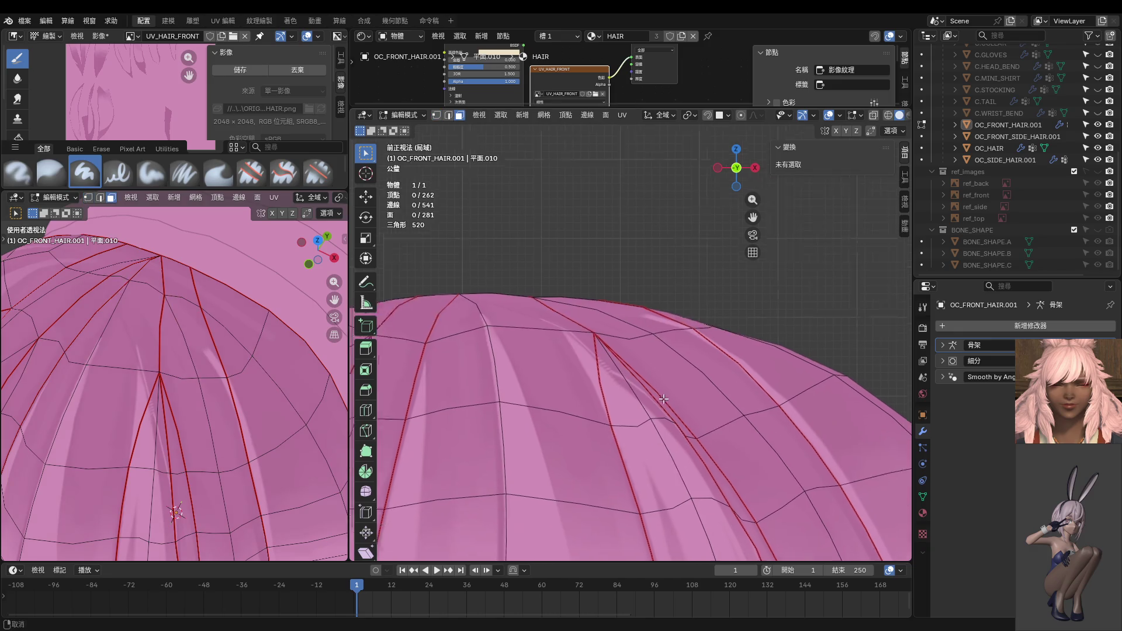
shift+middle_drag(668, 455, 607, 407)
key(l)
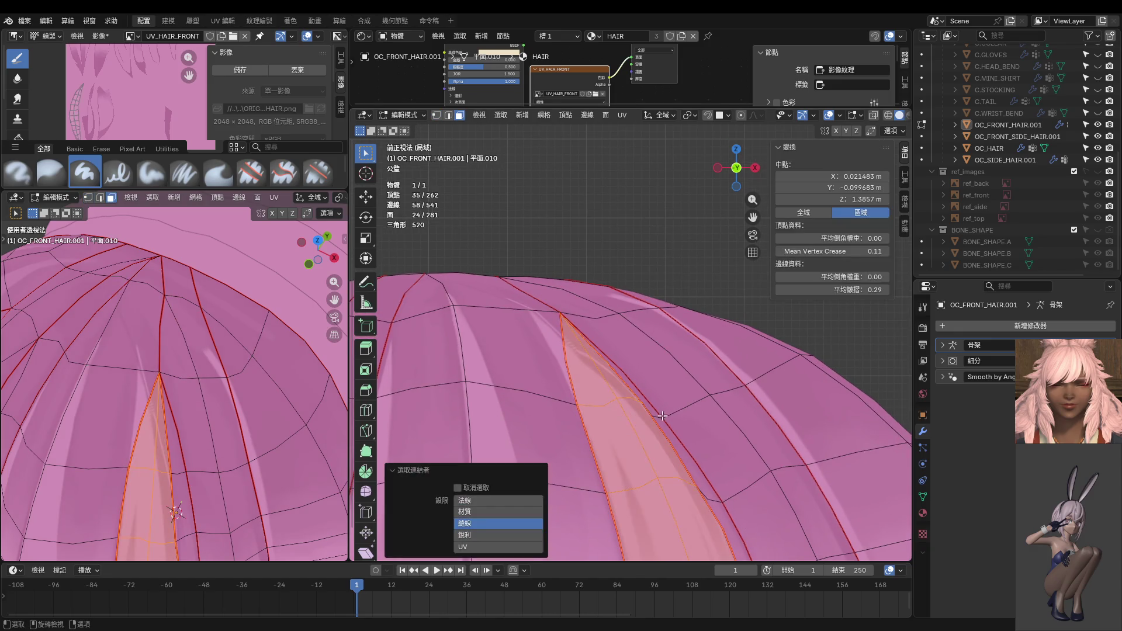
key(l)
key(l)
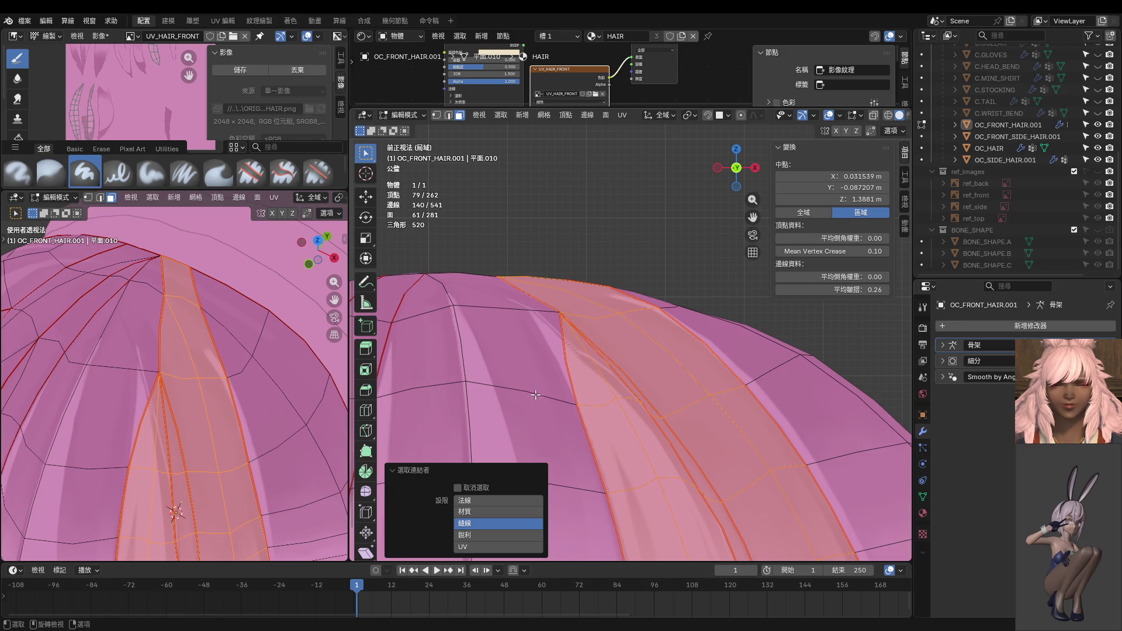
key(l)
key(ctrl+Tab)
click(616, 335)
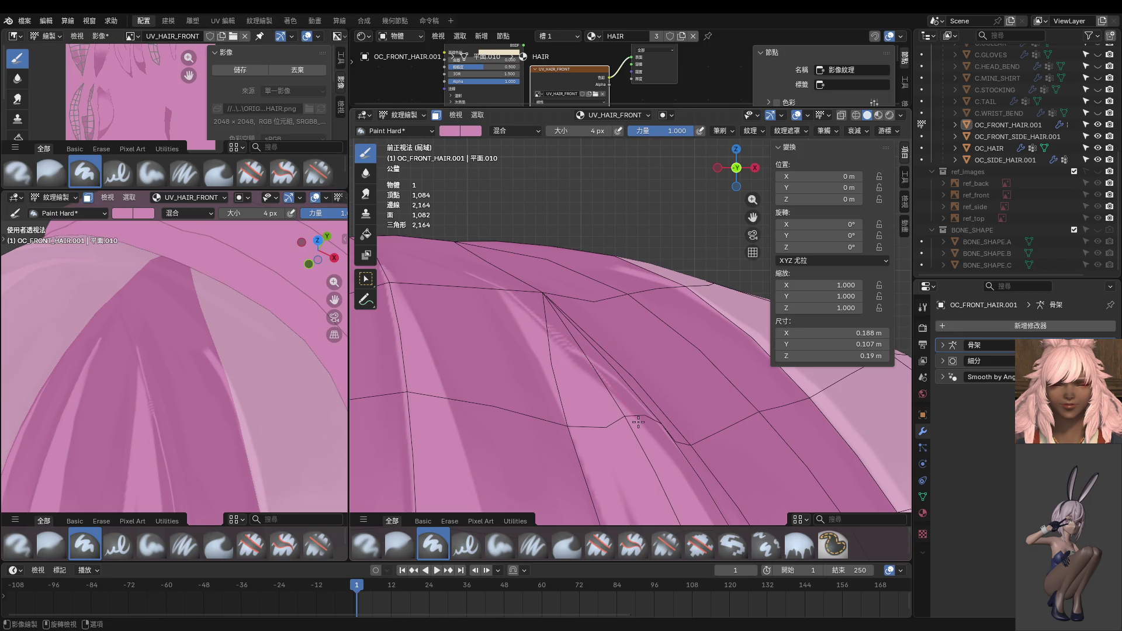
Step: Set the brush to 10 px and try two light strand strokes, undoing both
shift+middle_drag(668, 462, 543, 337)
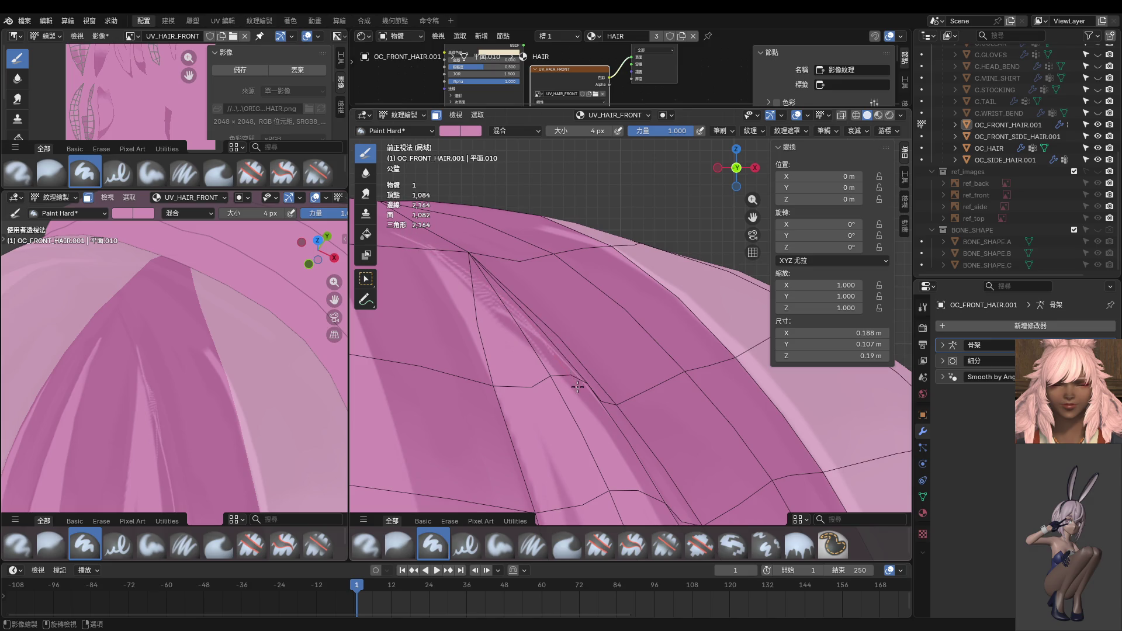
mouse_move(552, 346)
middle_down()
mouse_move(503, 361)
mouse_move(537, 331)
middle_up()
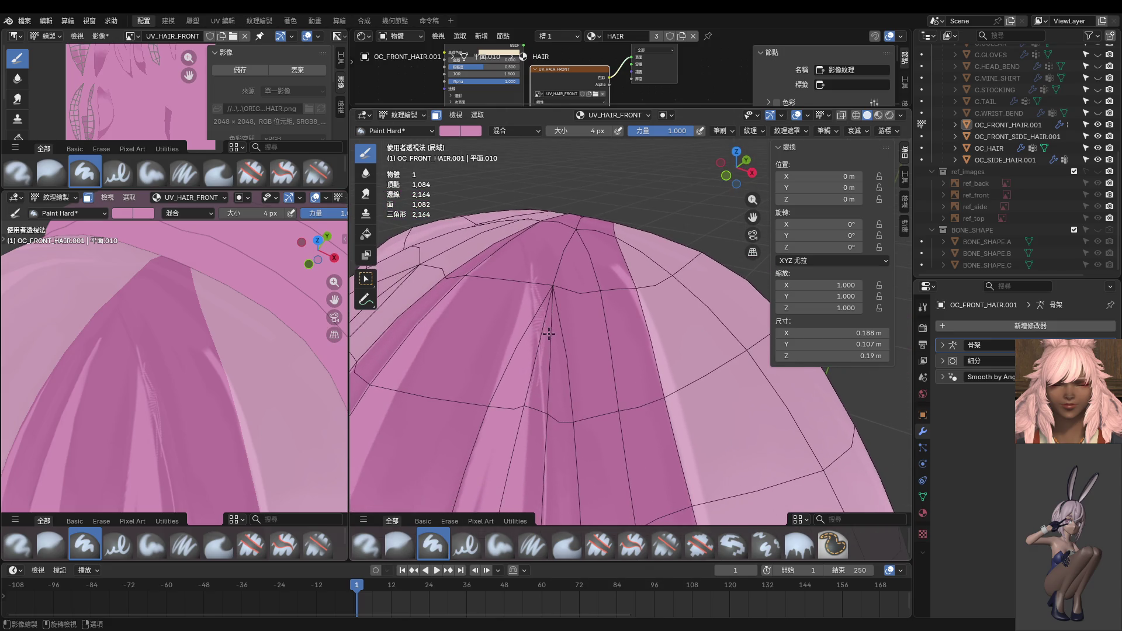
key(f)
click(535, 306)
ctrl+middle_drag(540, 351, 570, 367)
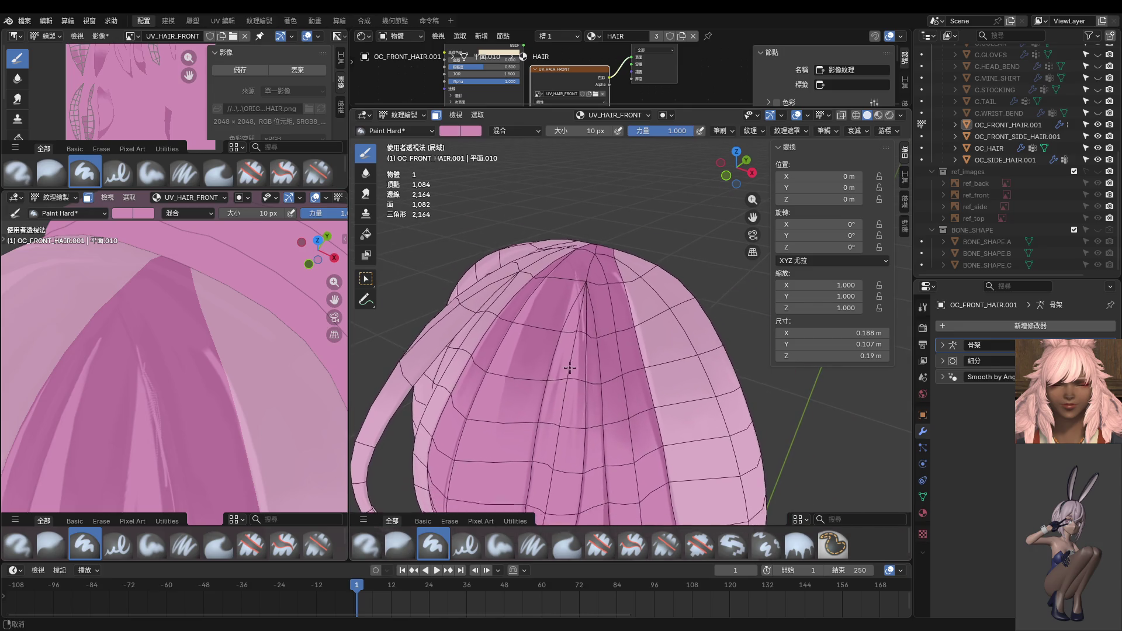
scroll(565, 365, up, 2)
scroll(525, 253, up, 3)
drag(526, 272, 526, 427)
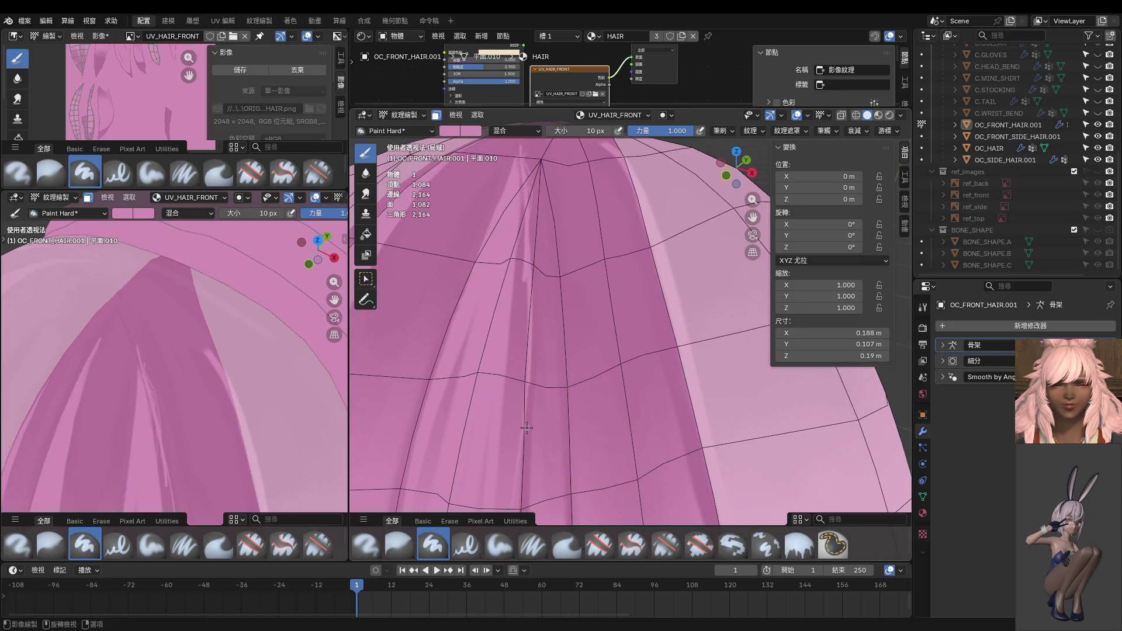
key(ctrl+z)
shift+middle_drag(543, 405, 546, 230)
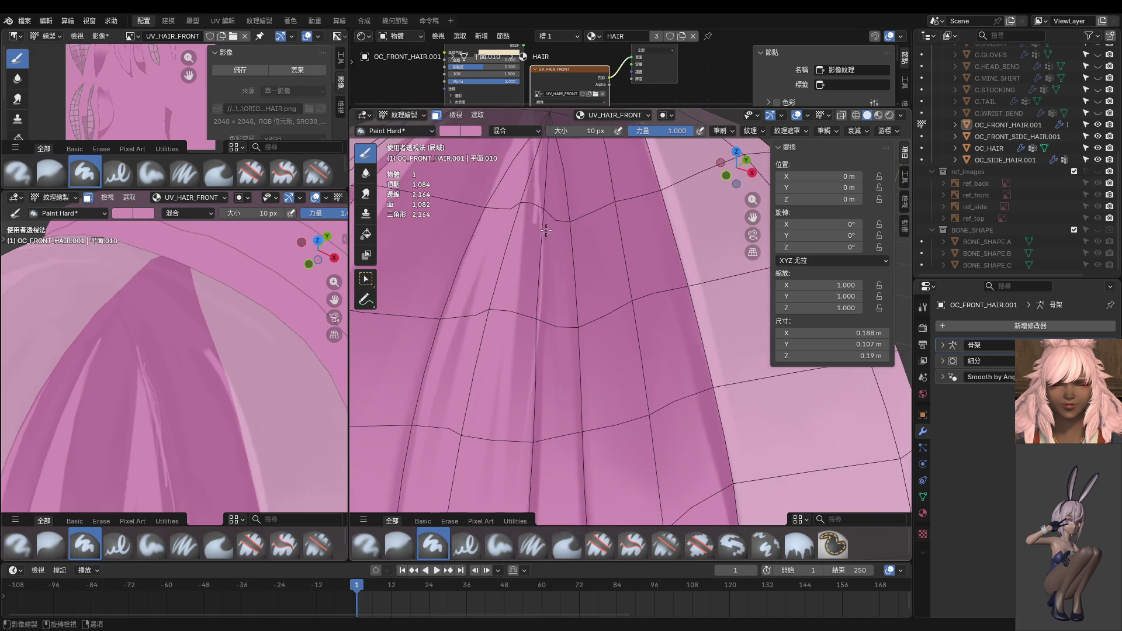
drag(538, 241, 529, 405)
key(ctrl+z)
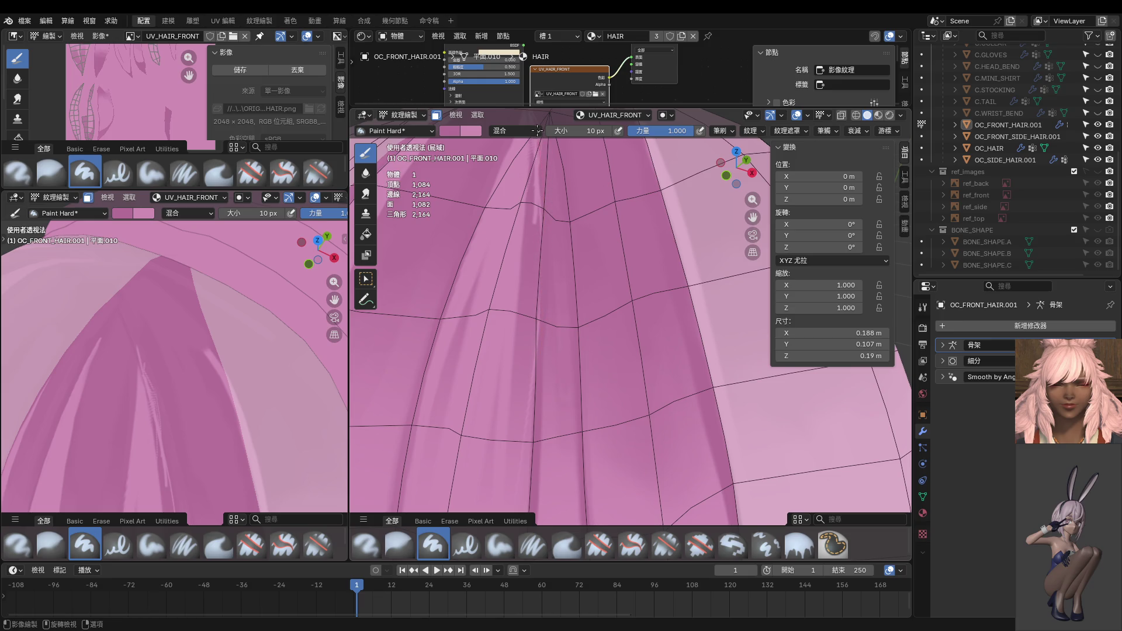
Step: Enlarge the brush to 78 px and paint a broad stroke down the hair
scroll(557, 304, down, 2)
scroll(558, 304, down, 2)
scroll(558, 304, down, 2)
key(f)
click(555, 301)
drag(585, 245, 577, 410)
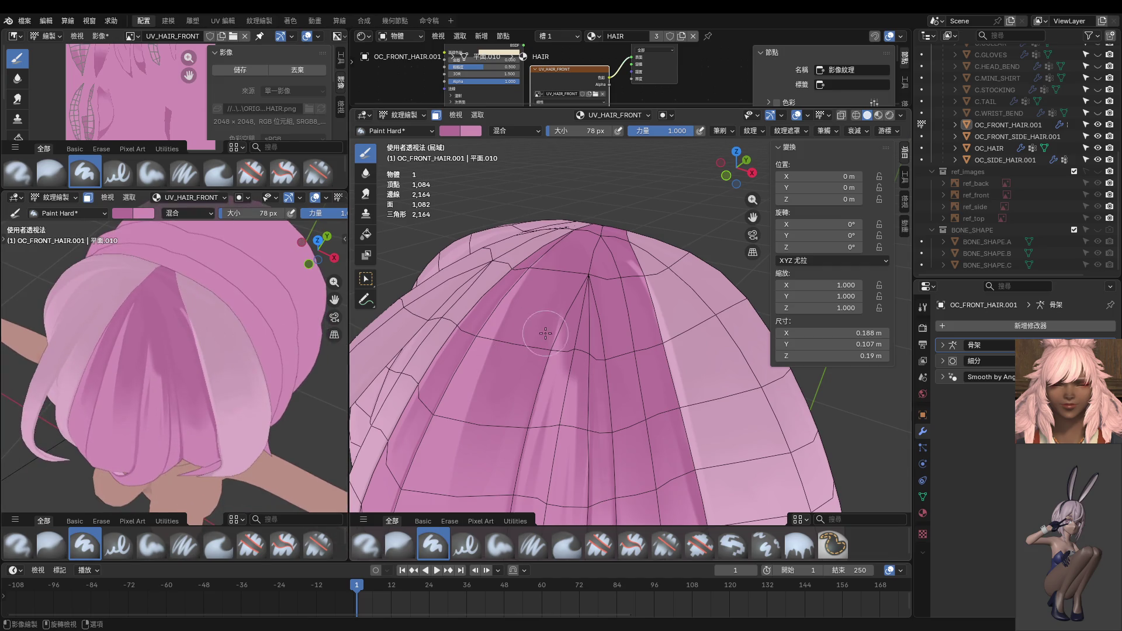
Step: Shrink the brush to 22 px and paint light strokes up and down a hair strand
scroll(549, 345, up, 1)
key(f)
click(552, 409)
drag(562, 401, 553, 271)
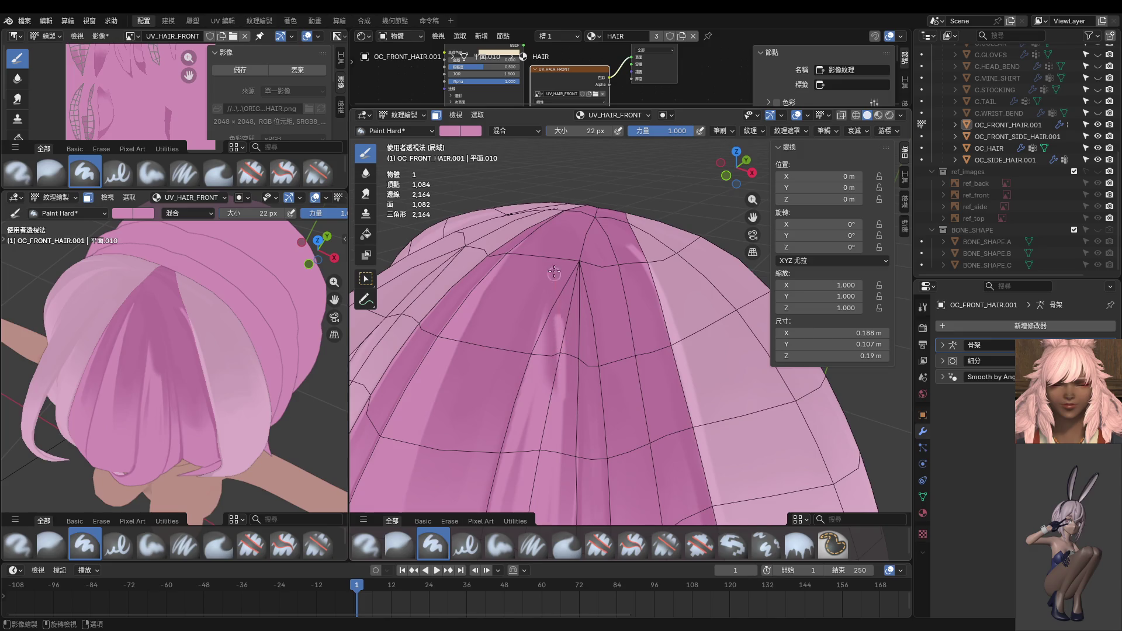
drag(558, 279, 544, 358)
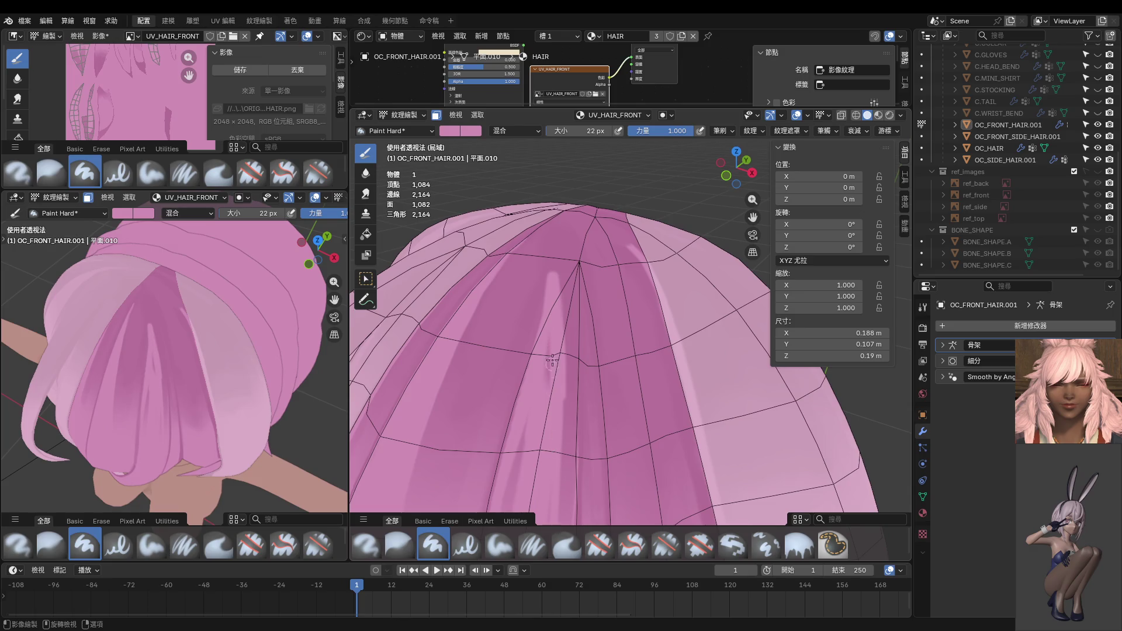
Step: Paint several lighter streaks down the hair strands, working around the top of the hair
scroll(534, 412, up, 1)
scroll(534, 412, up, 2)
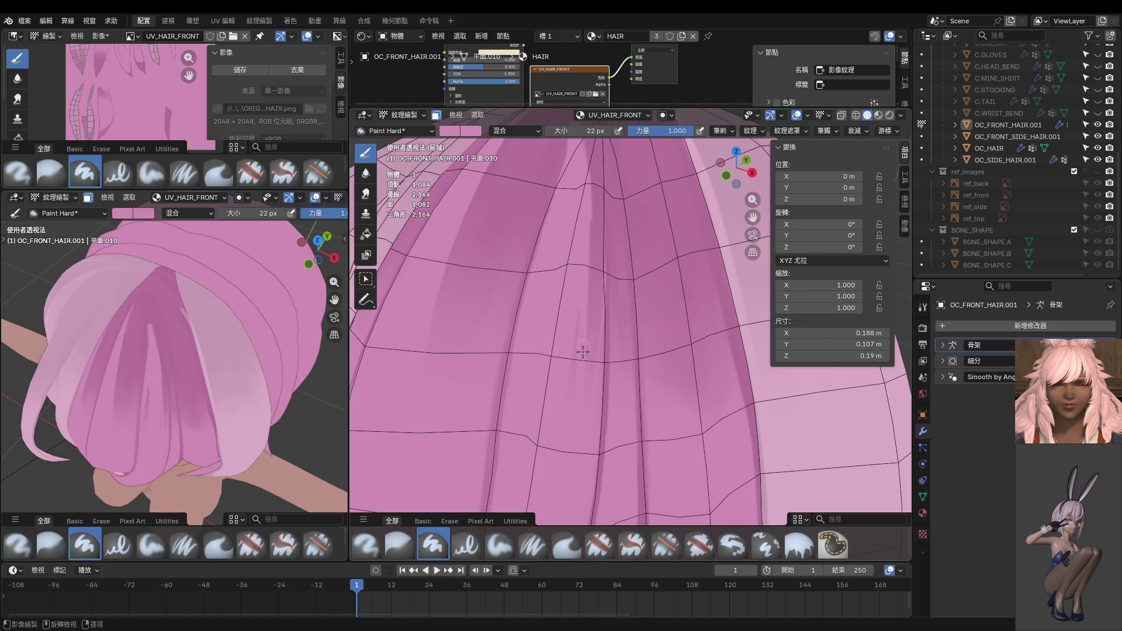
drag(583, 188, 584, 286)
drag(590, 199, 581, 412)
middle_drag(585, 355, 598, 269)
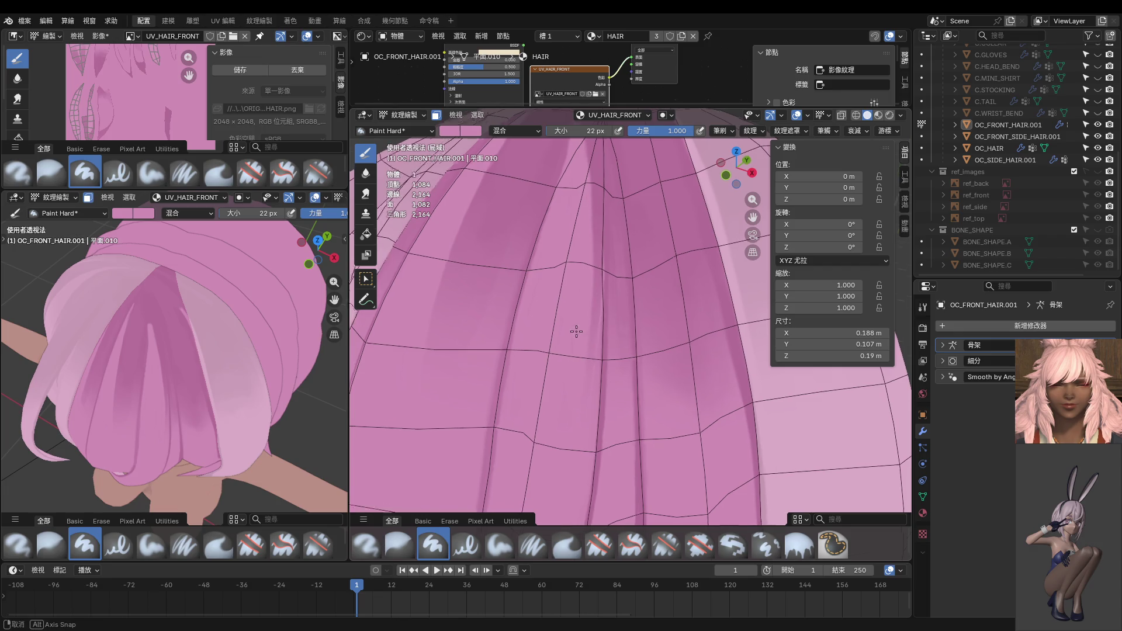
drag(601, 239, 566, 415)
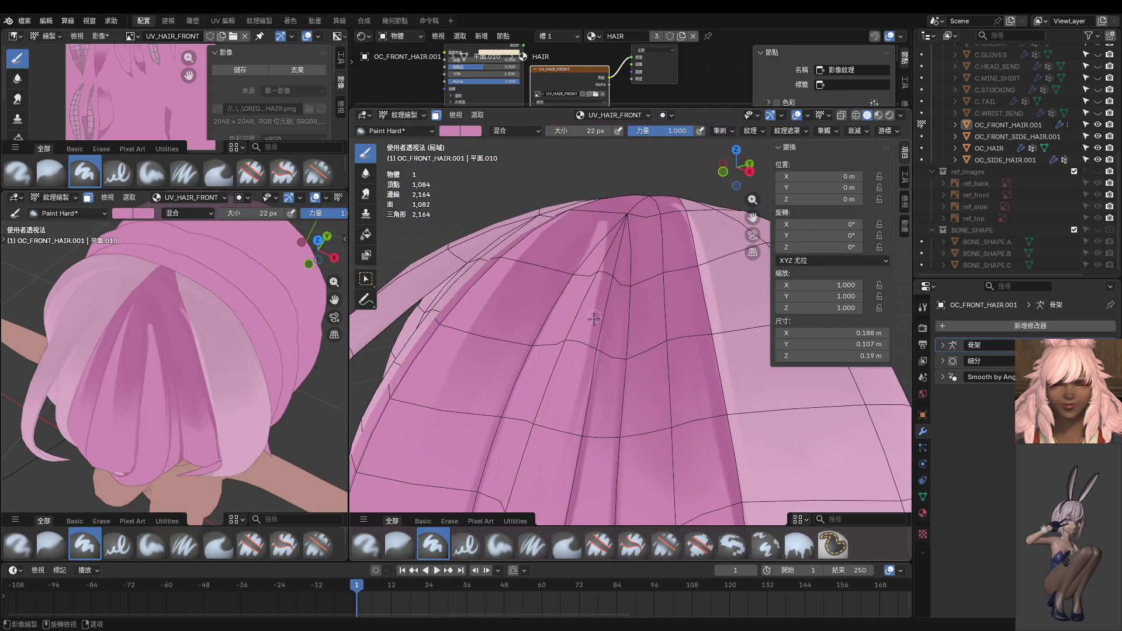
drag(605, 223, 559, 502)
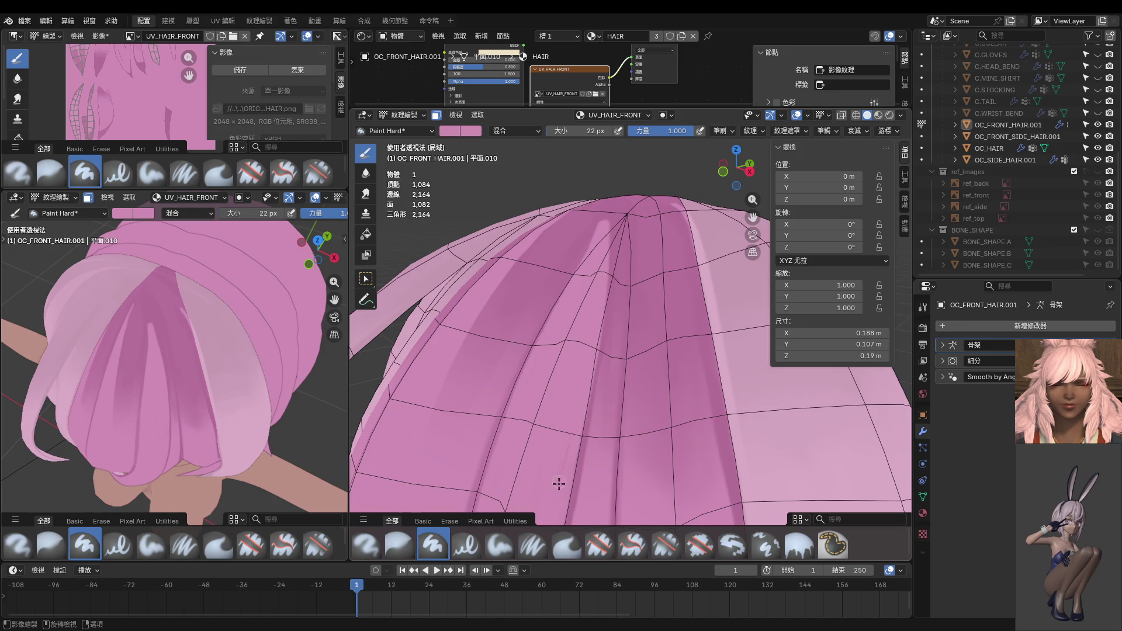
middle_drag(558, 483, 605, 250)
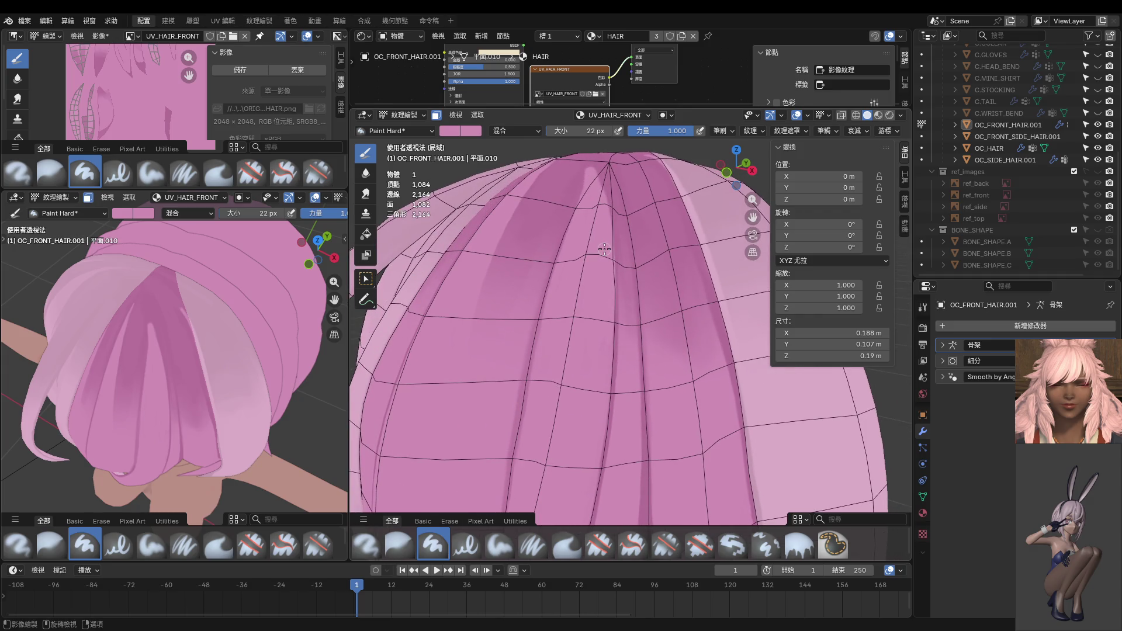
Step: Shrink the brush to 12 px, undo the last crown stroke, and switch the hair to Edit Mode
key(KP_1)
scroll(604, 249, up, 5)
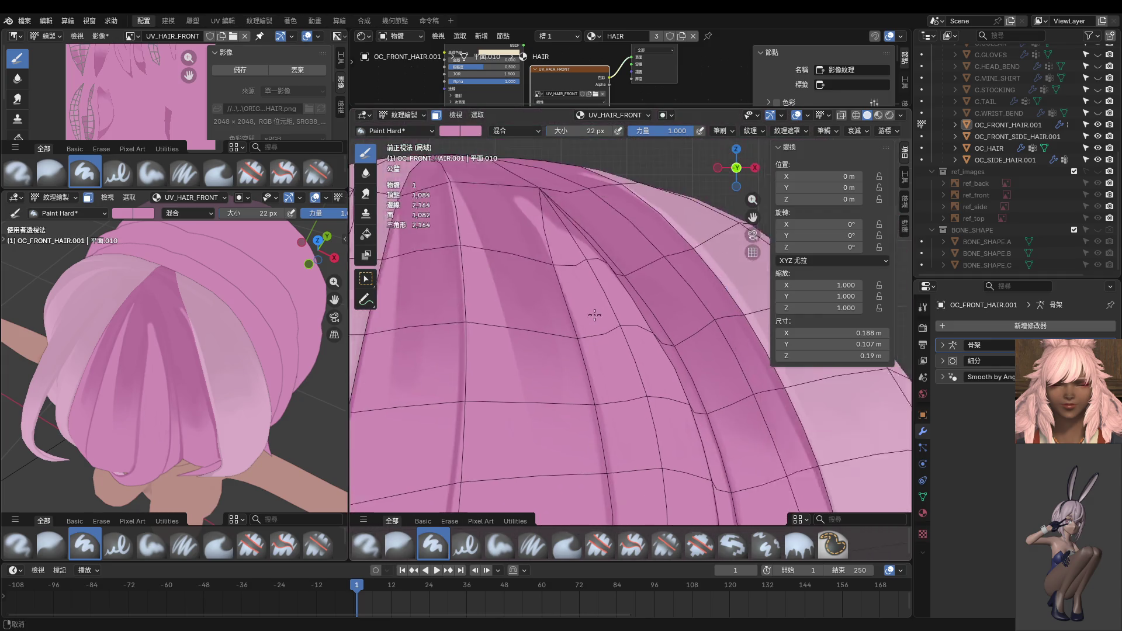
key(bracketleft)
key(bracketleft)
key(bracketleft)
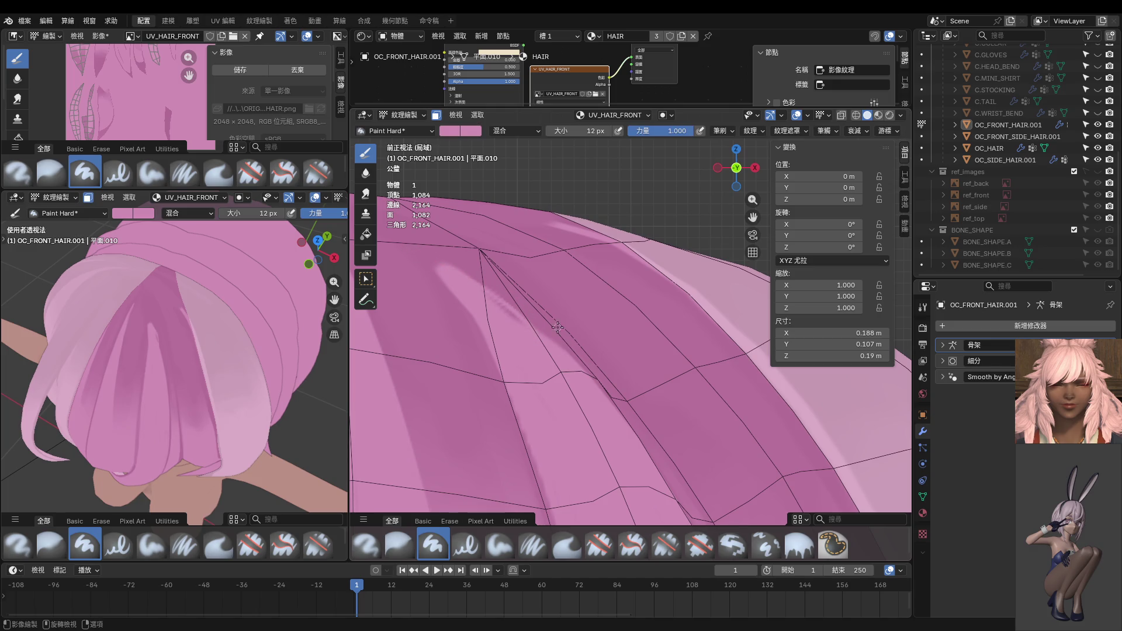
middle_drag(558, 327, 575, 416)
scroll(575, 416, up, 3)
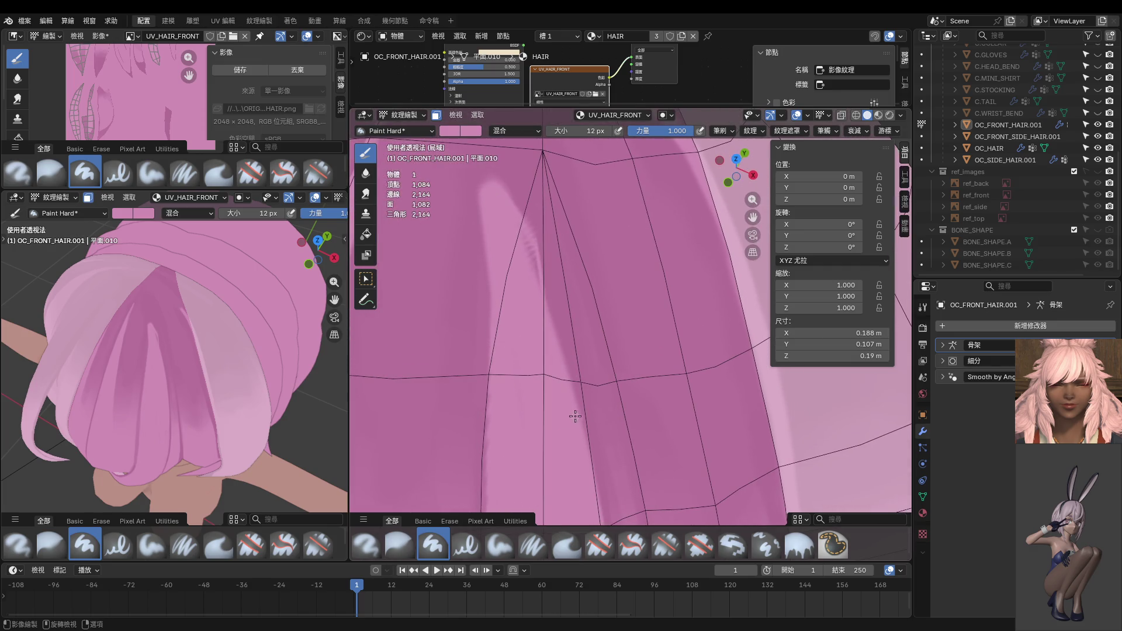
key(ctrl+z)
key(ctrl+z)
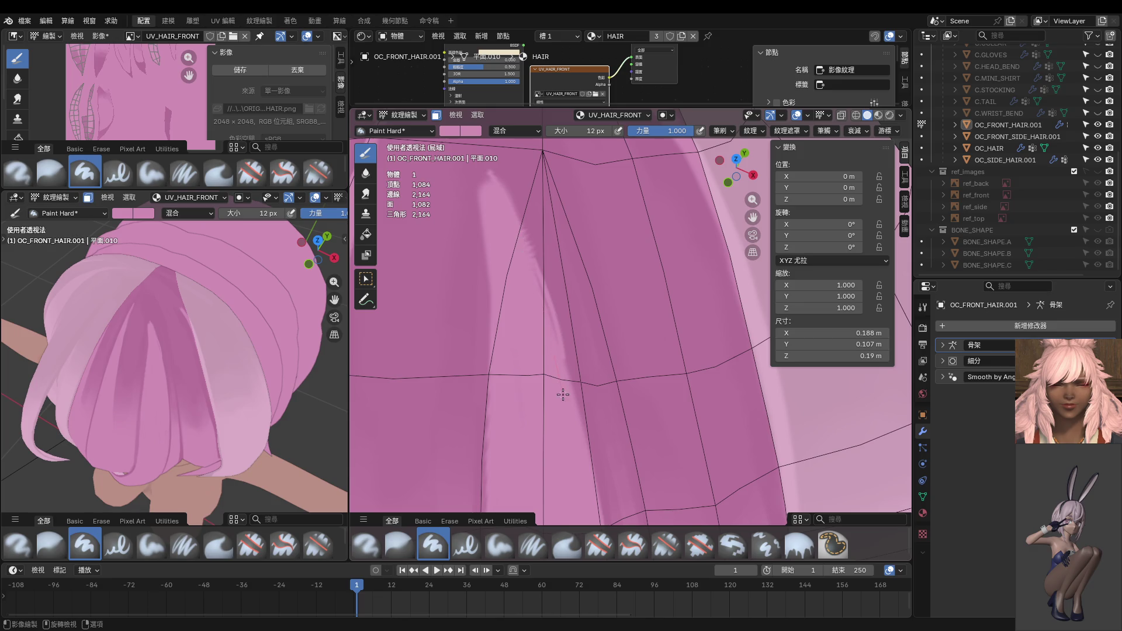
scroll(543, 351, down, 3)
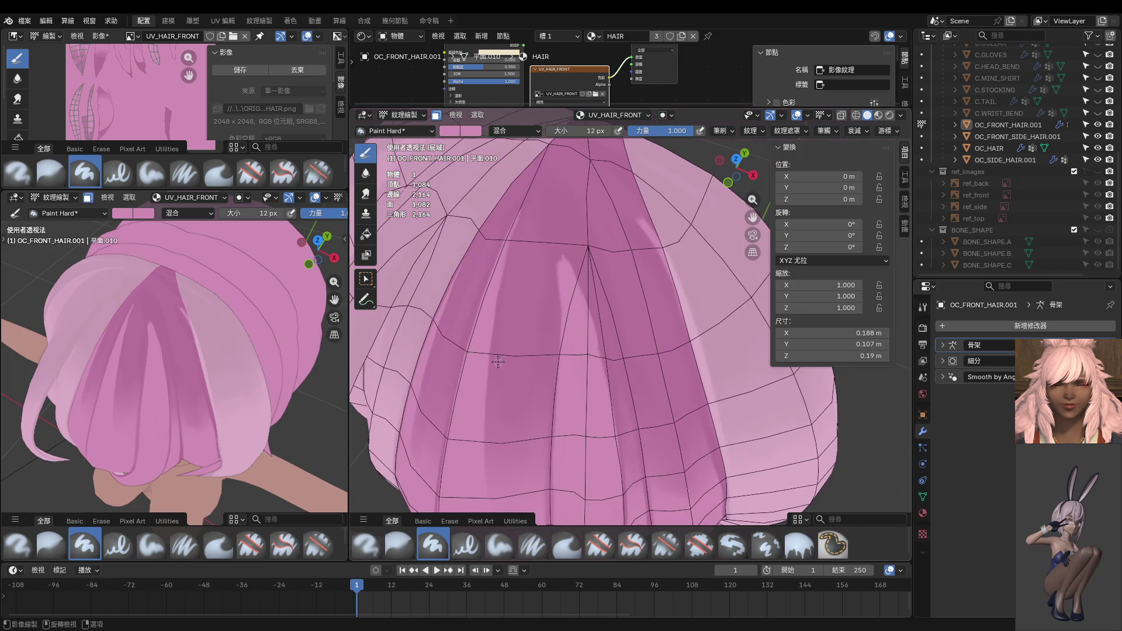
key(KP_1)
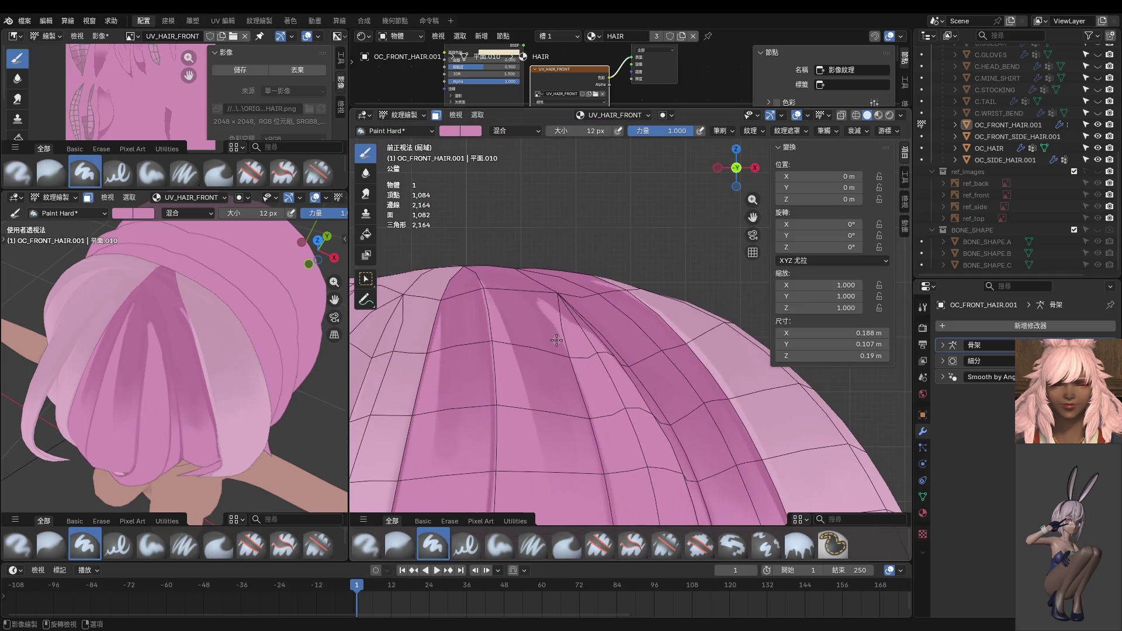
mouse_move(594, 325)
middle_down()
mouse_move(587, 289)
mouse_move(595, 333)
middle_up()
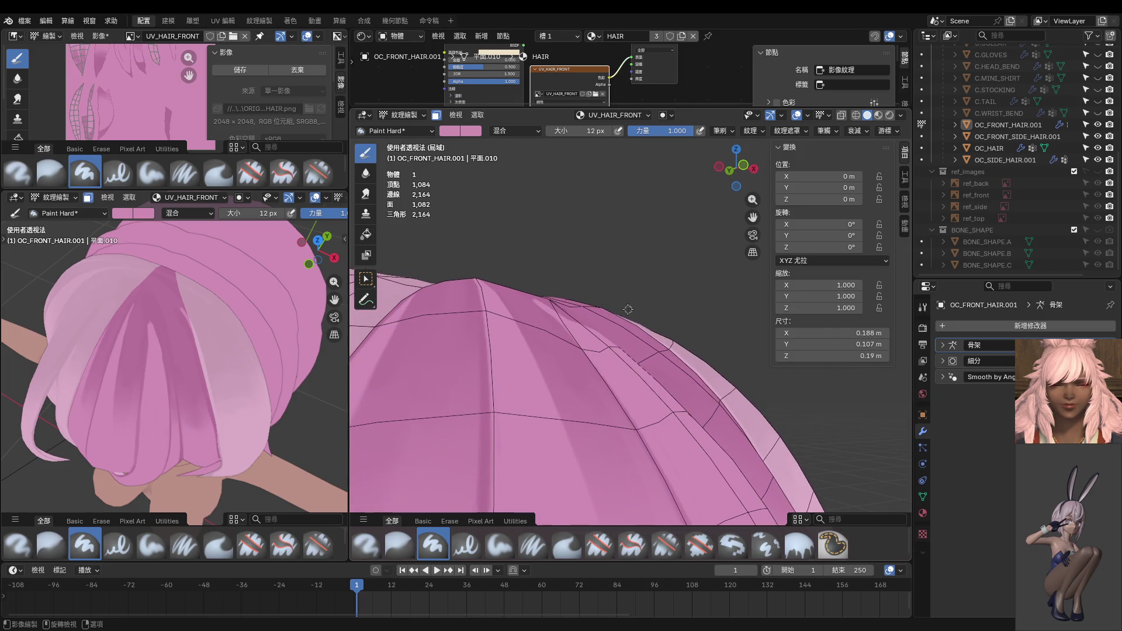
key(ctrl+Tab)
Step: In vertex select mode, raise two crown vertices slightly along Z
key(1)
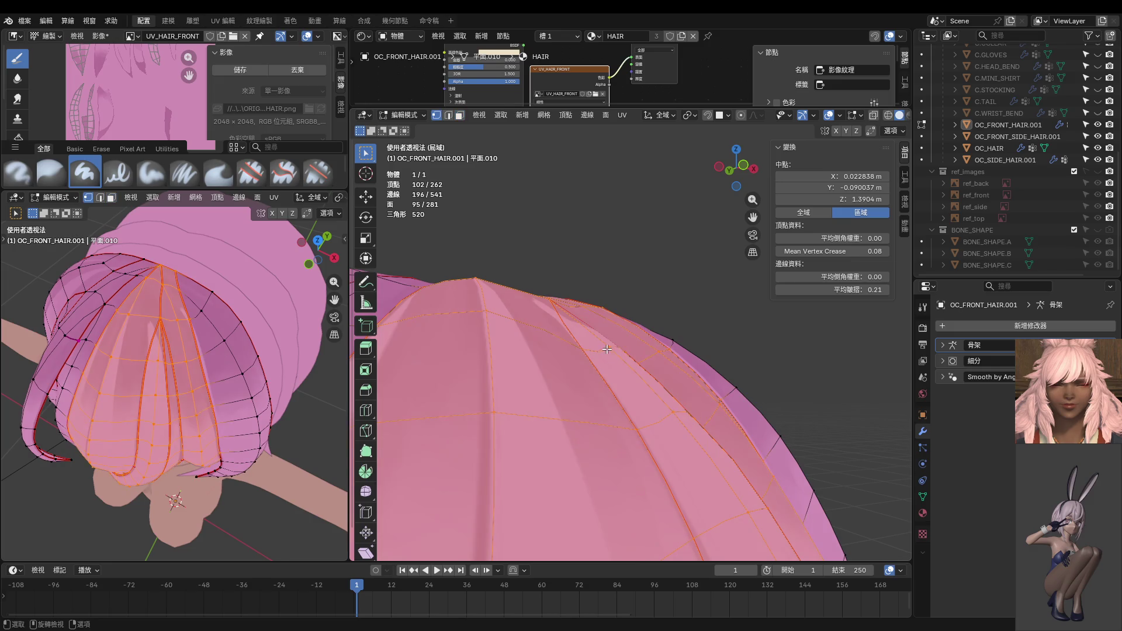
click(566, 349)
shift+click(606, 352)
key(g)
key(z)
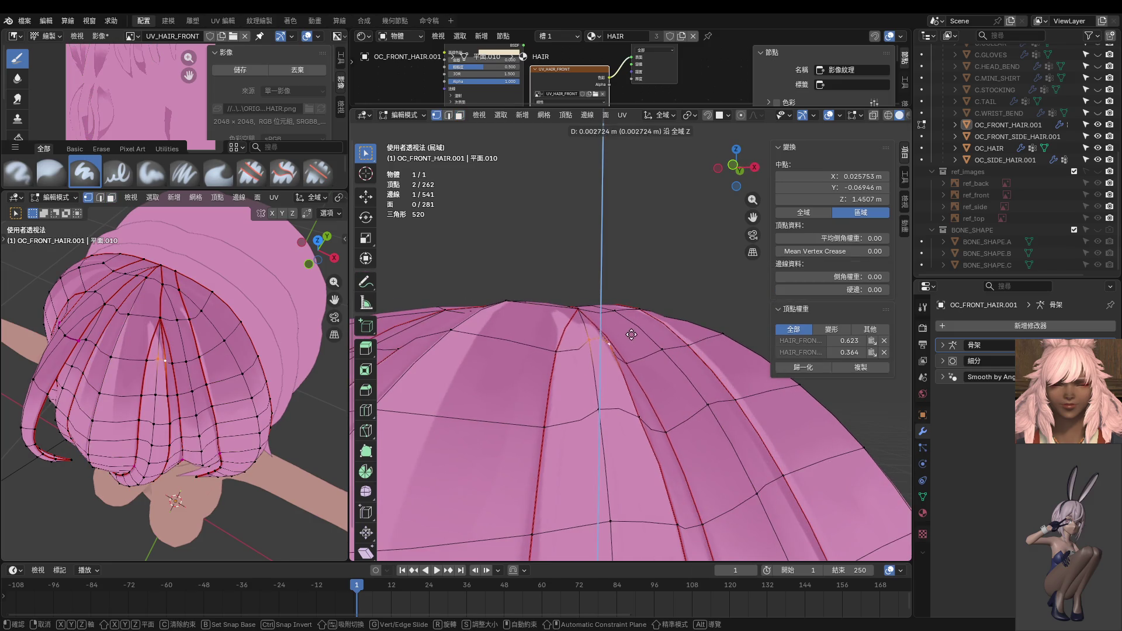
click(630, 325)
middle_drag(630, 326, 611, 338)
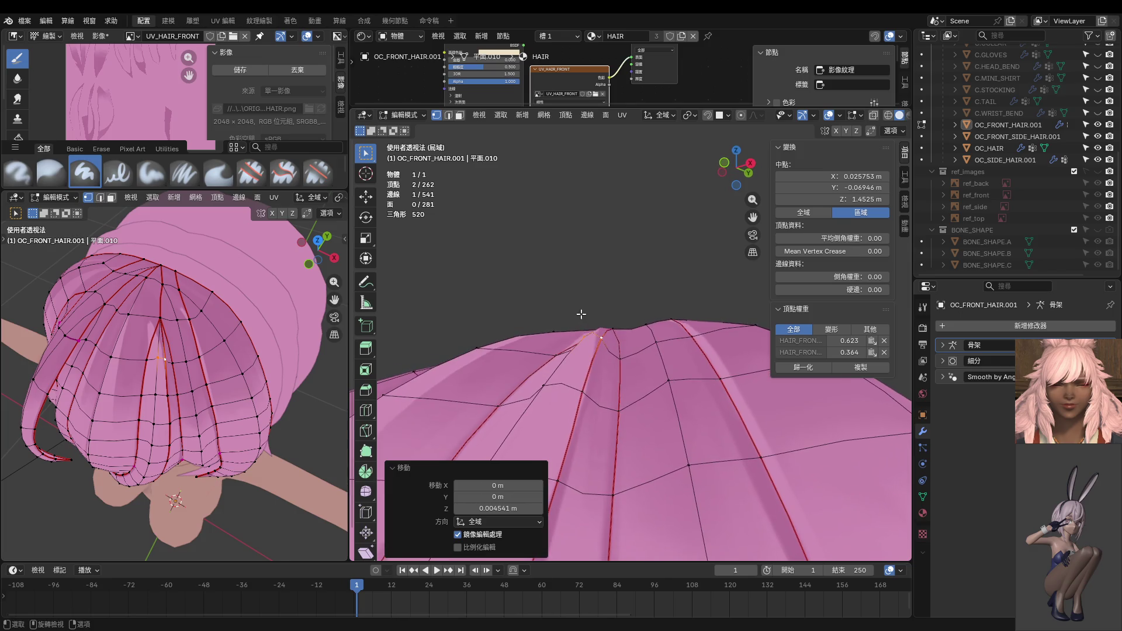
Step: Raise two more crown vertices one at a time along Z, then return to front view
click(608, 340)
key(g)
key(z)
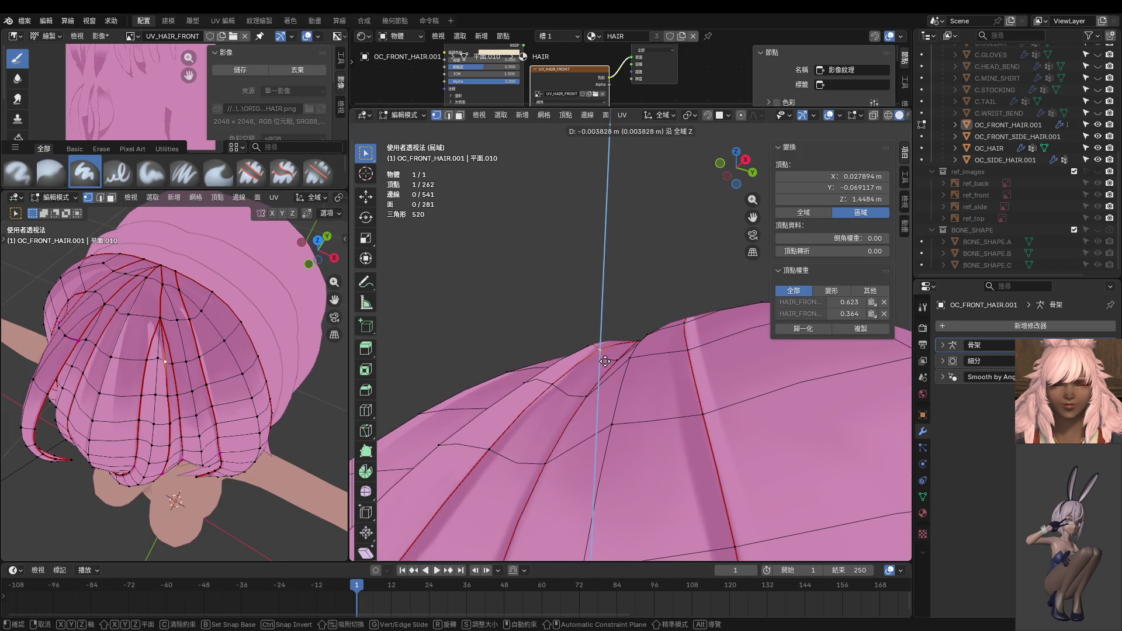
click(604, 361)
click(529, 381)
key(g)
key(z)
click(526, 368)
middle_drag(525, 368, 616, 393)
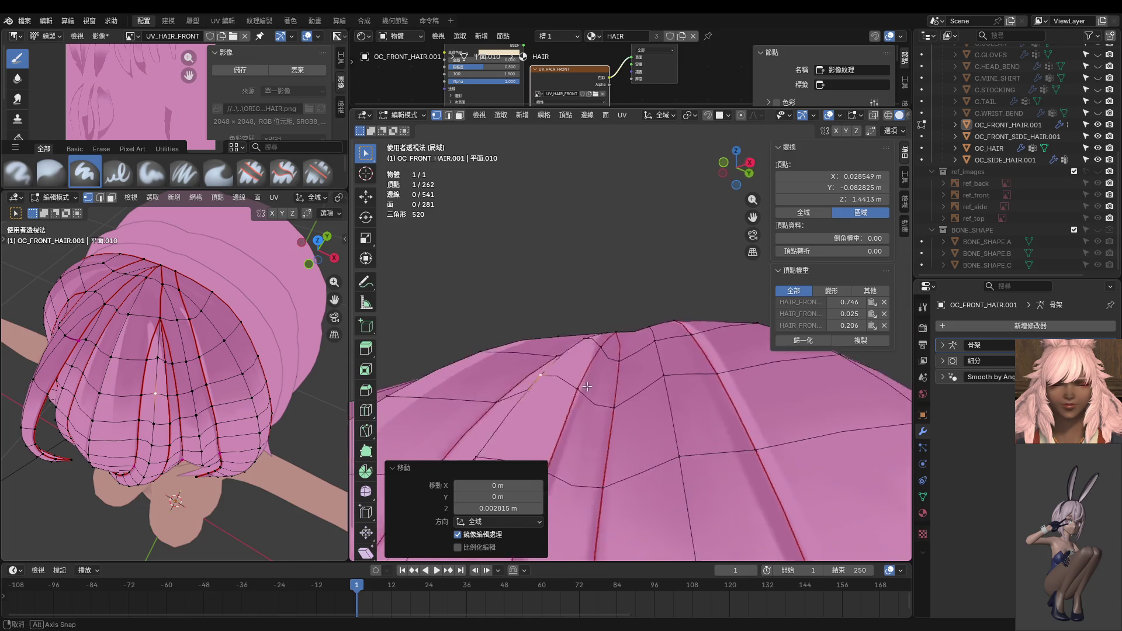
key(KP_1)
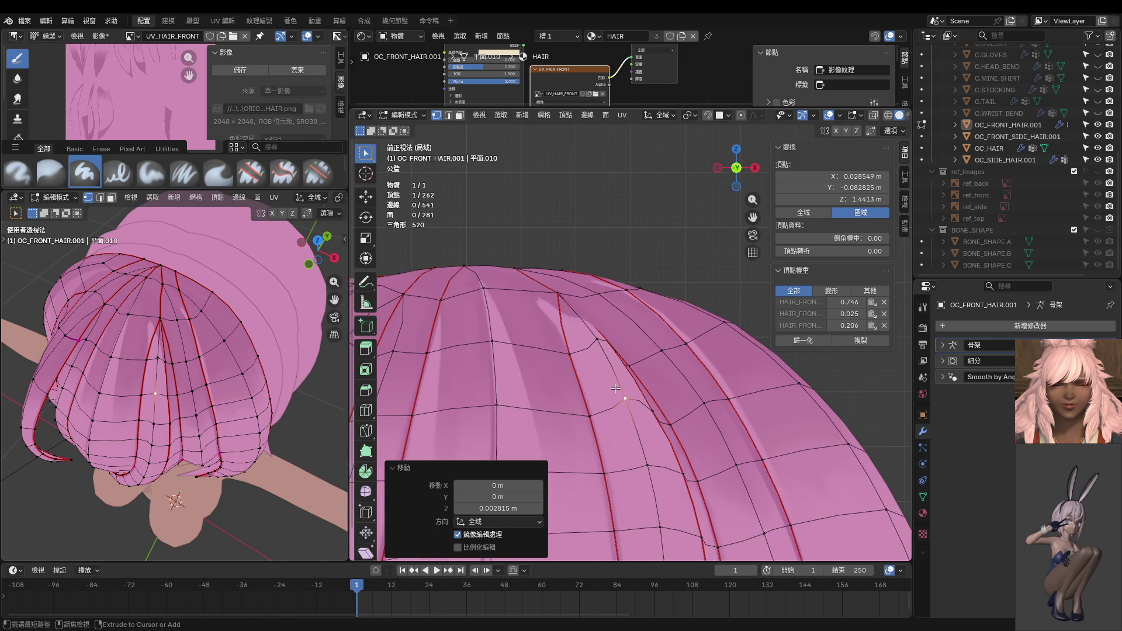
Step: Save the file, select two connected hair strips in face mode, and return to Texture Paint
key(ctrl+s)
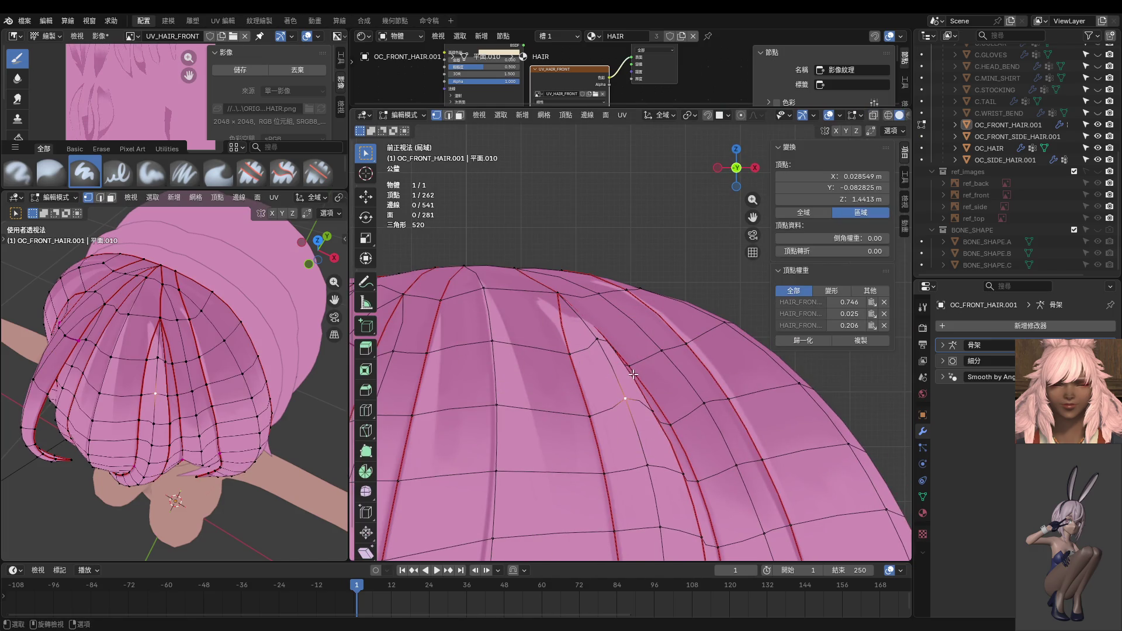
key(3)
key(l)
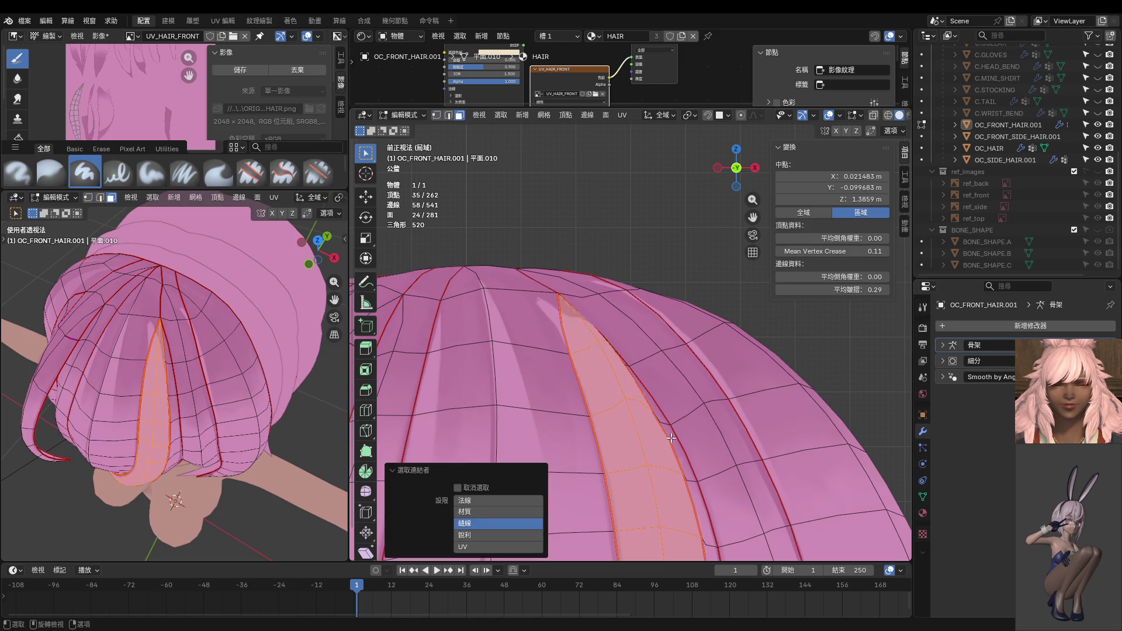
key(l)
key(l)
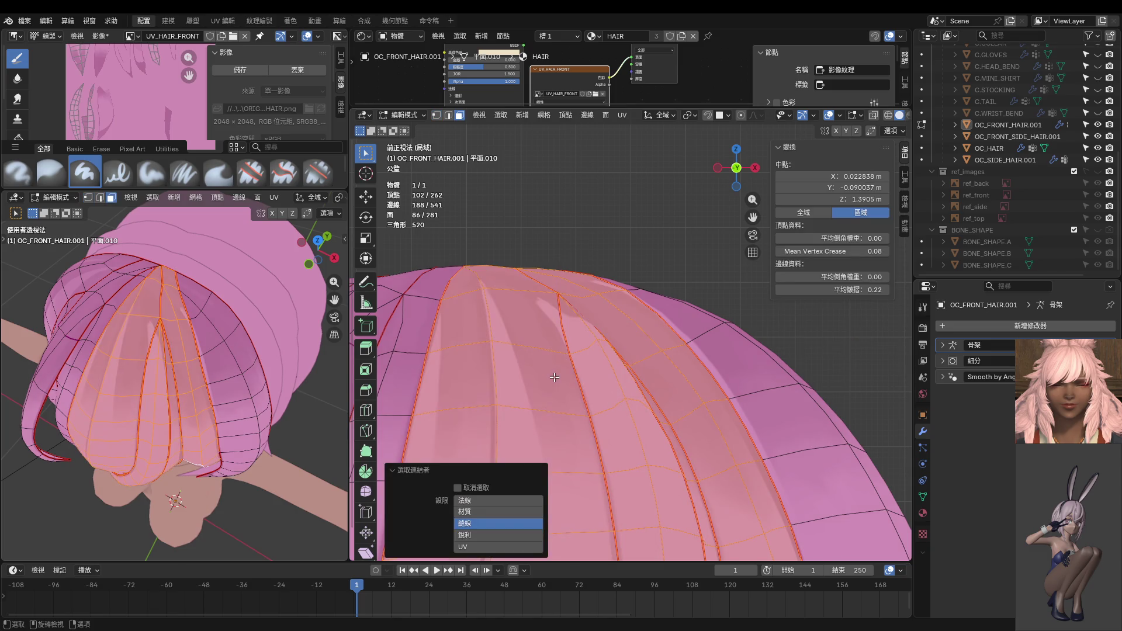
key(ctrl+Tab)
middle_drag(659, 363, 609, 392)
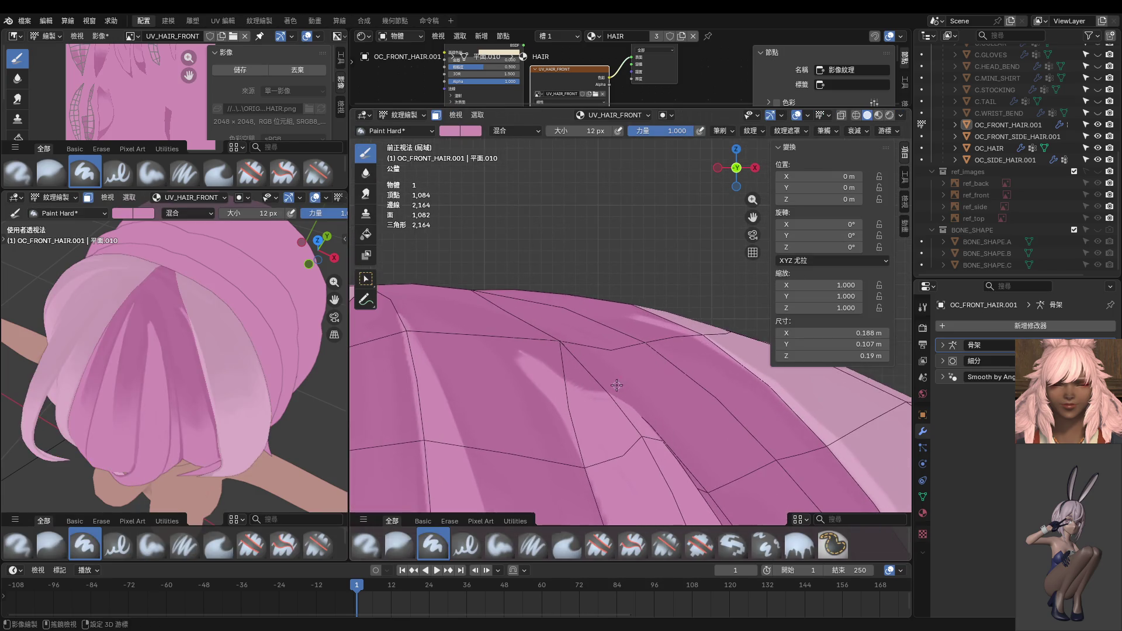
Step: Tilt the perspective view down over the hair crown, then switch the hair to Object Mode
mouse_move(431, 302)
middle_down()
mouse_move(502, 398)
mouse_move(615, 360)
middle_up()
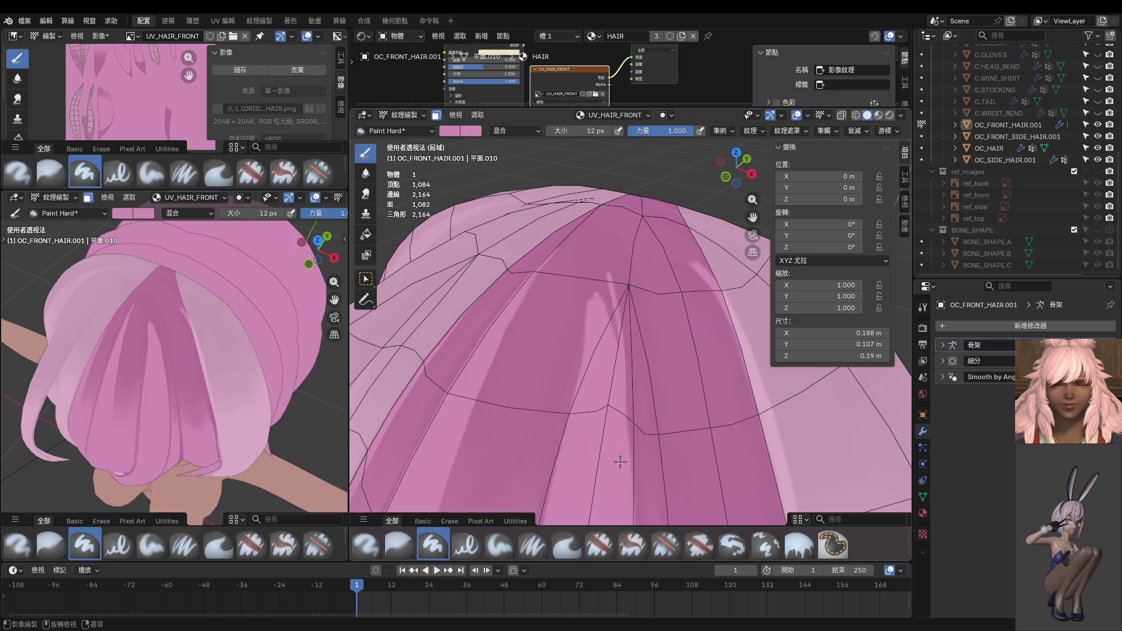
mouse_move(621, 462)
middle_down()
mouse_move(653, 372)
mouse_move(602, 360)
mouse_move(594, 374)
middle_up()
key(ctrl+Tab)
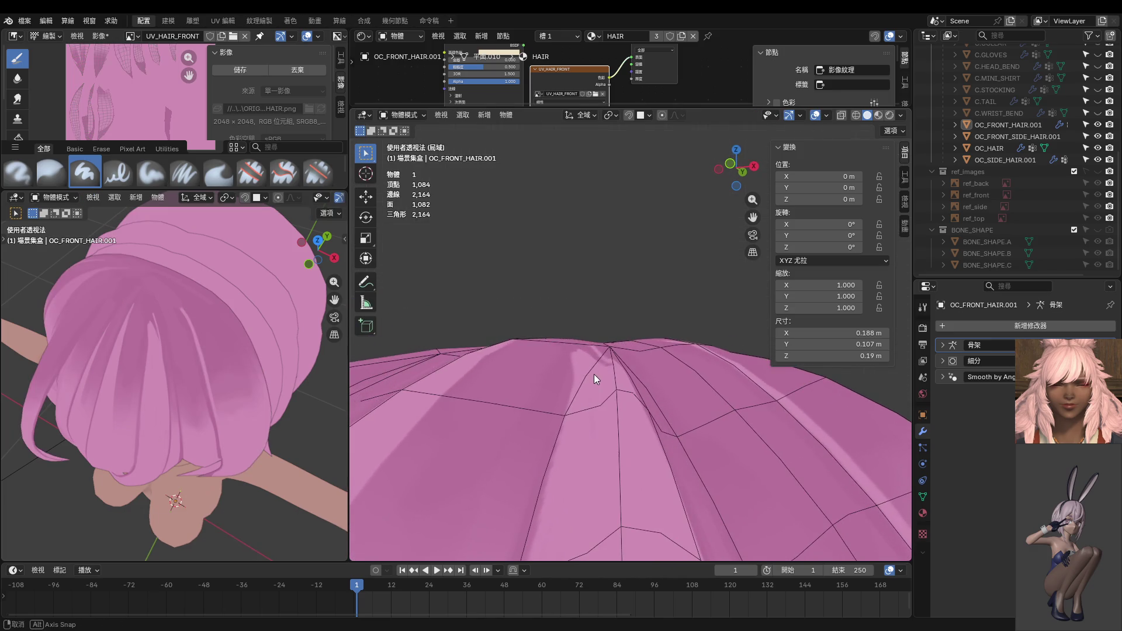
Step: Enter Edit Mode and set the crown vertex's Vertex Crease to 0.00
key(ctrl+Tab)
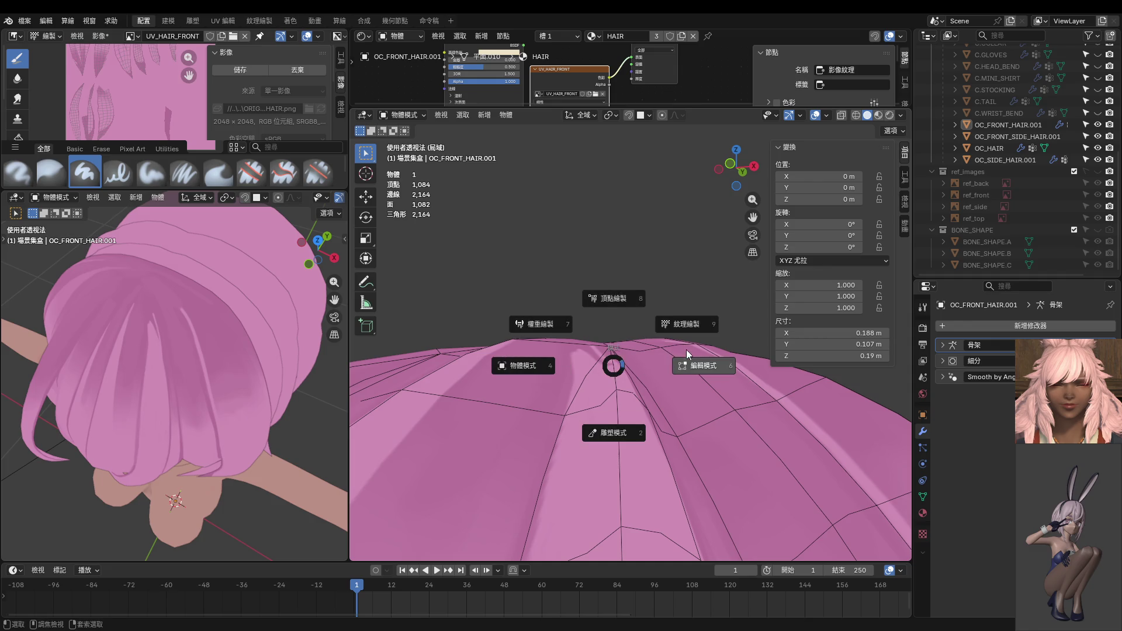
click(688, 355)
click(609, 346)
drag(845, 255, 777, 255)
key(KP_1)
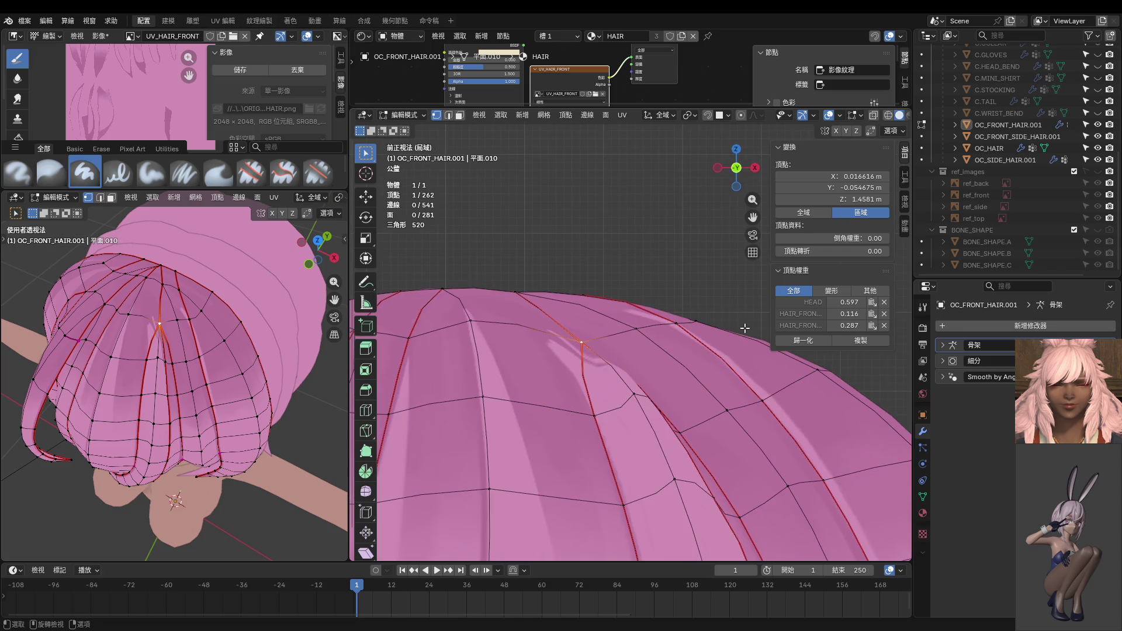
Step: Switch the hair to Texture Paint, view the crown from the front, then return to Edit Mode
key(ctrl+Tab)
key(ctrl+Tab)
click(676, 355)
key(ctrl+Tab)
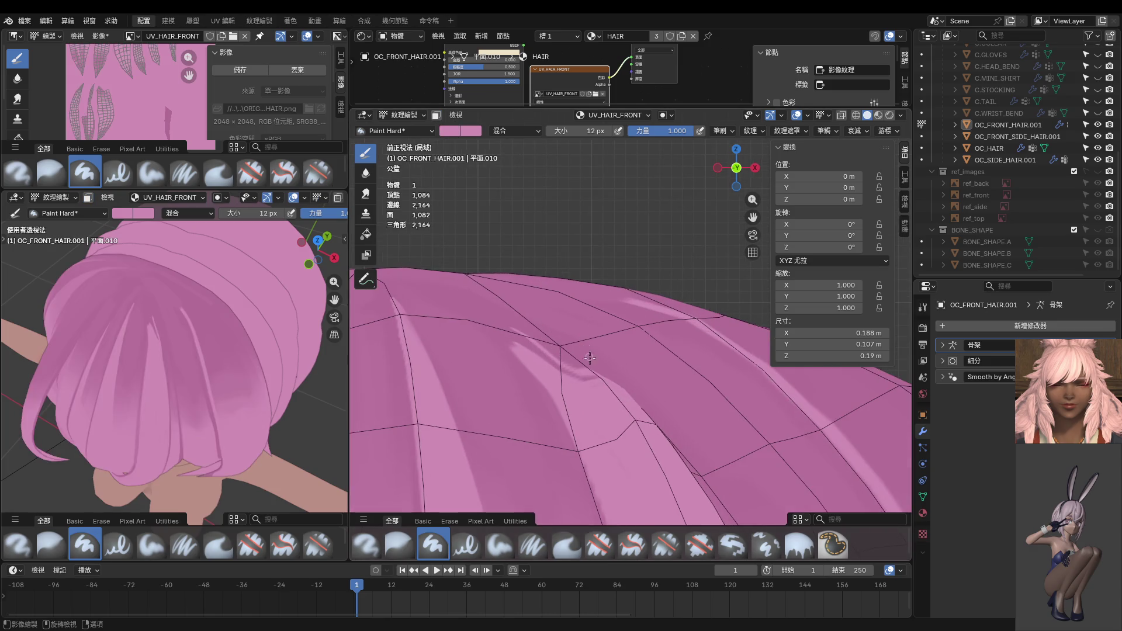
mouse_move(603, 363)
middle_down()
mouse_move(510, 391)
mouse_move(578, 327)
mouse_move(581, 357)
middle_up()
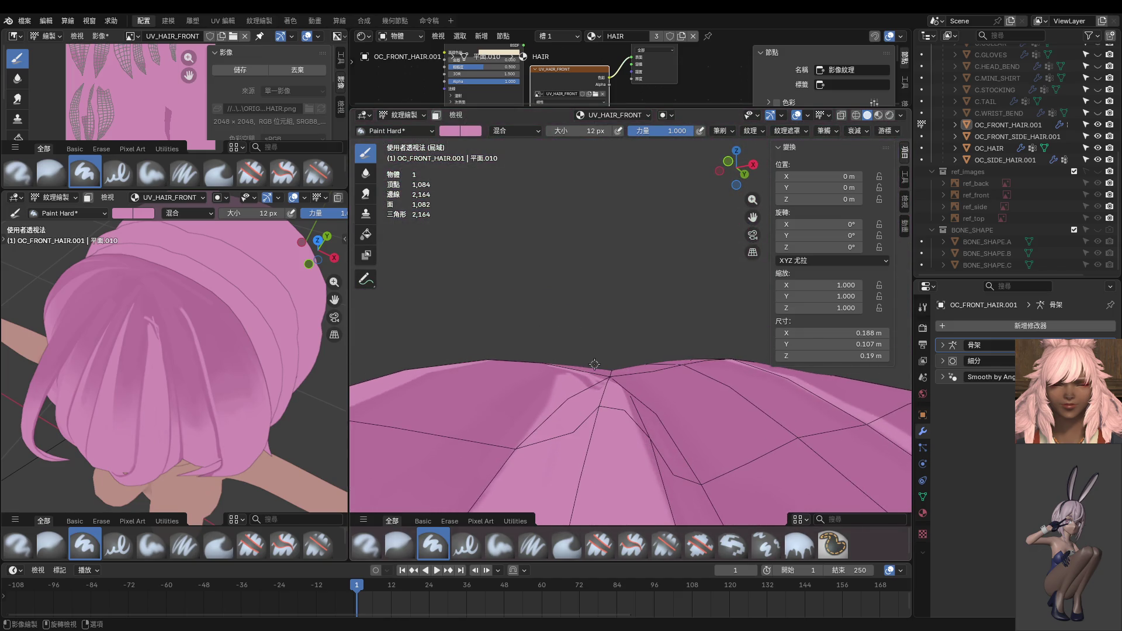
key(KP_1)
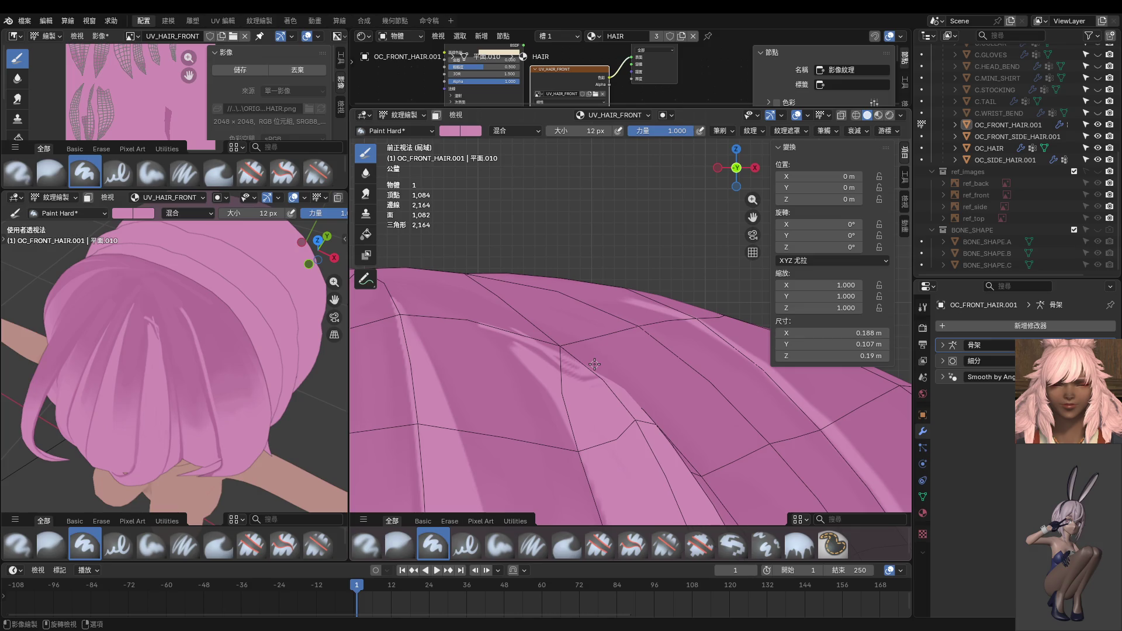
key(Tab)
Step: Move a crown seam vertex, then push two nearby seam vertices inward and outward by 0.00237 m
click(598, 357)
scroll(602, 344, up, 2)
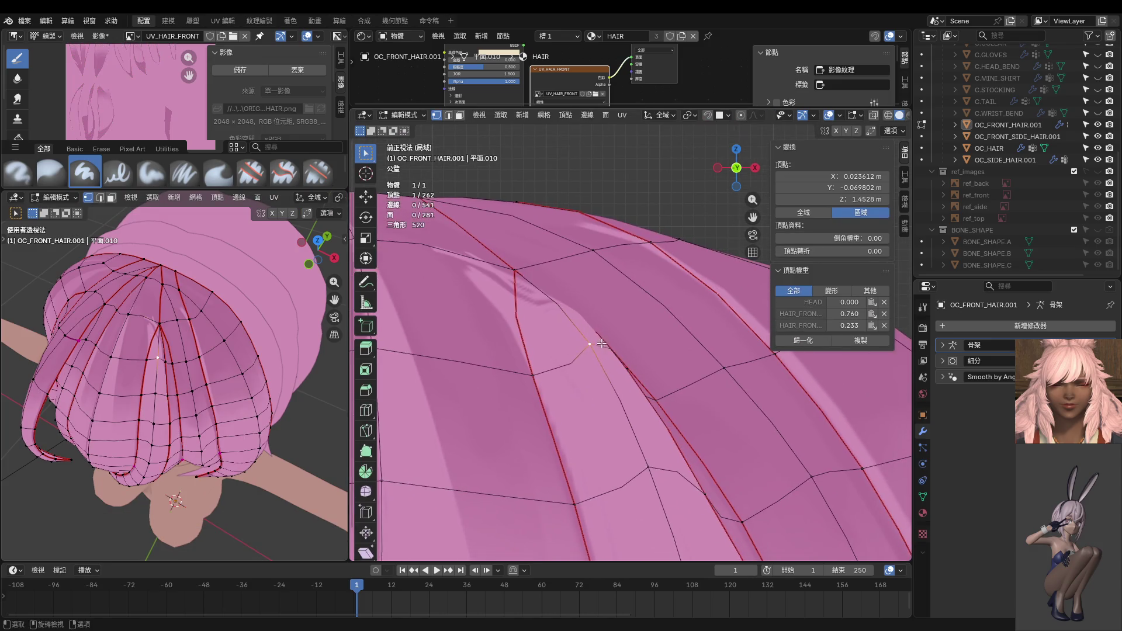
key(g)
click(633, 381)
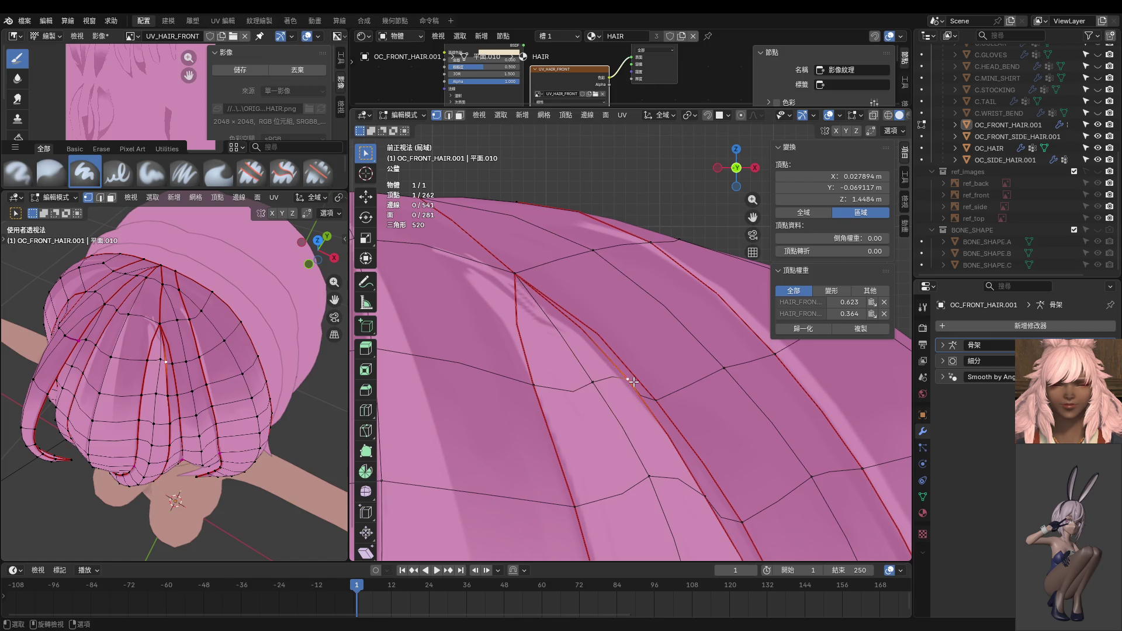
click(592, 382)
key(alt+s)
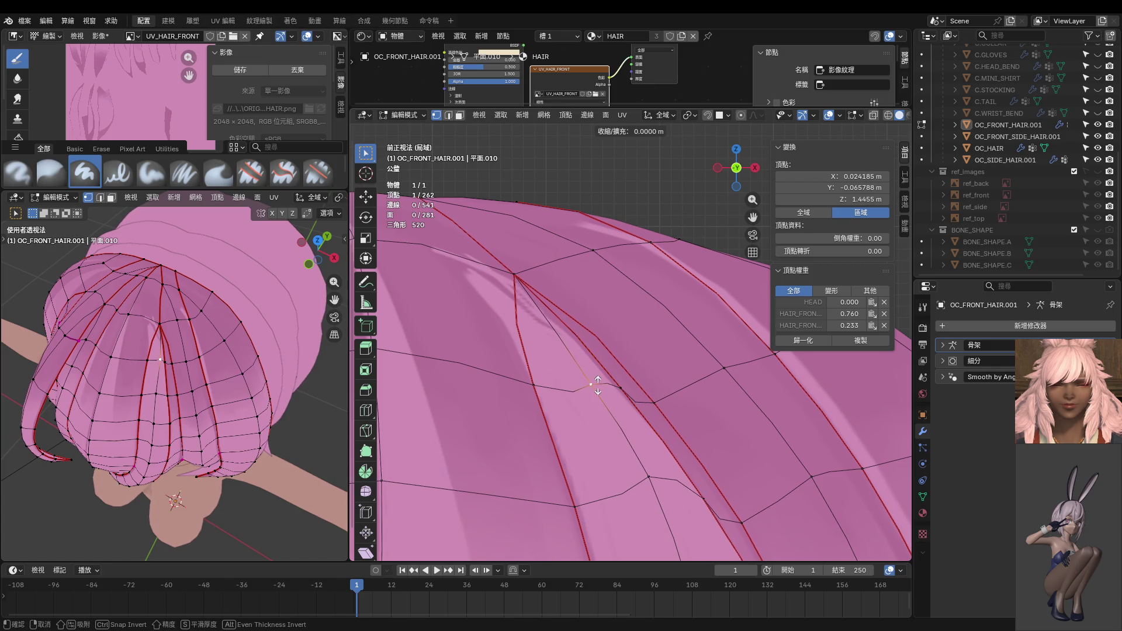
click(599, 389)
click(543, 377)
key(alt+s)
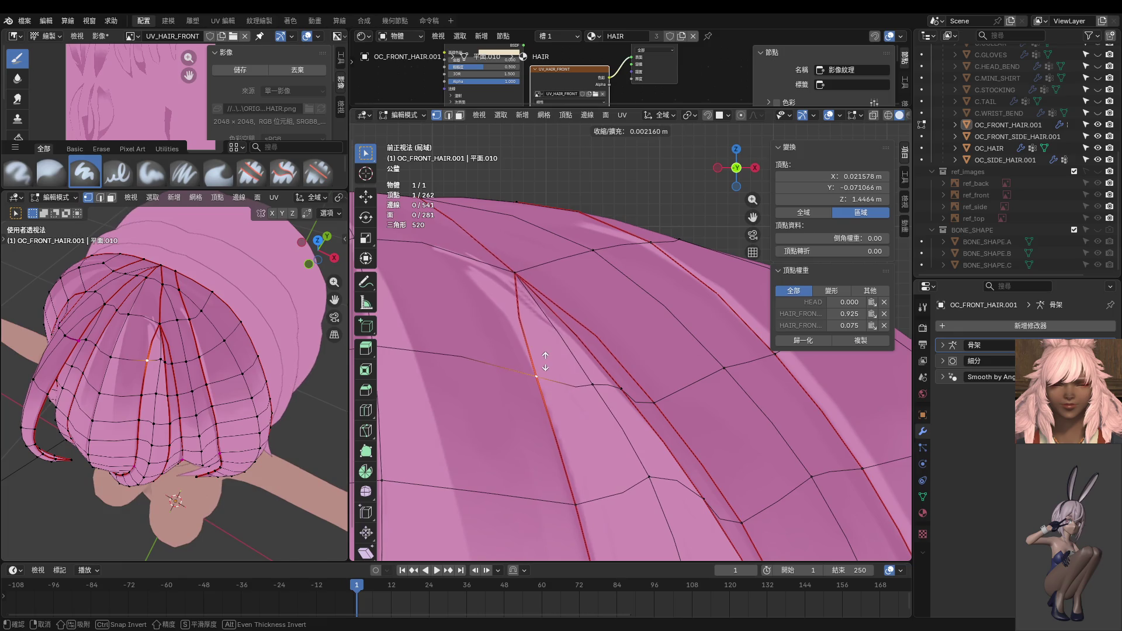
click(546, 361)
Step: Slide a seam vertex along its edge by factor 0.606, then view front and enter Texture Paint
middle_drag(568, 349, 524, 356)
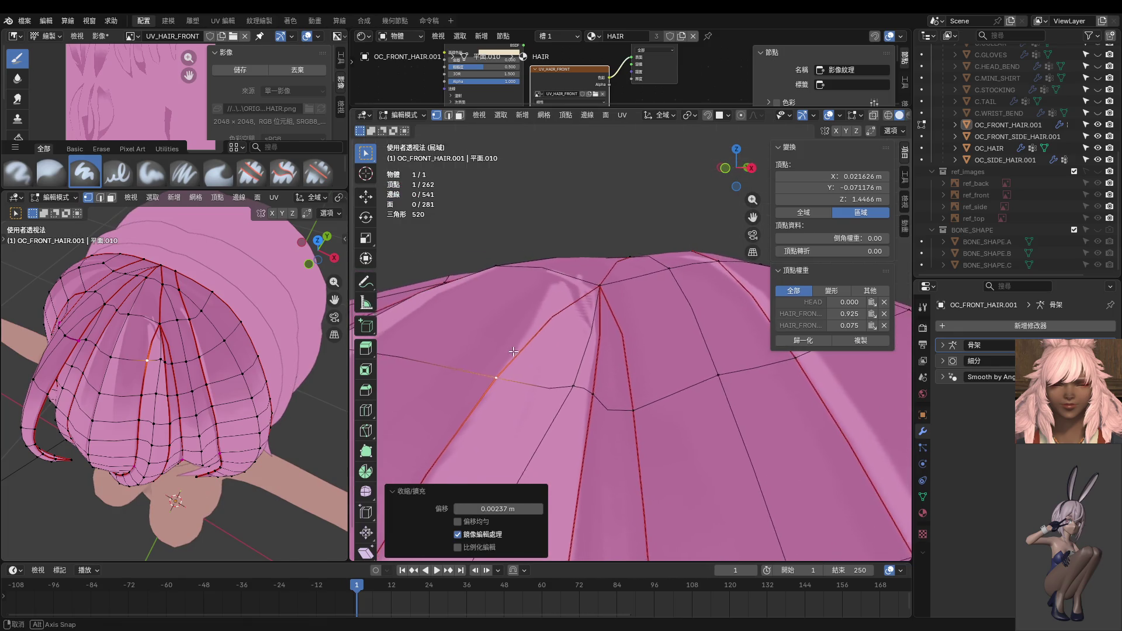
key(shift+v)
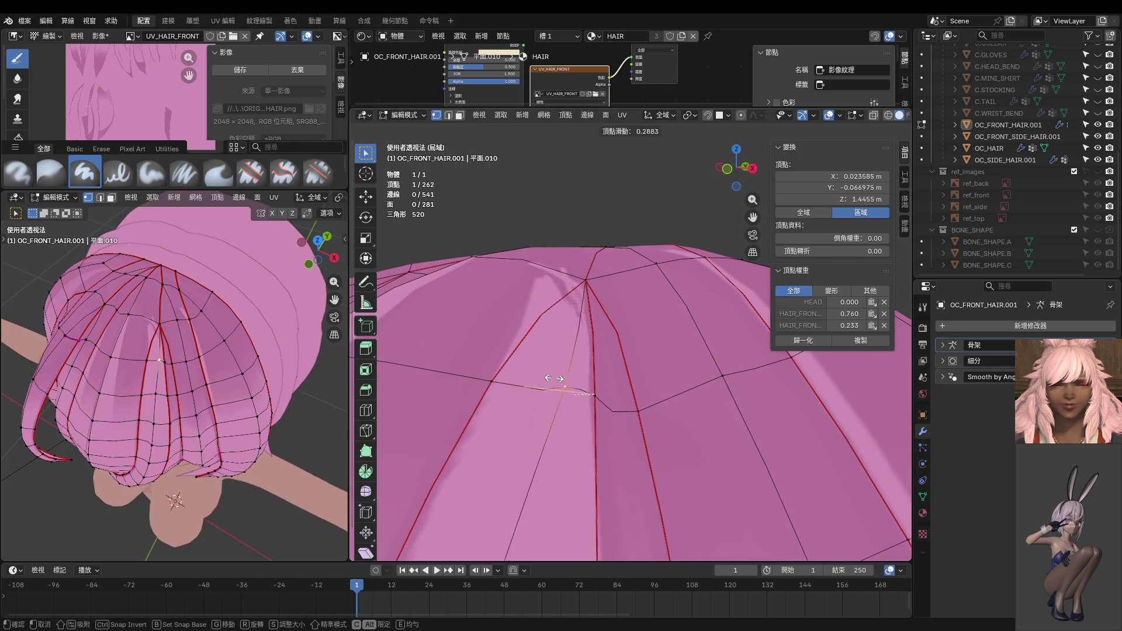
click(532, 375)
middle_drag(532, 375, 549, 368)
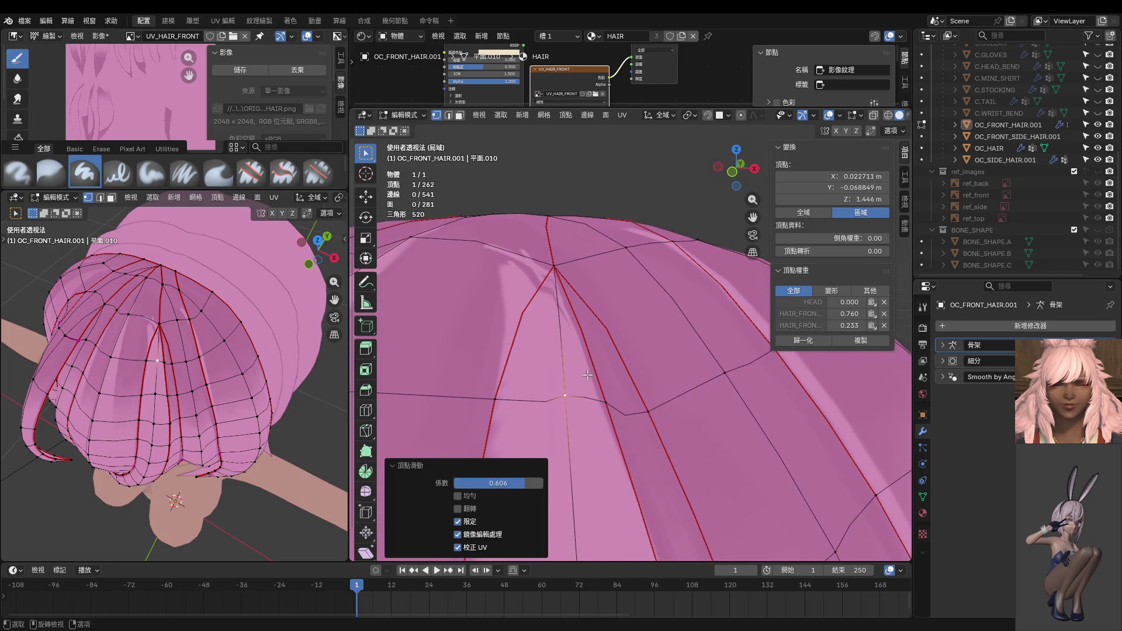
middle_drag(192, 357, 232, 329)
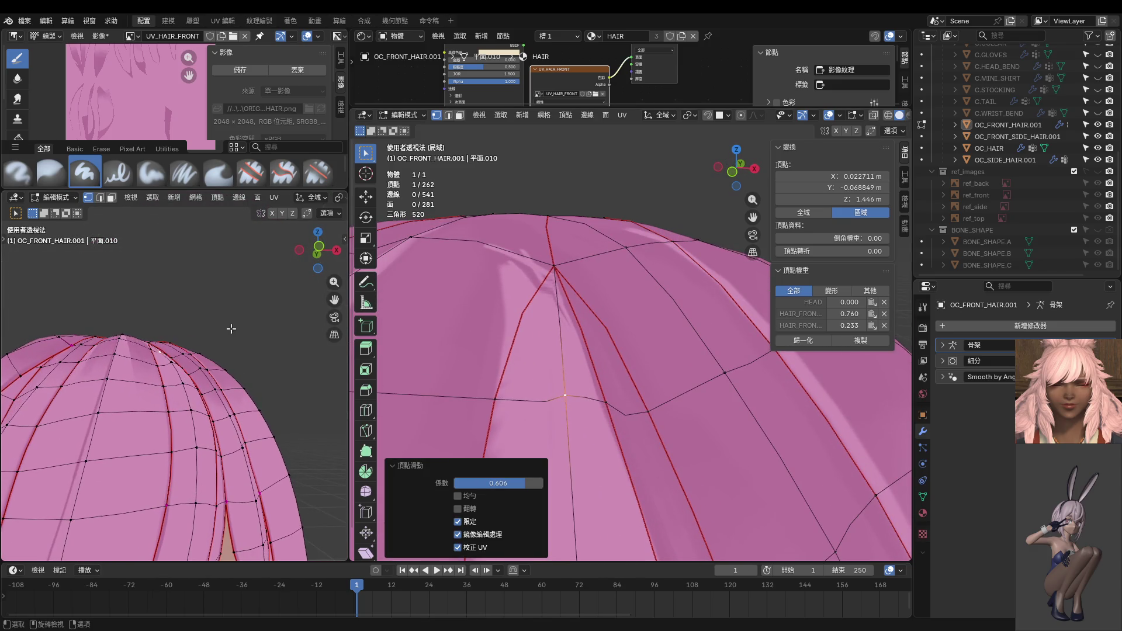
key(KP_1)
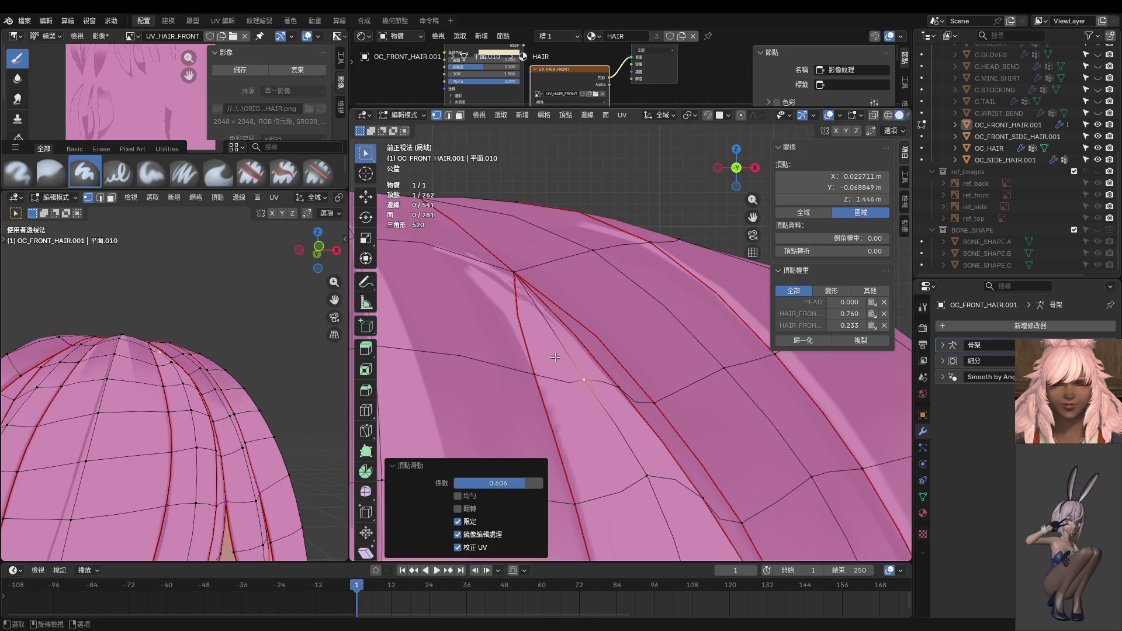
shift+middle_drag(570, 346, 582, 366)
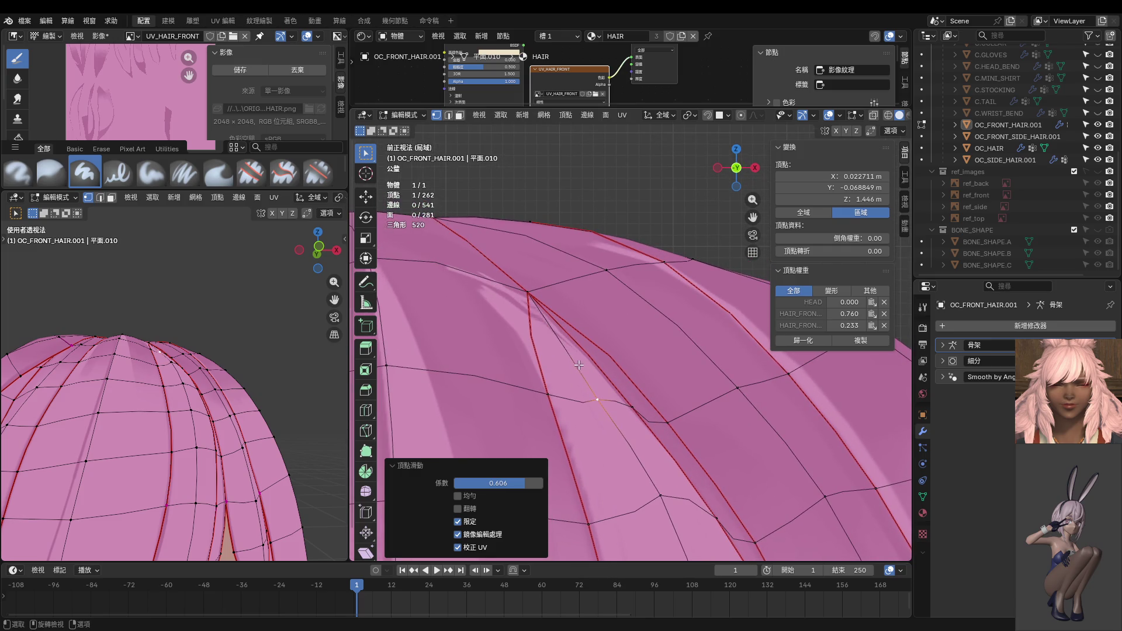
key(Tab)
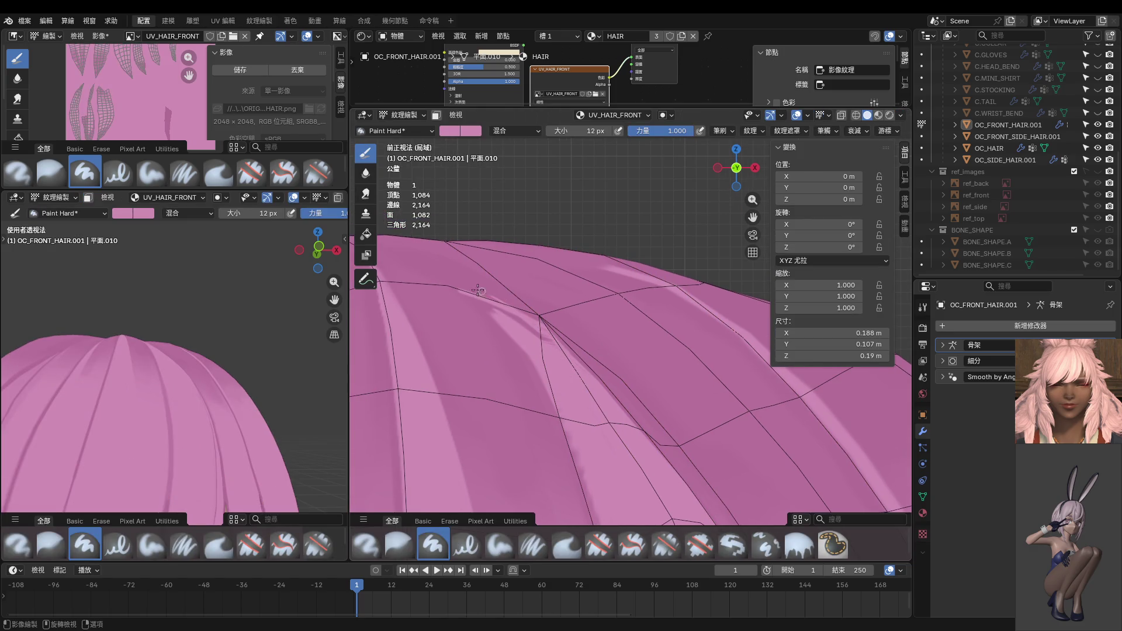
Step: Paint light strokes across the crown seam and down the crown, redoing one stroke
shift+middle_drag(527, 322, 535, 332)
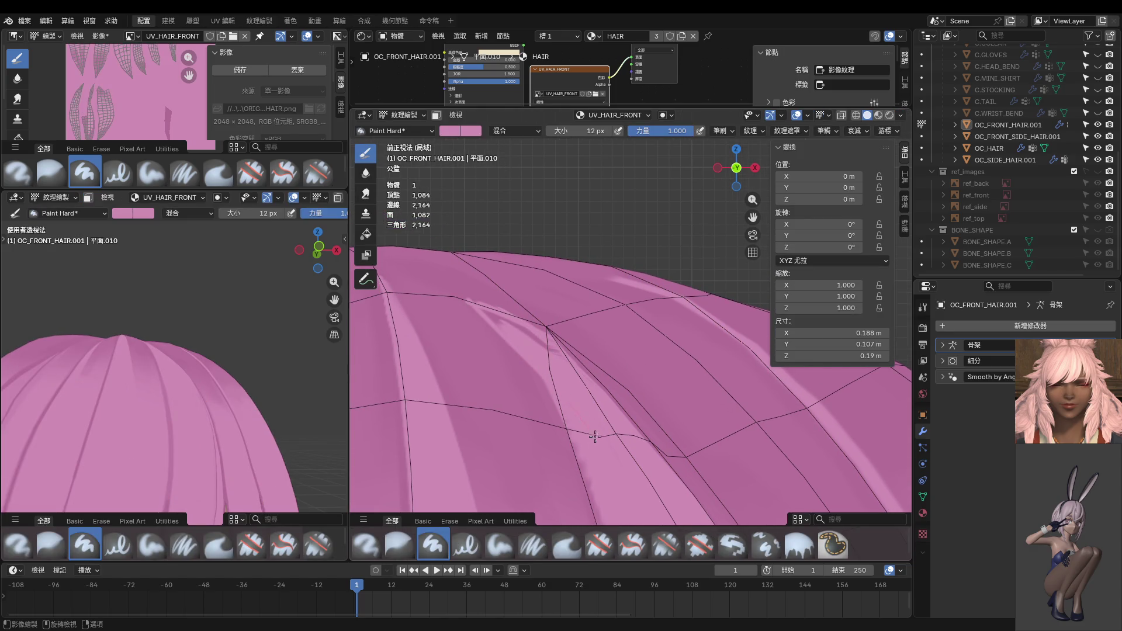
drag(485, 311, 552, 400)
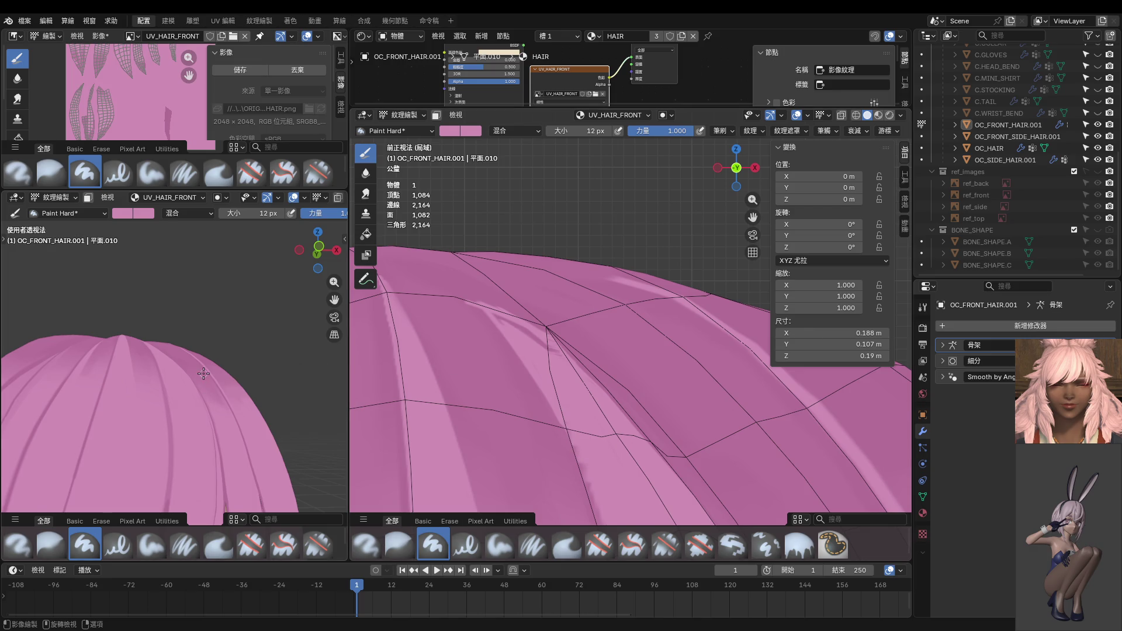
key(KP_1)
scroll(482, 346, up, 1)
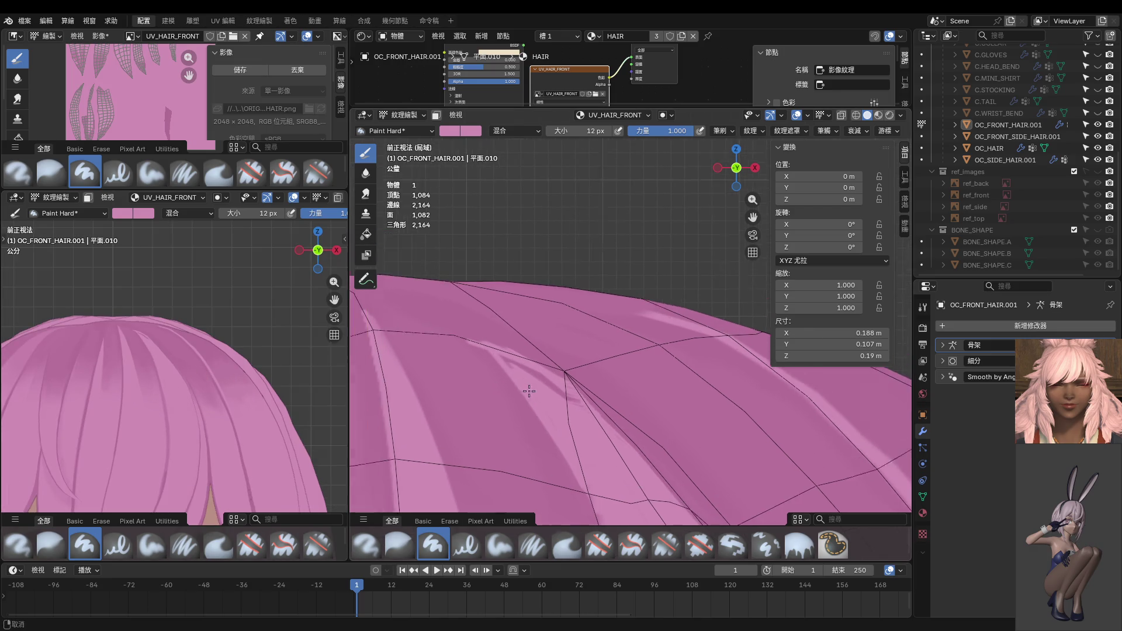
drag(507, 383, 620, 541)
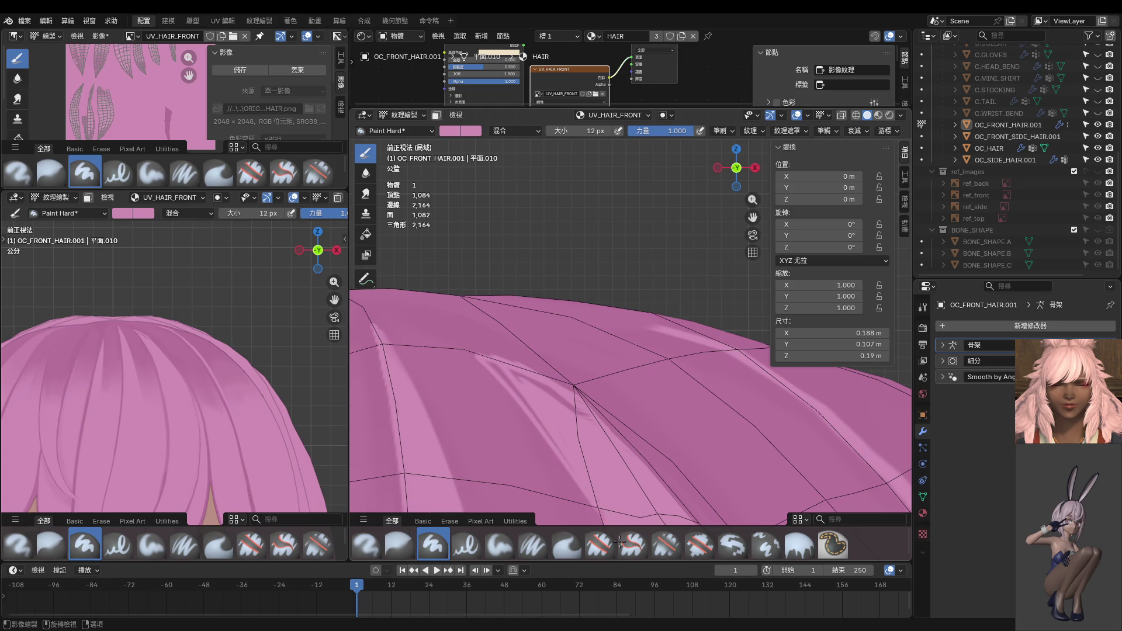
shift+middle_drag(599, 457, 556, 344)
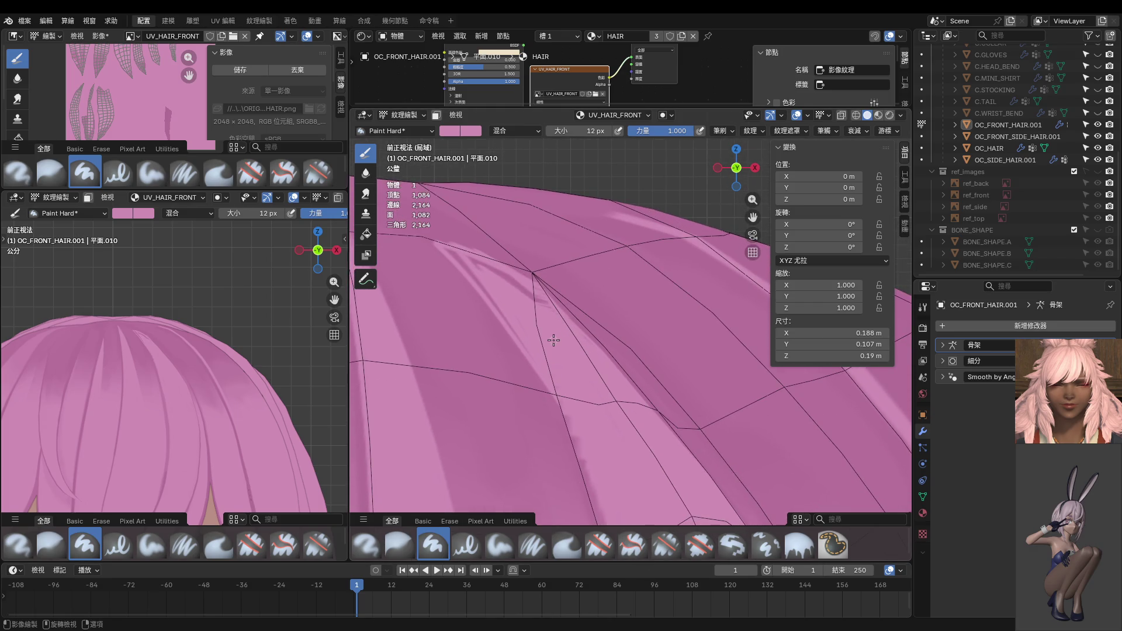
drag(462, 273, 615, 476)
key(ctrl+z)
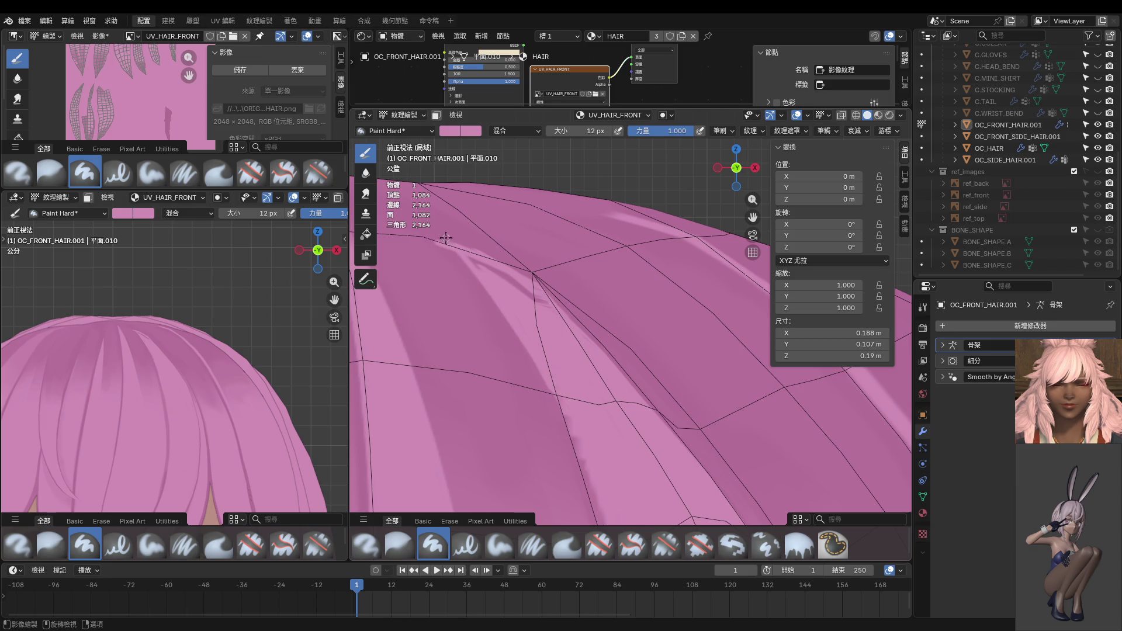
drag(451, 253, 605, 455)
shift+middle_drag(487, 269, 521, 318)
Step: Set the brush to 16 px and lighten and widen the streak along the crown seam
key(f)
click(522, 319)
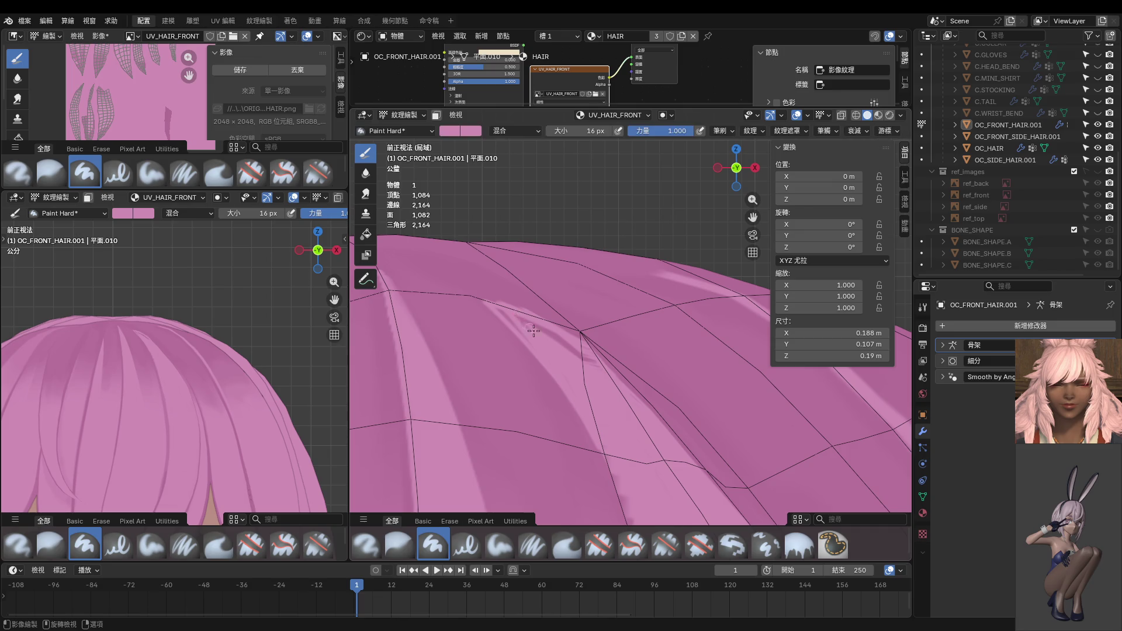
drag(570, 349, 588, 372)
drag(498, 304, 570, 390)
Step: Paint over the dark shading along the crown ridge, then select a crown vertex in Edit Mode
middle_drag(603, 390, 635, 361)
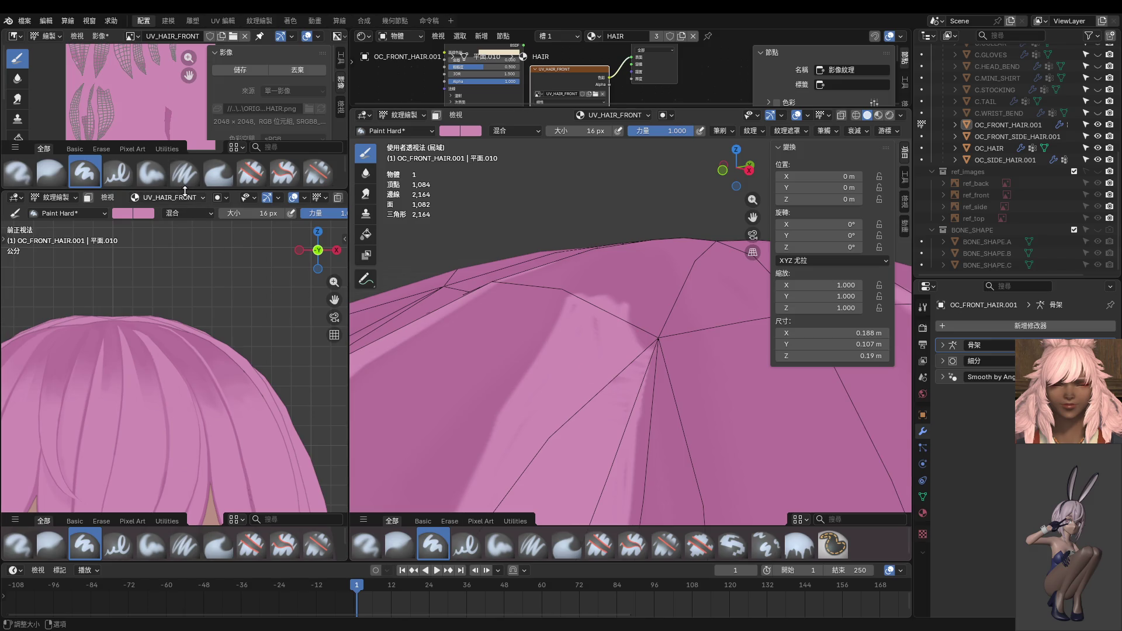
shift+middle_drag(633, 411, 609, 276)
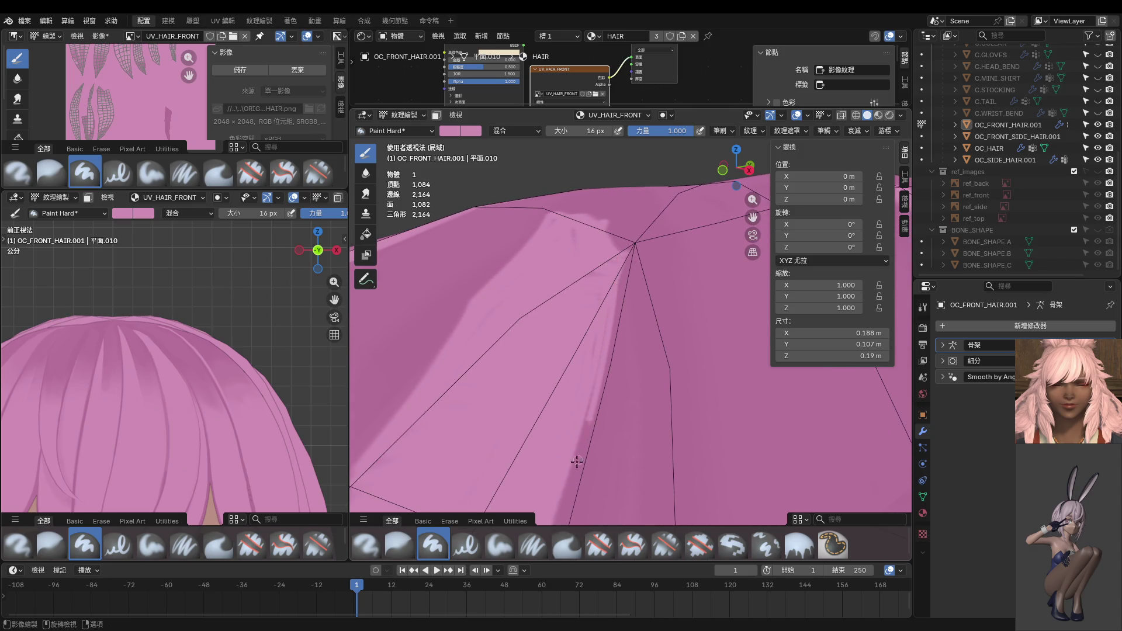
mouse_move(617, 257)
ctrl+middle_down()
mouse_move(617, 273)
mouse_move(621, 263)
ctrl+middle_up()
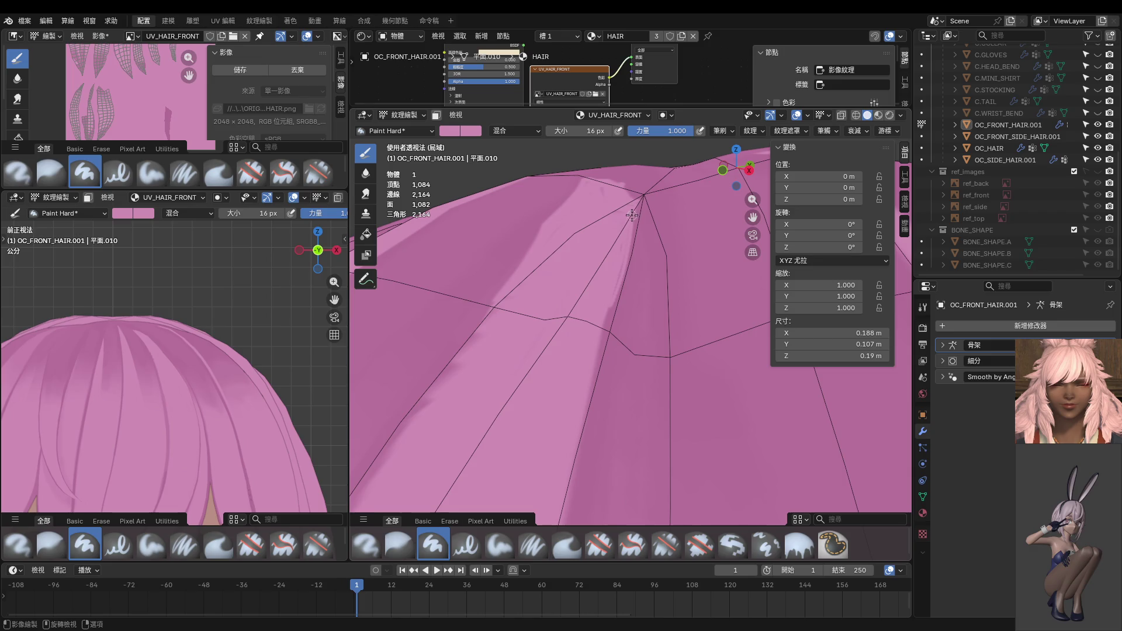
drag(614, 301, 569, 471)
ctrl+middle_drag(595, 446, 616, 285)
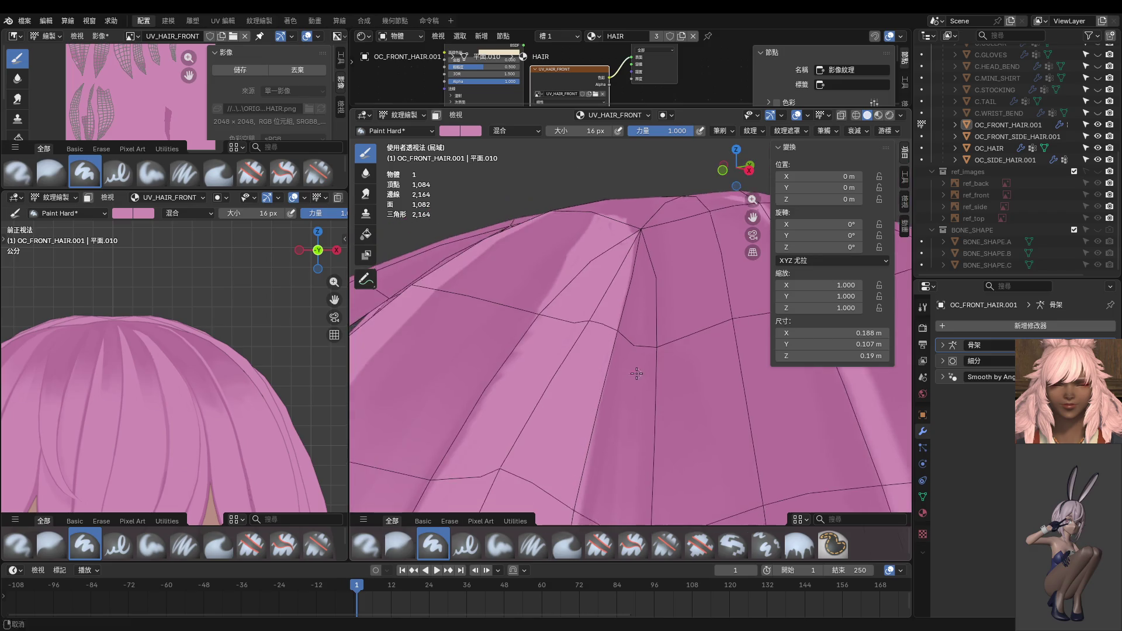
mouse_move(586, 435)
middle_down()
mouse_move(655, 297)
mouse_move(654, 323)
middle_up()
key(Tab)
click(658, 344)
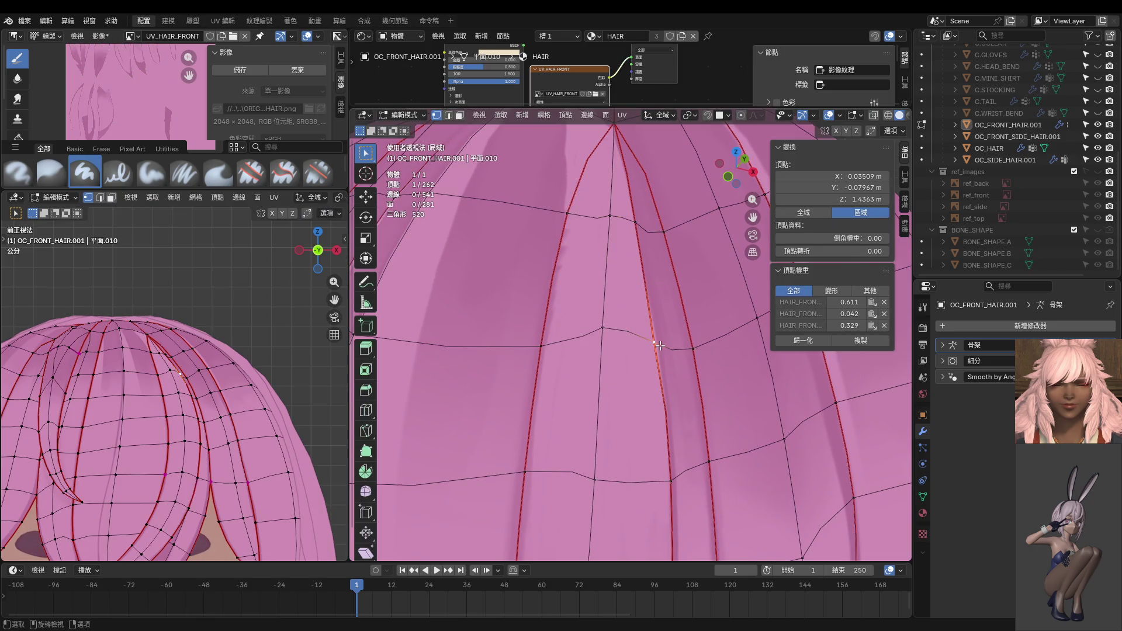
Step: Nudge the crown vertex, give the edge beside it a 0.77 crease, and return to Object Mode
key(g)
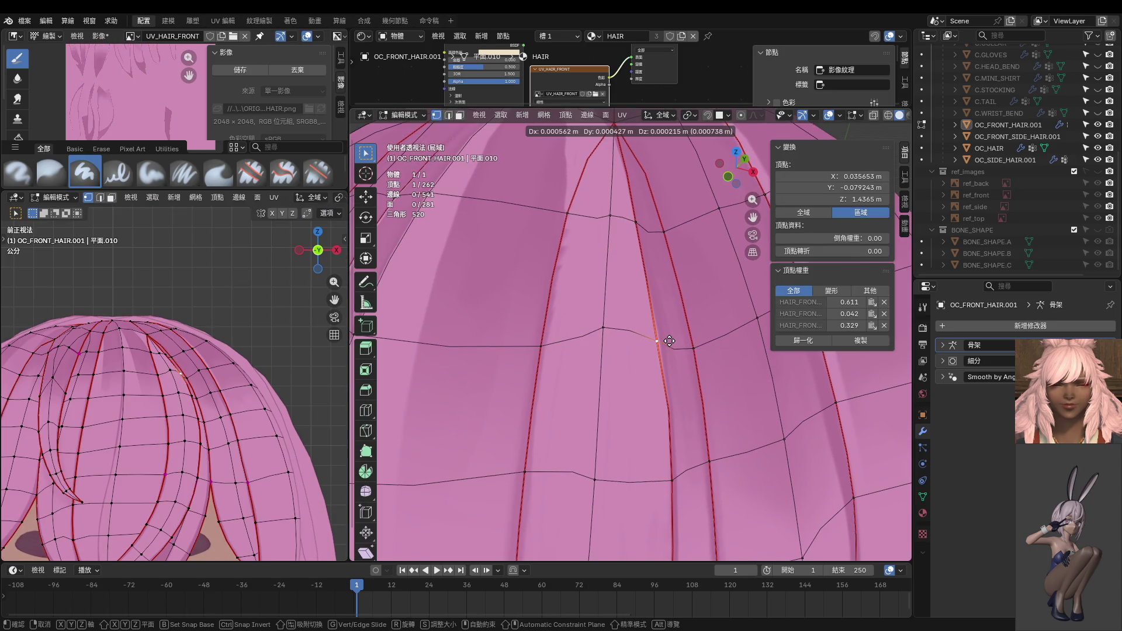
click(670, 341)
shift+click(671, 480)
drag(836, 290, 871, 289)
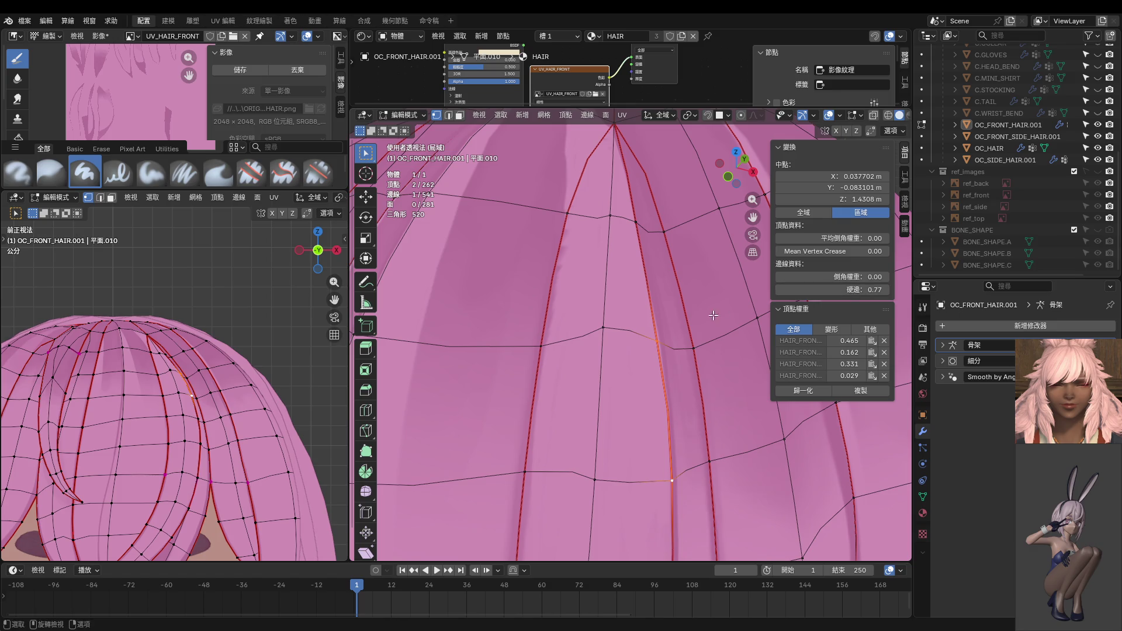
middle_drag(590, 327, 573, 289)
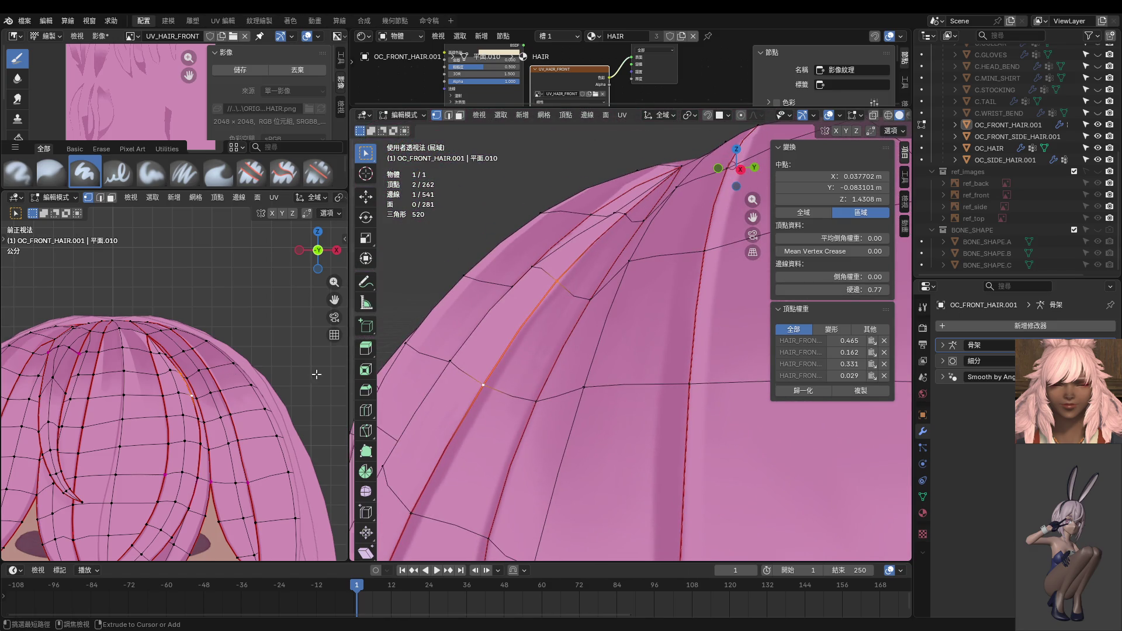
key(Tab)
scroll(223, 364, up, 3)
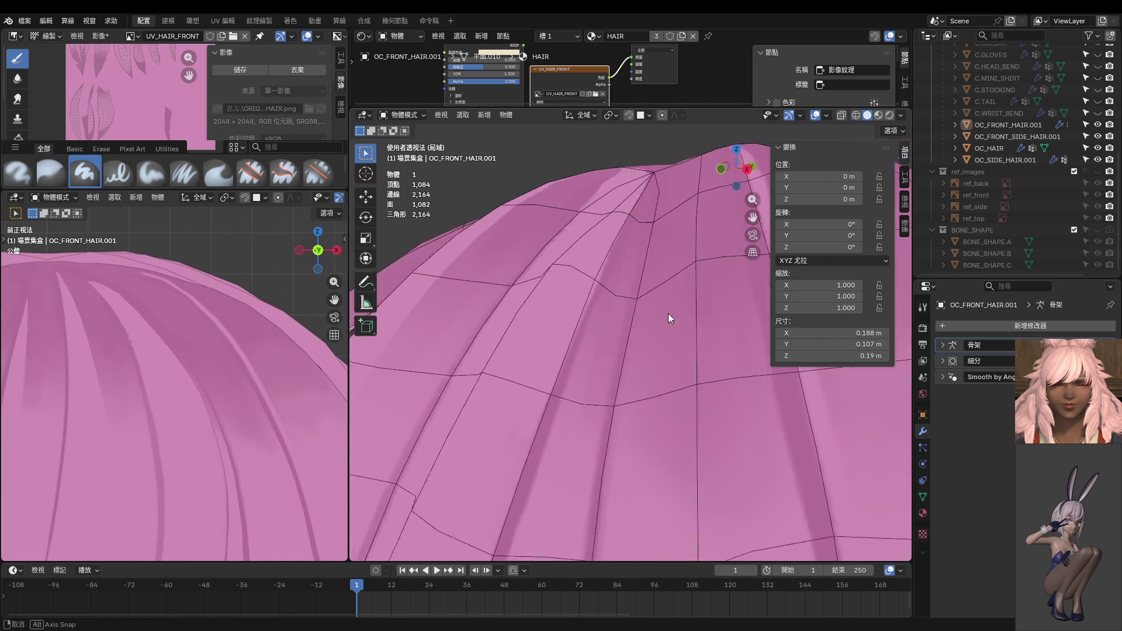
Step: Enter Texture Paint and paint two faint darker streaks down the hair
middle_drag(668, 313, 687, 316)
scroll(687, 317, up, 5)
key(ctrl+Tab)
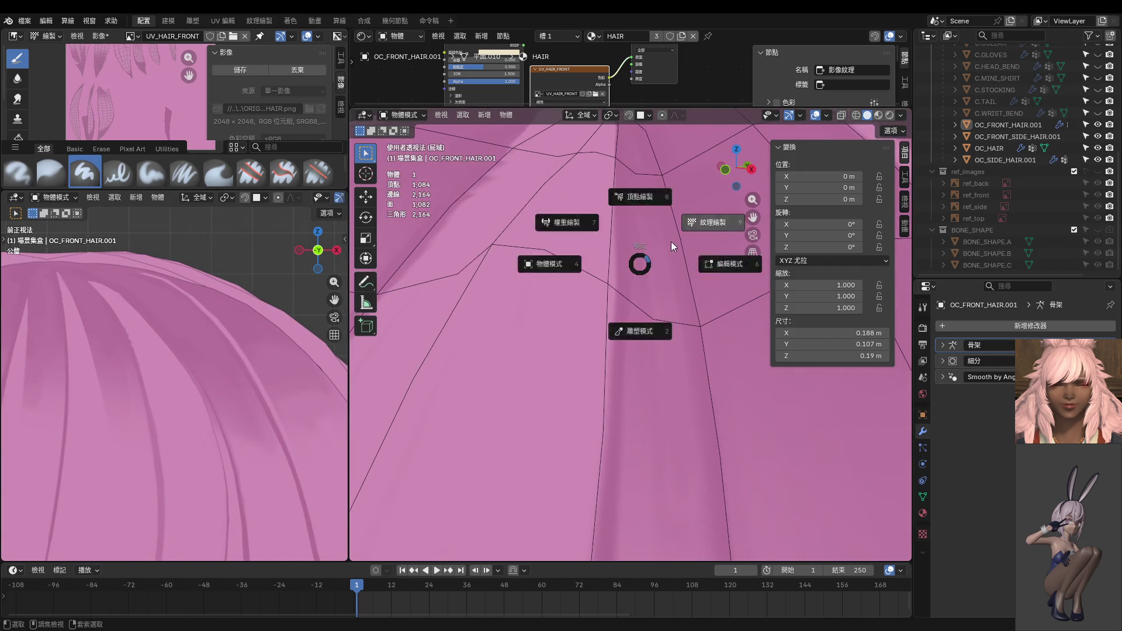
click(671, 241)
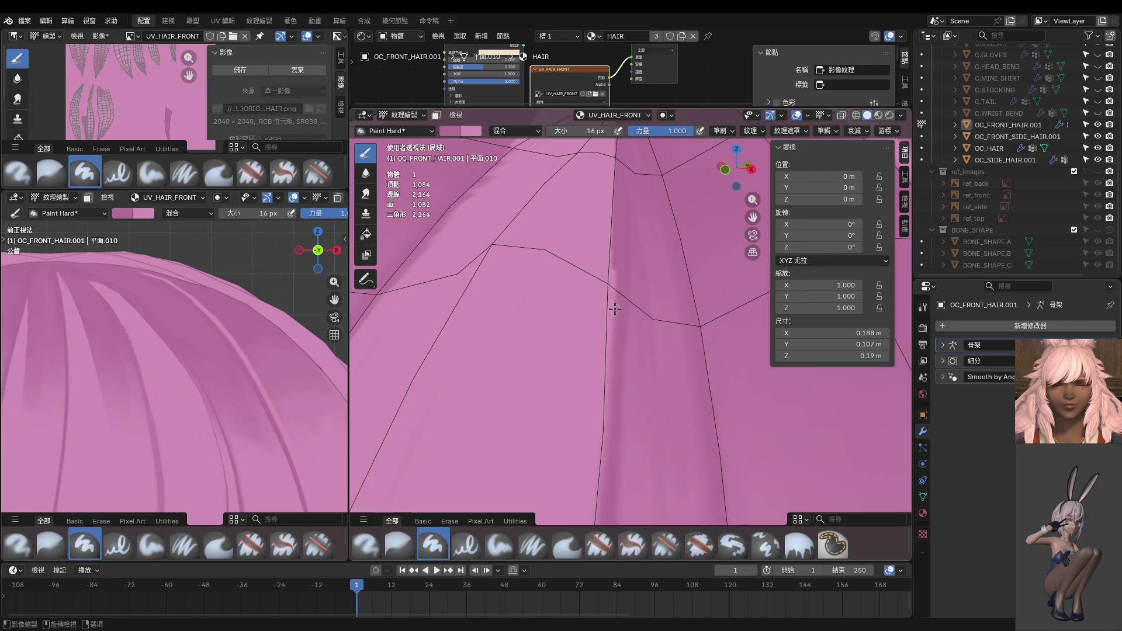
drag(613, 250, 609, 474)
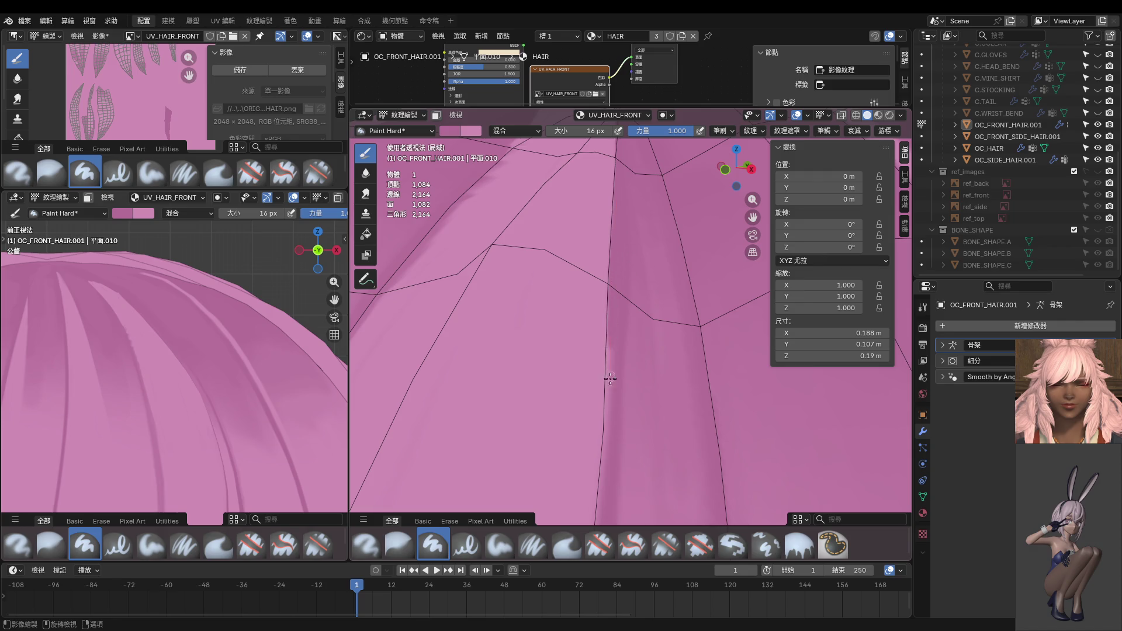
drag(609, 324, 602, 508)
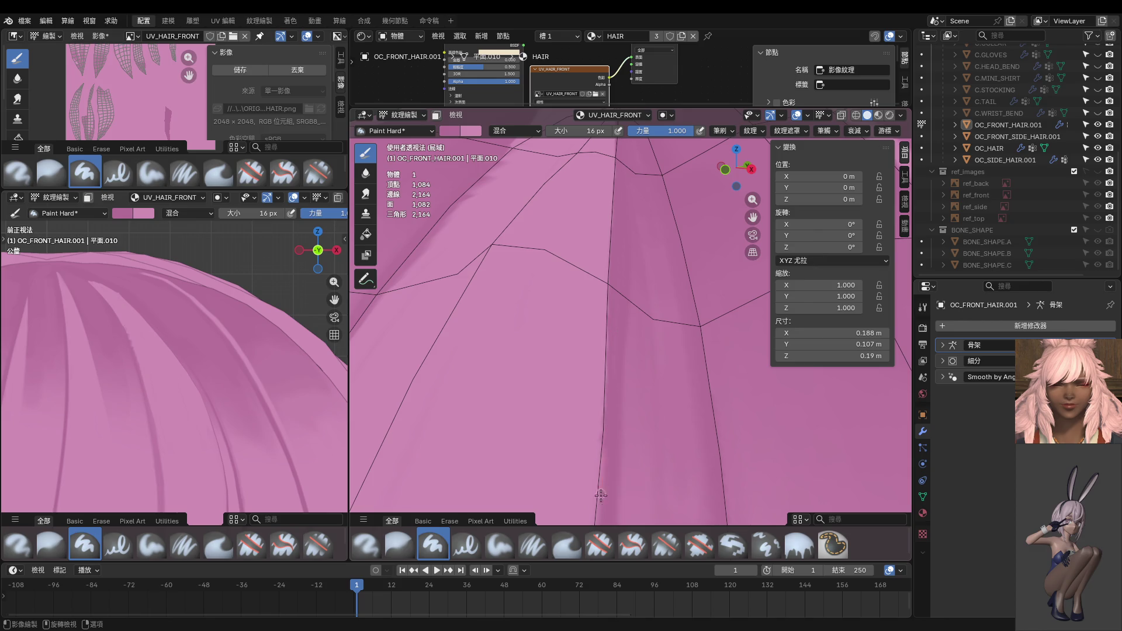
Step: Sample a hair colour for the brush, then enlarge the Image Editor to show the whole texture
scroll(623, 403, down, 5)
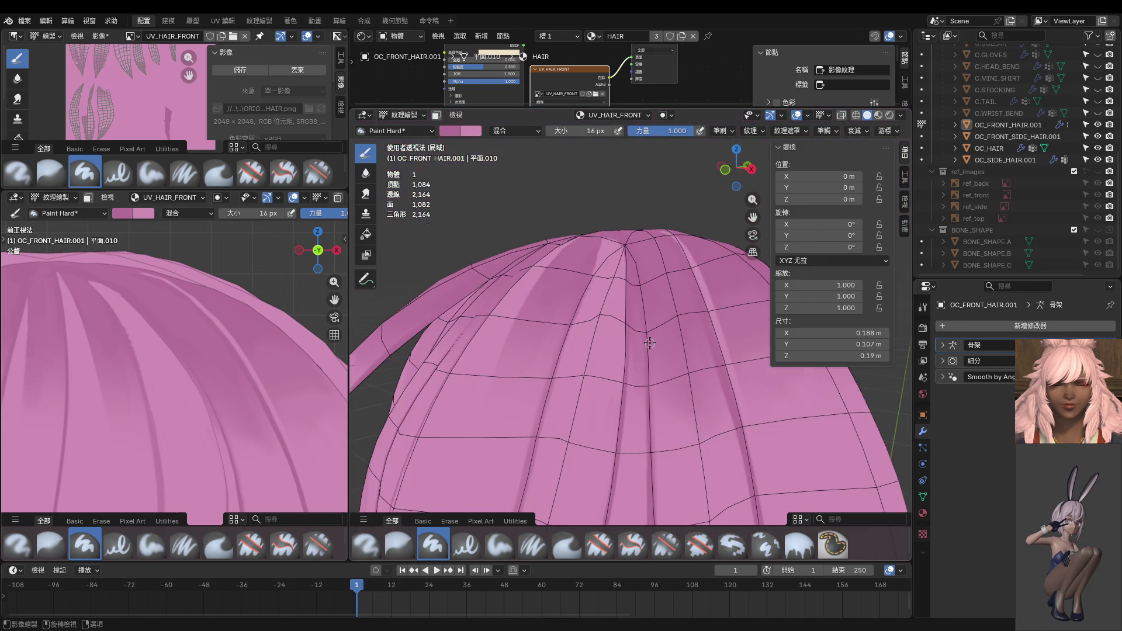
key(KP_1)
scroll(646, 320, up, 2)
scroll(626, 296, up, 2)
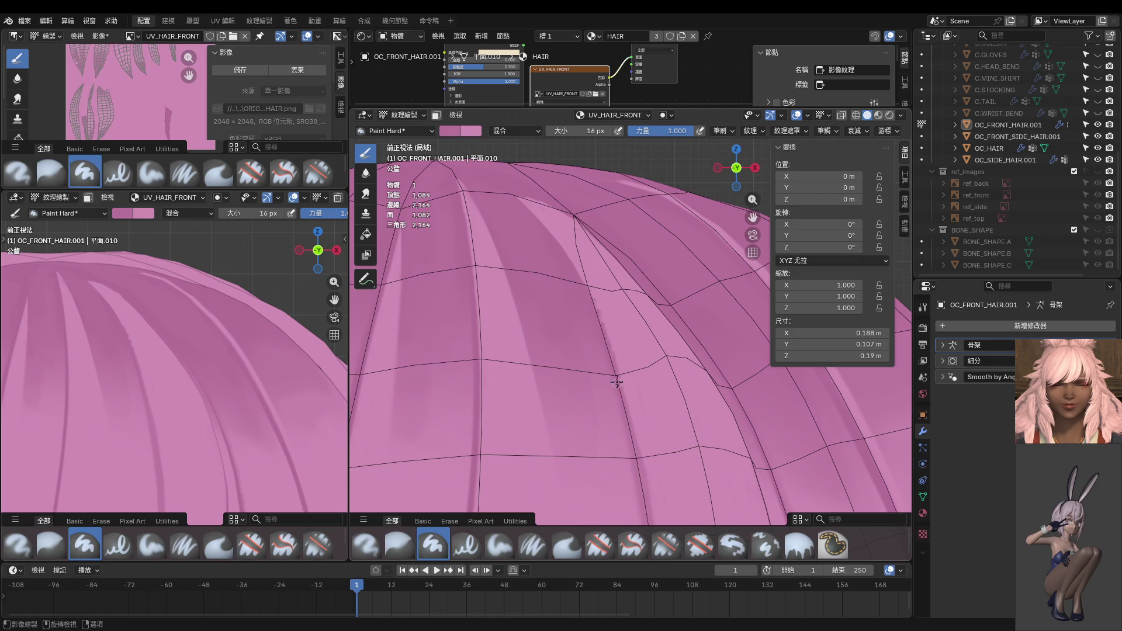
scroll(521, 205, down, 1)
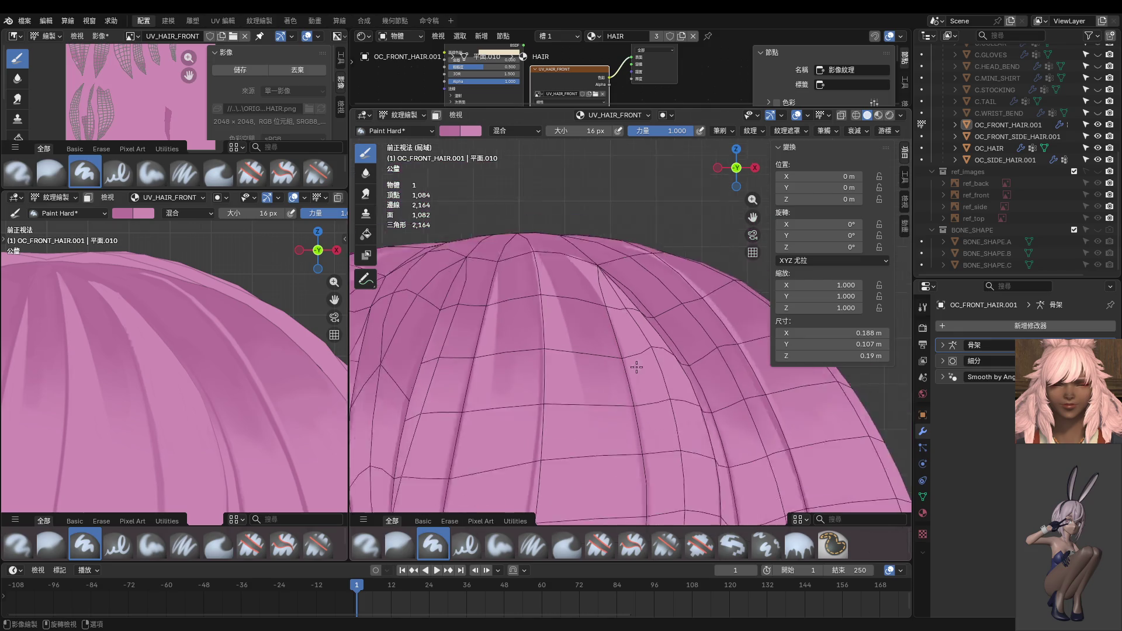
scroll(584, 263, down, 2)
key(s)
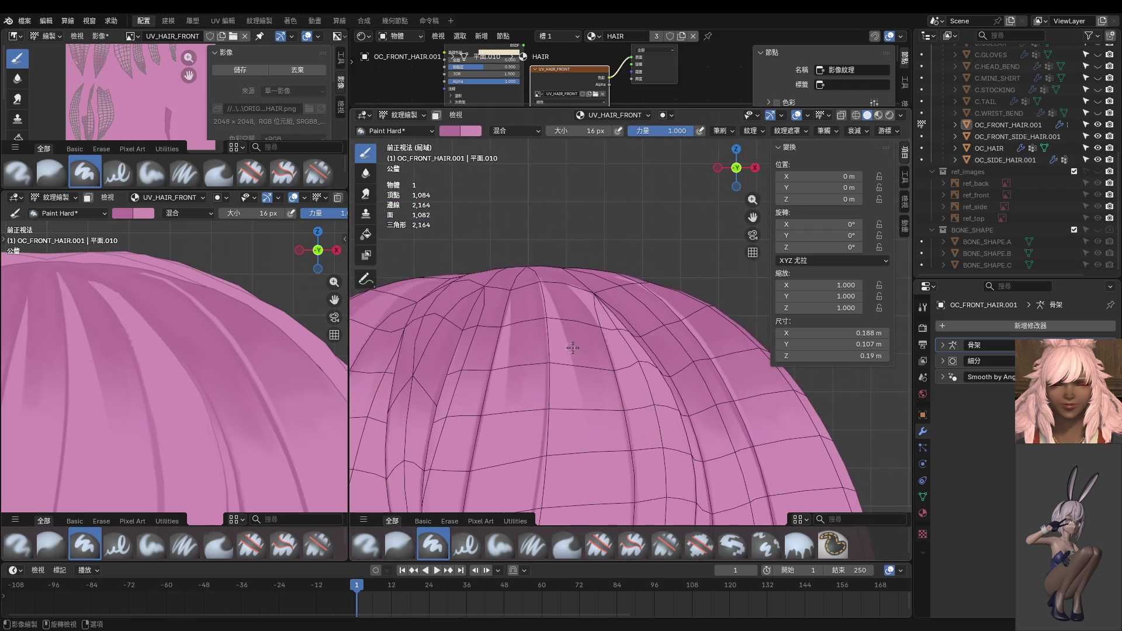
scroll(543, 292, up, 4)
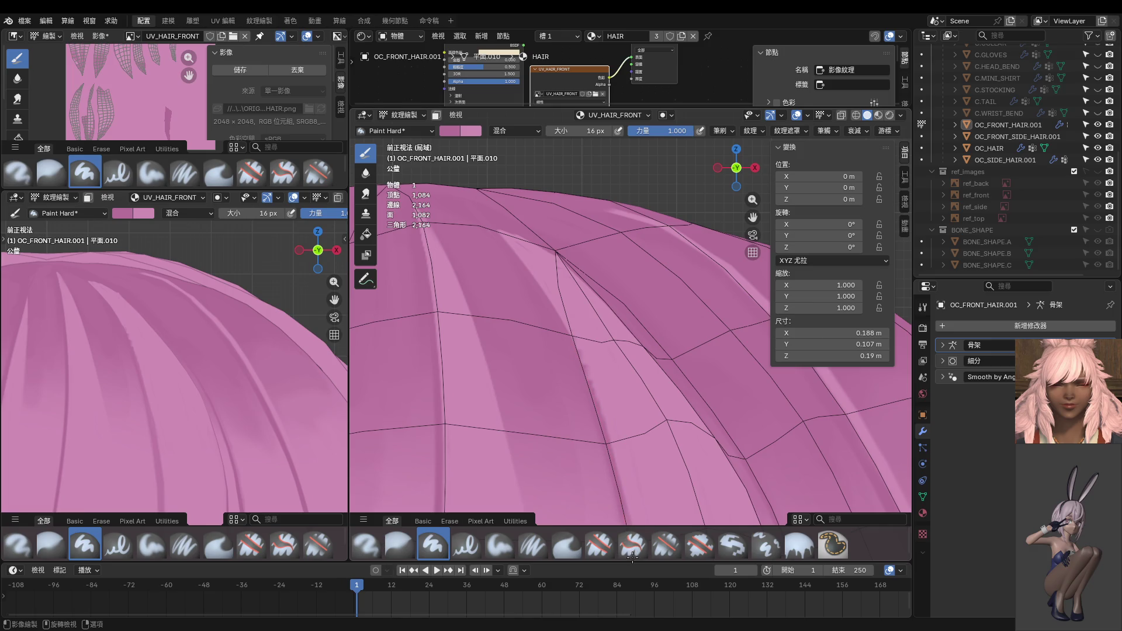
shift+middle_drag(609, 400, 650, 461)
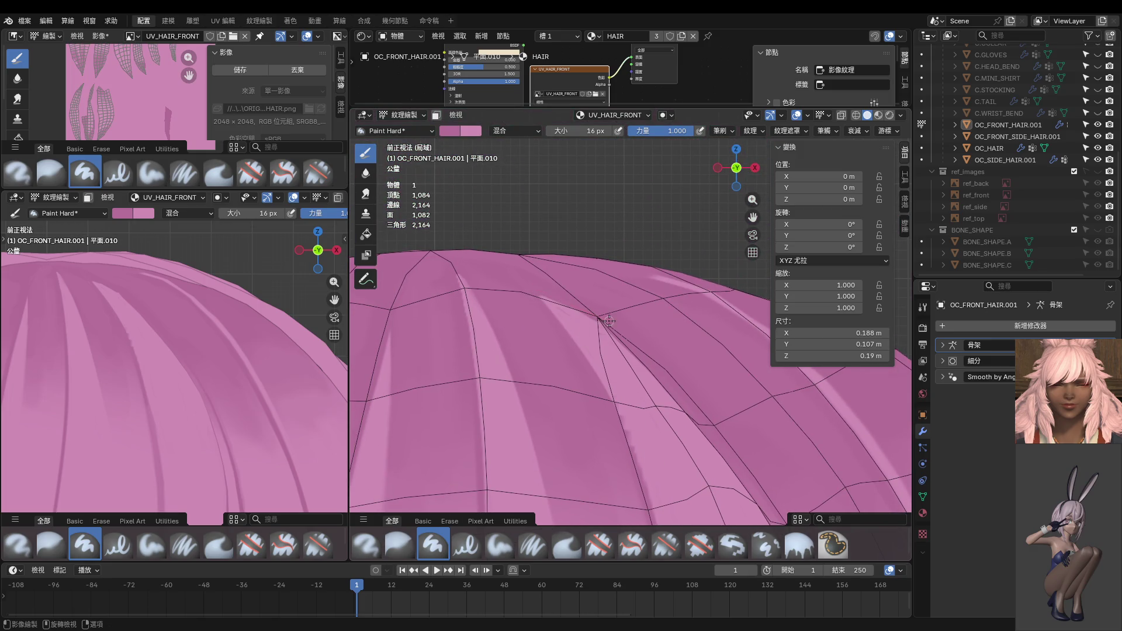
middle_drag(639, 350, 680, 264)
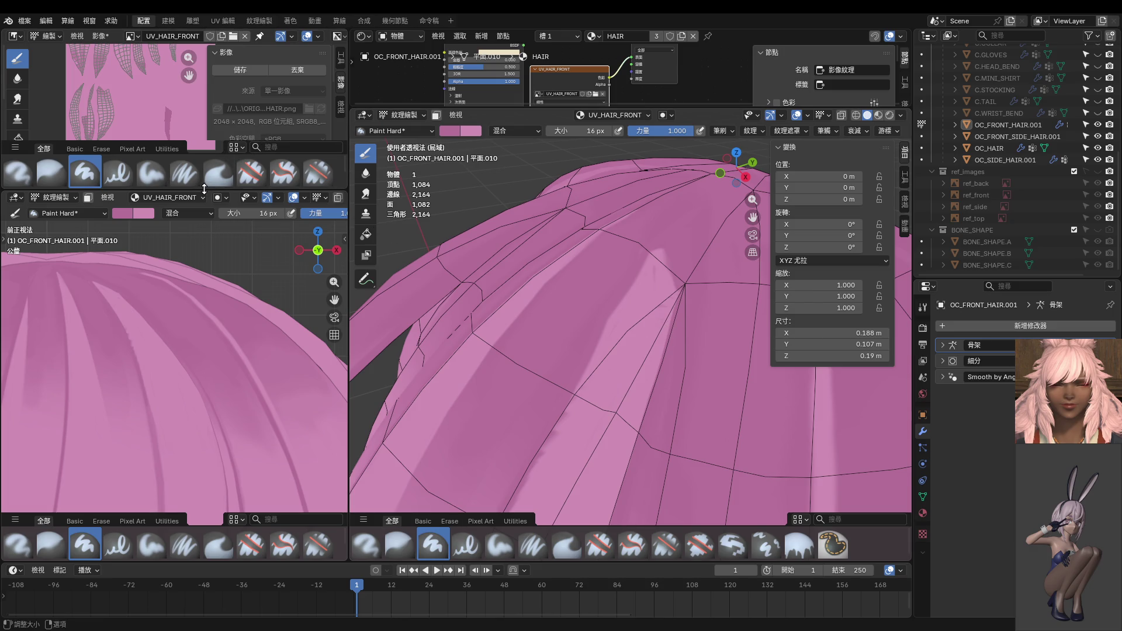
drag(232, 189, 233, 440)
mouse_move(155, 181)
middle_down()
mouse_move(133, 270)
mouse_move(141, 288)
middle_up()
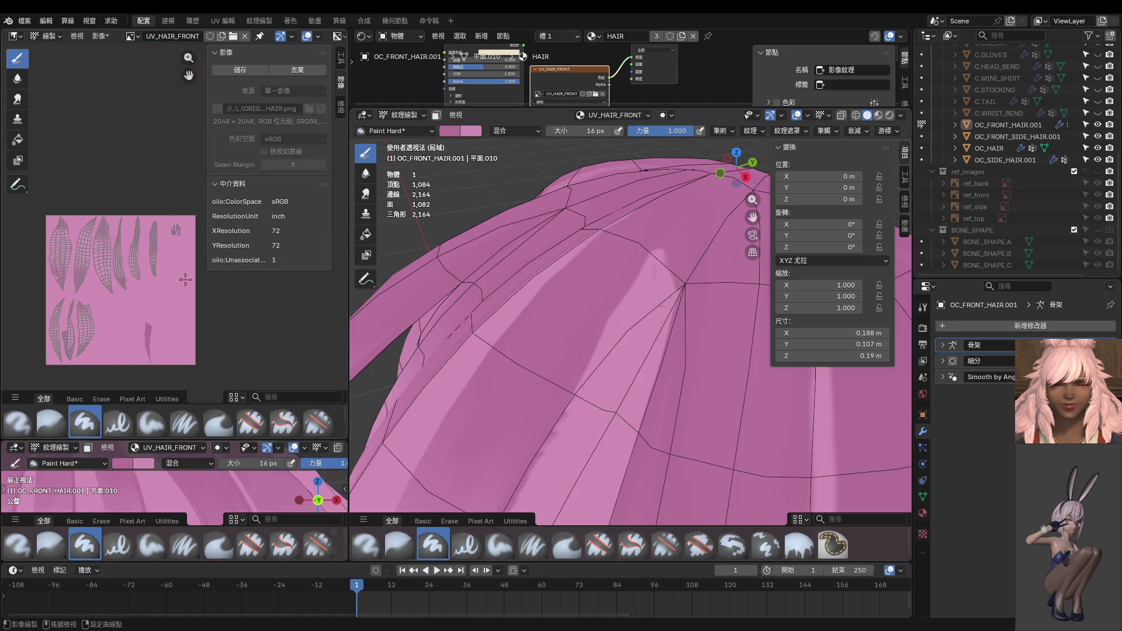
Step: Put the front hair in Edit Mode with face select and select the seam-bounded crown strip
key(ctrl+Tab)
click(742, 364)
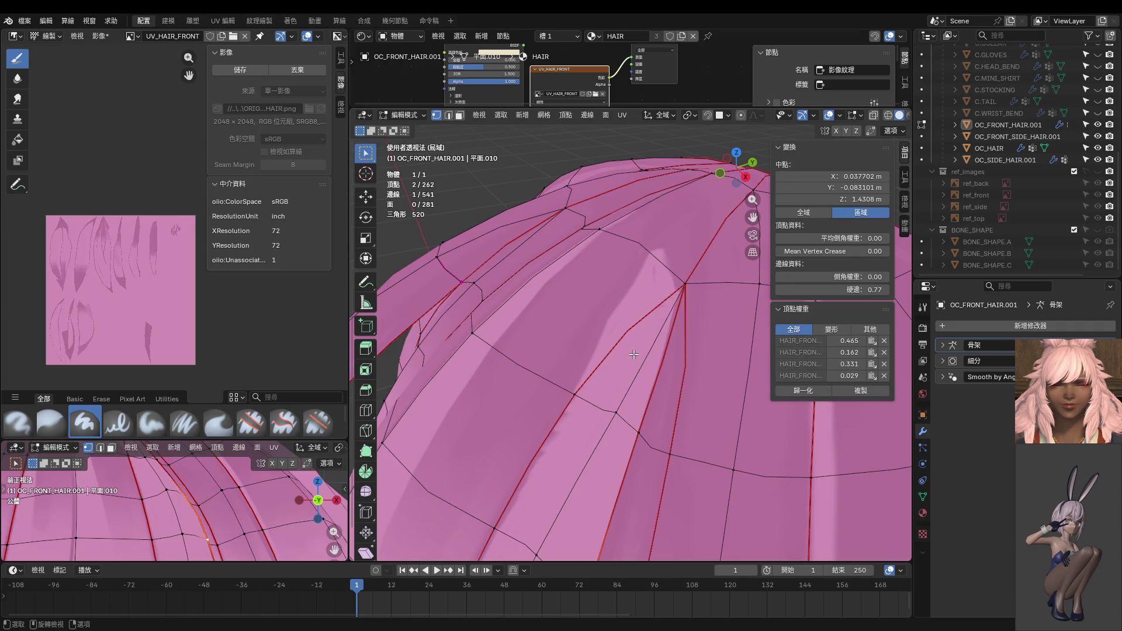
key(3)
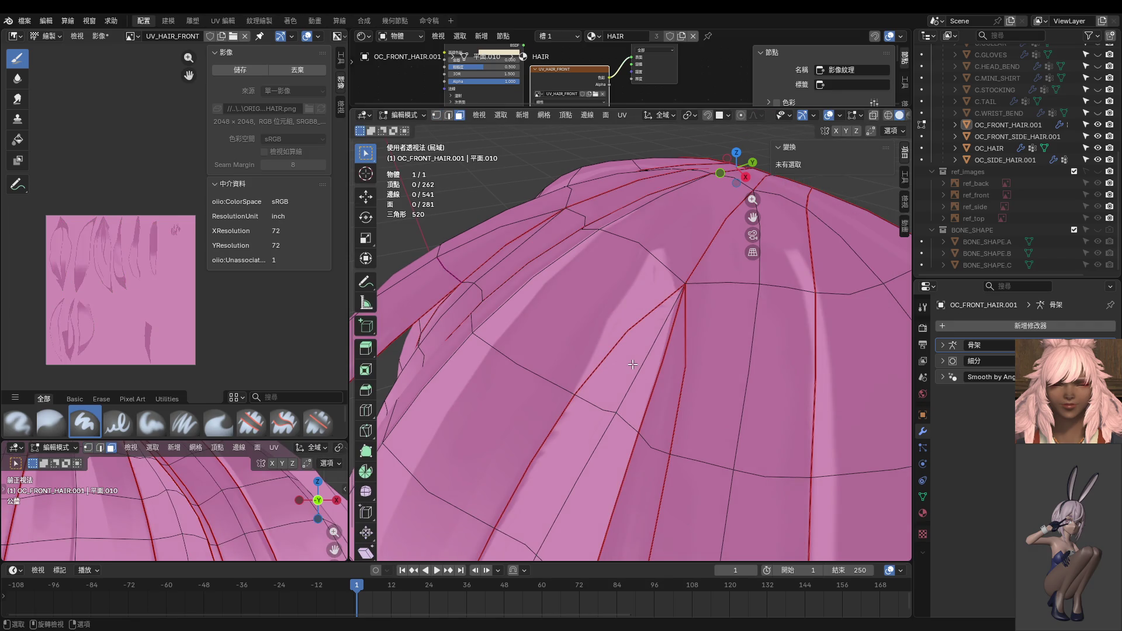
key(l)
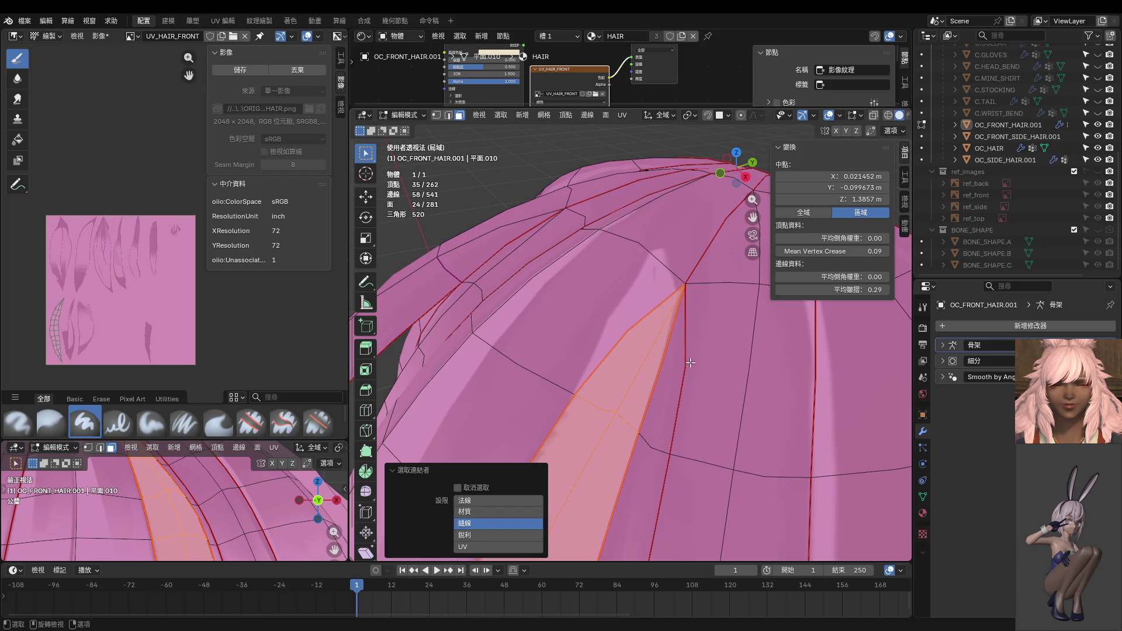
Step: In vertex select, pick two crown vertices along an edge and delete their edge loop
key(Tab)
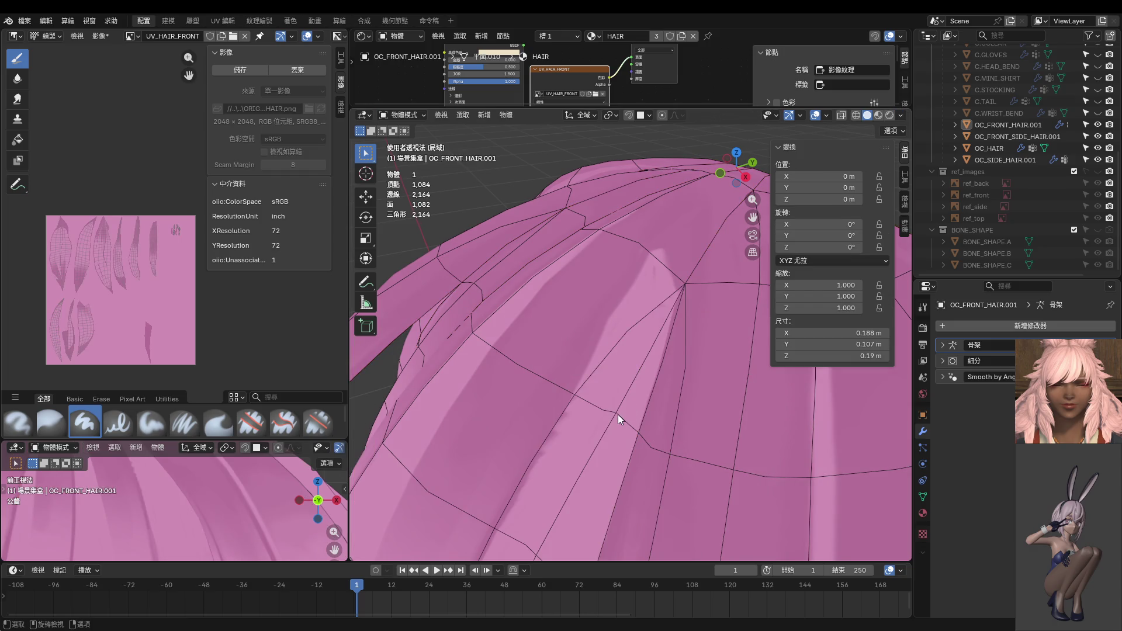
key(Tab)
key(1)
click(615, 412)
shift+click(683, 287)
key(x)
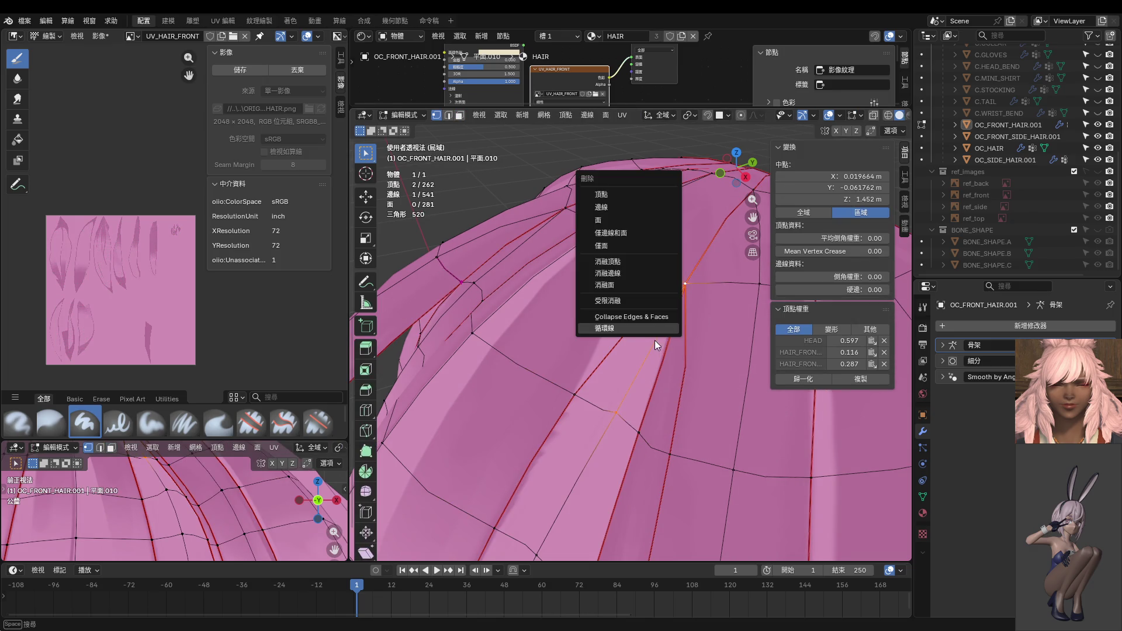
click(636, 330)
Step: Inspect the result up close, then undo the edge loop deletion
scroll(661, 327, up, 3)
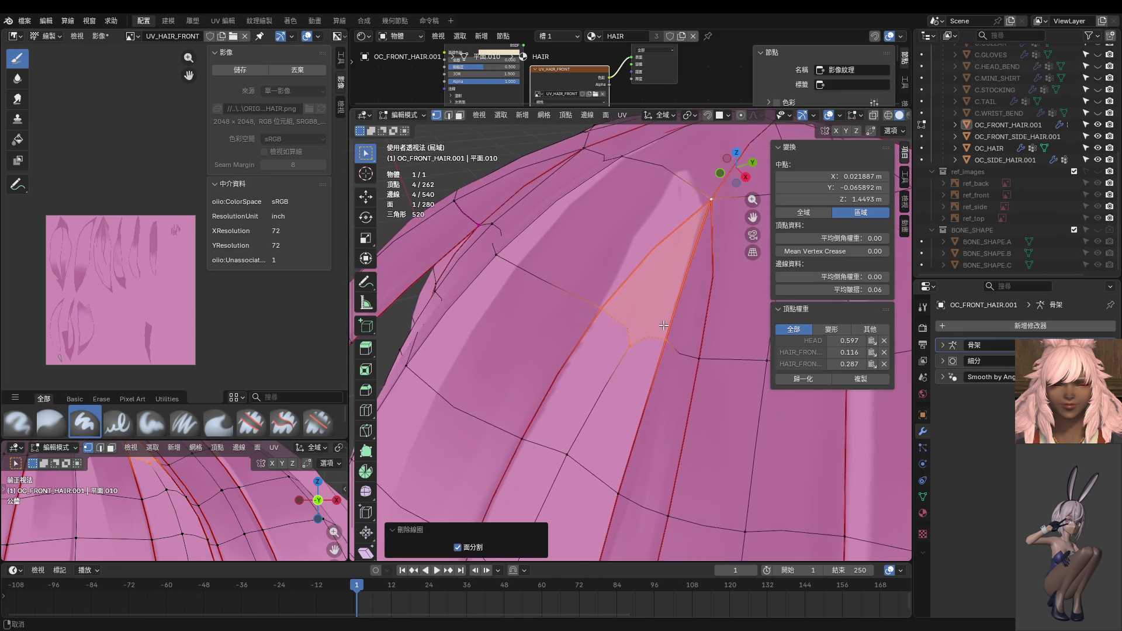
shift+middle_drag(661, 328, 659, 330)
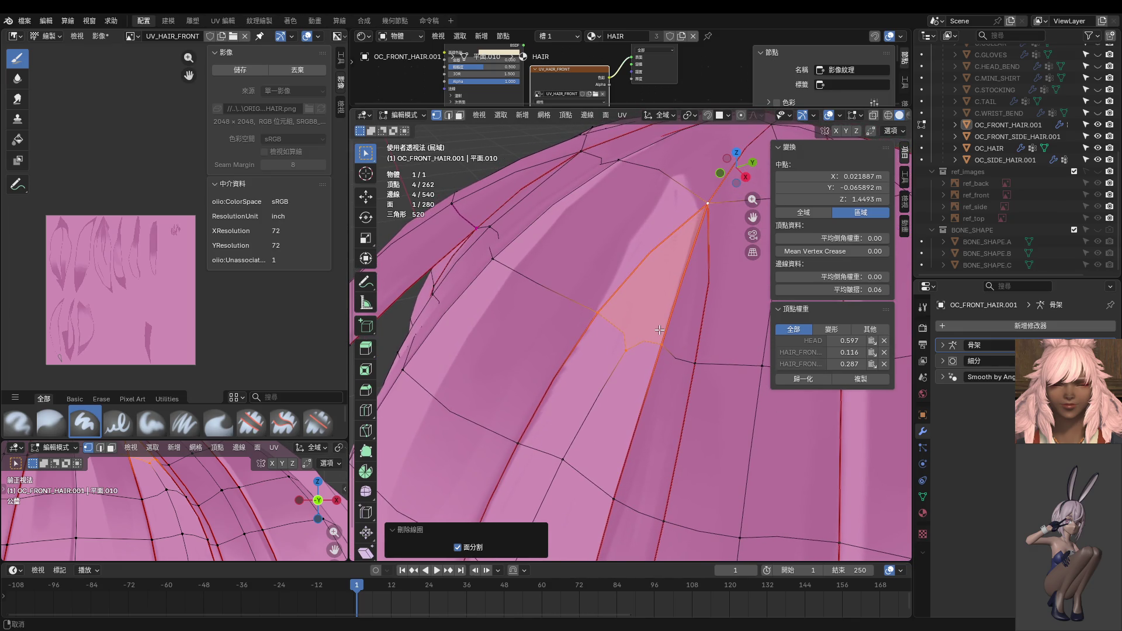
scroll(102, 319, up, 2)
scroll(102, 320, up, 2)
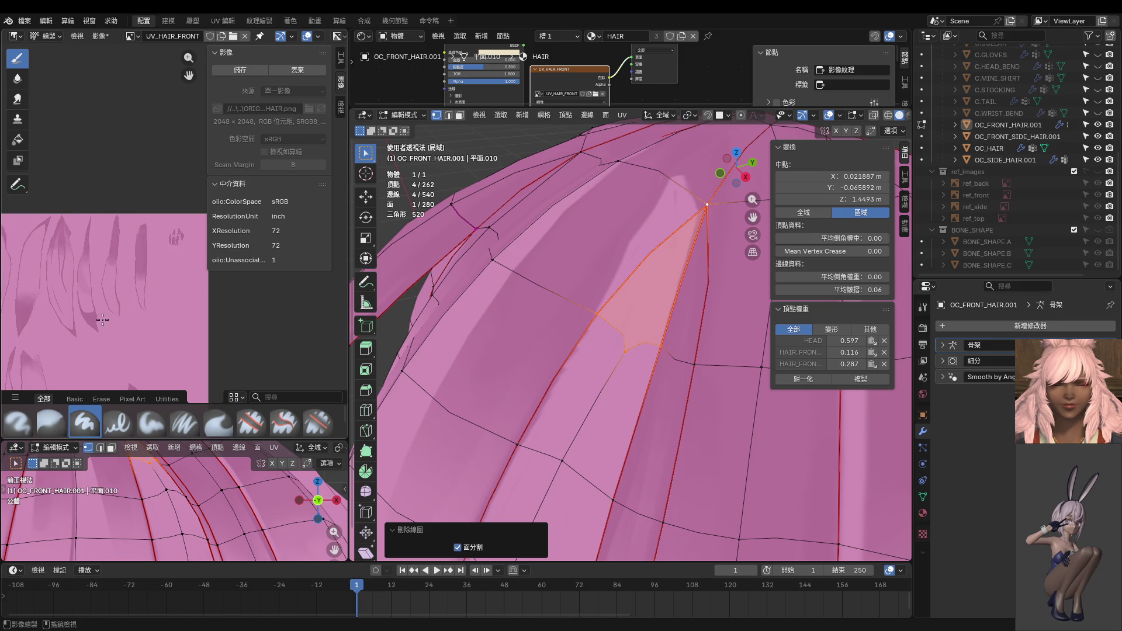
scroll(102, 320, down, 2)
scroll(103, 320, down, 2)
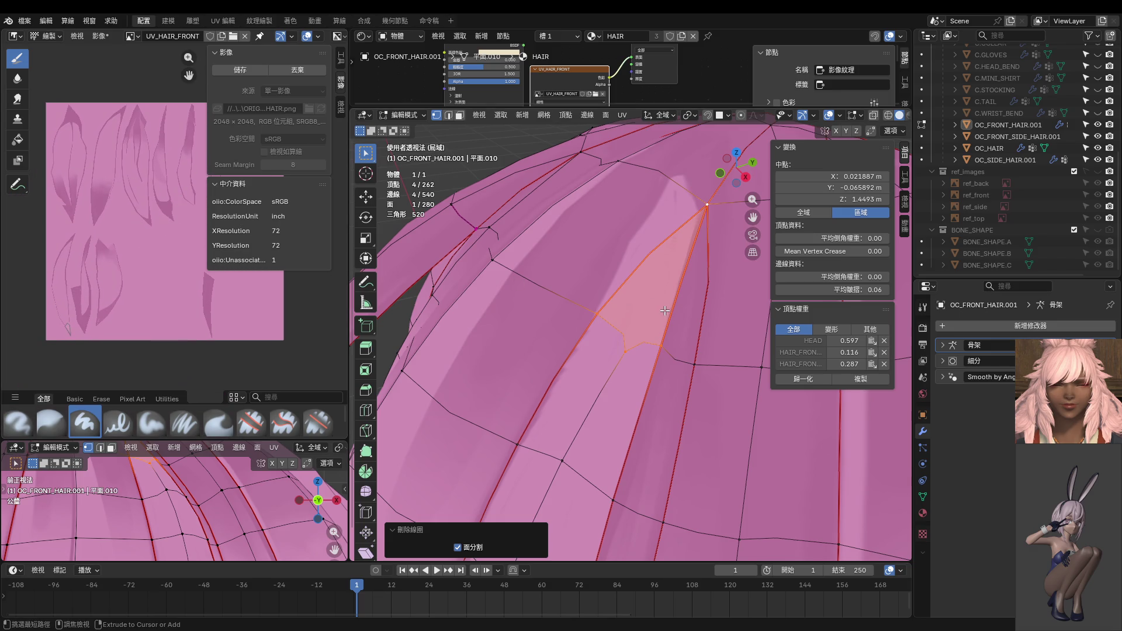
key(ctrl+z)
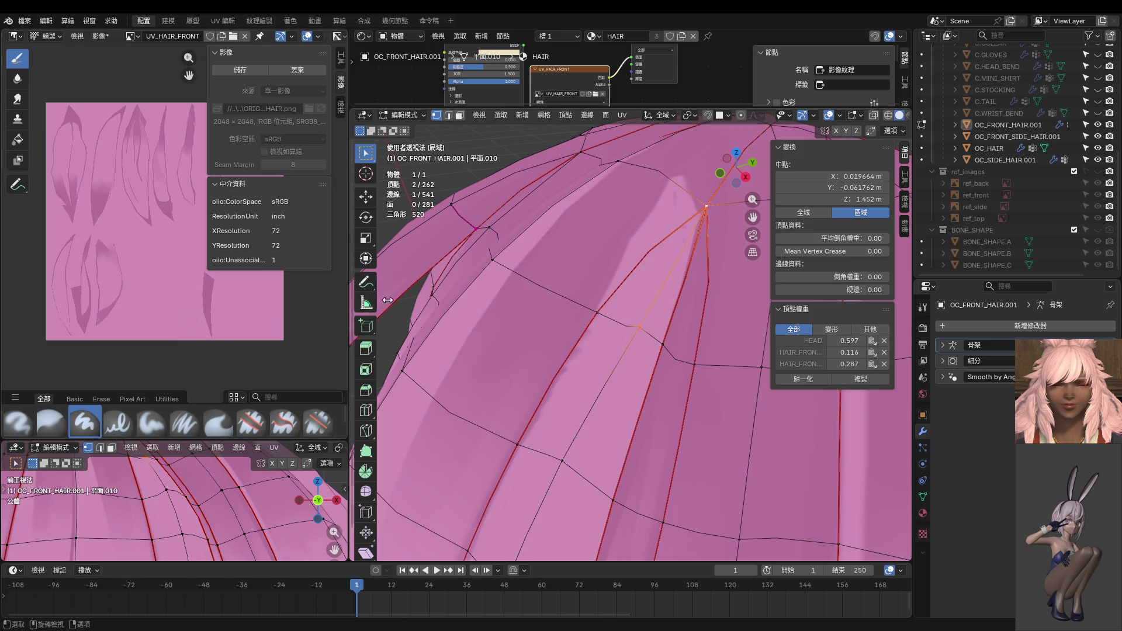
Step: Deselect the lower vertex, switch briefly to Texture Paint, then return the hair to Edit Mode
shift+click(640, 327)
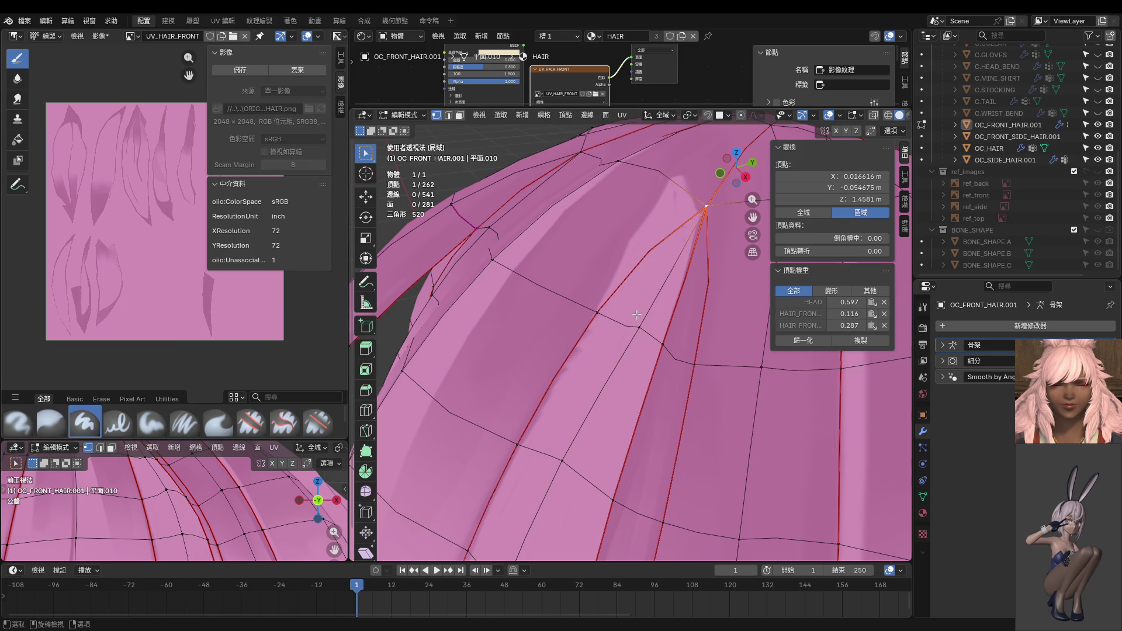
key(ctrl+Tab)
click(685, 285)
scroll(55, 313, up, 5)
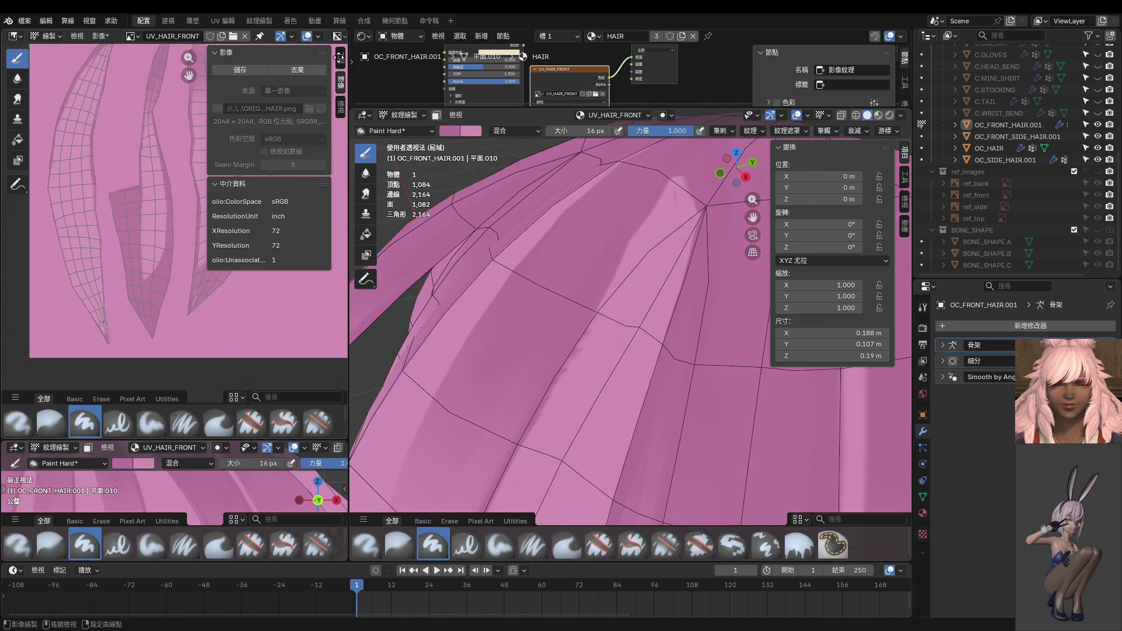
scroll(82, 286, up, 3)
key(Tab)
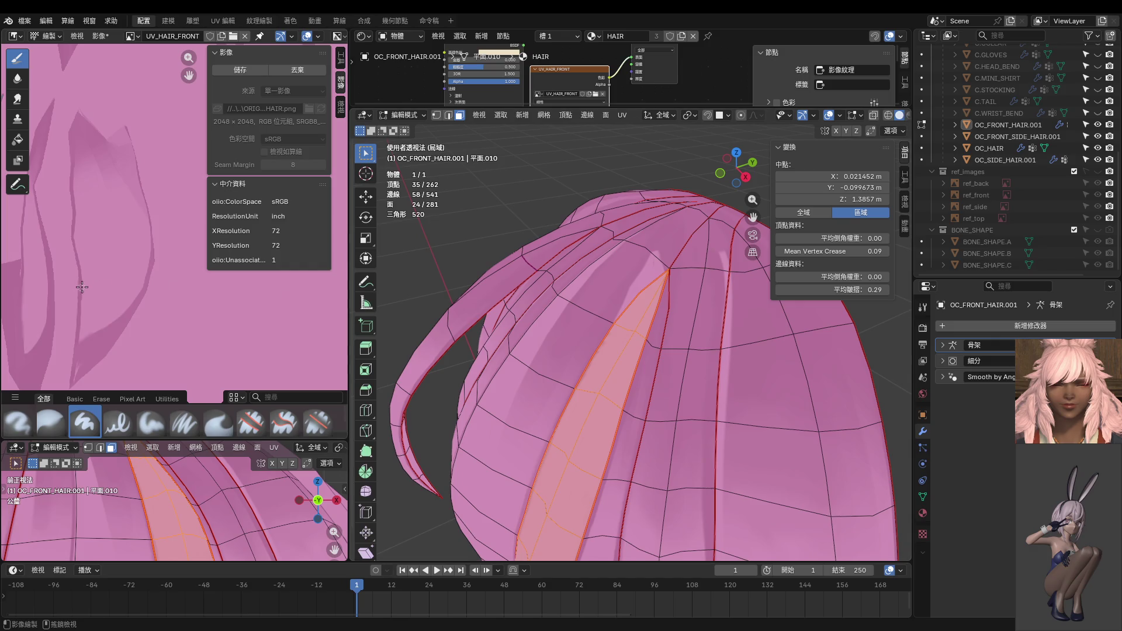
scroll(82, 287, down, 5)
Step: Narrow the selection to four faces near the top and show them in the UV Editor
click(636, 310)
shift+click(645, 318)
shift+click(629, 353)
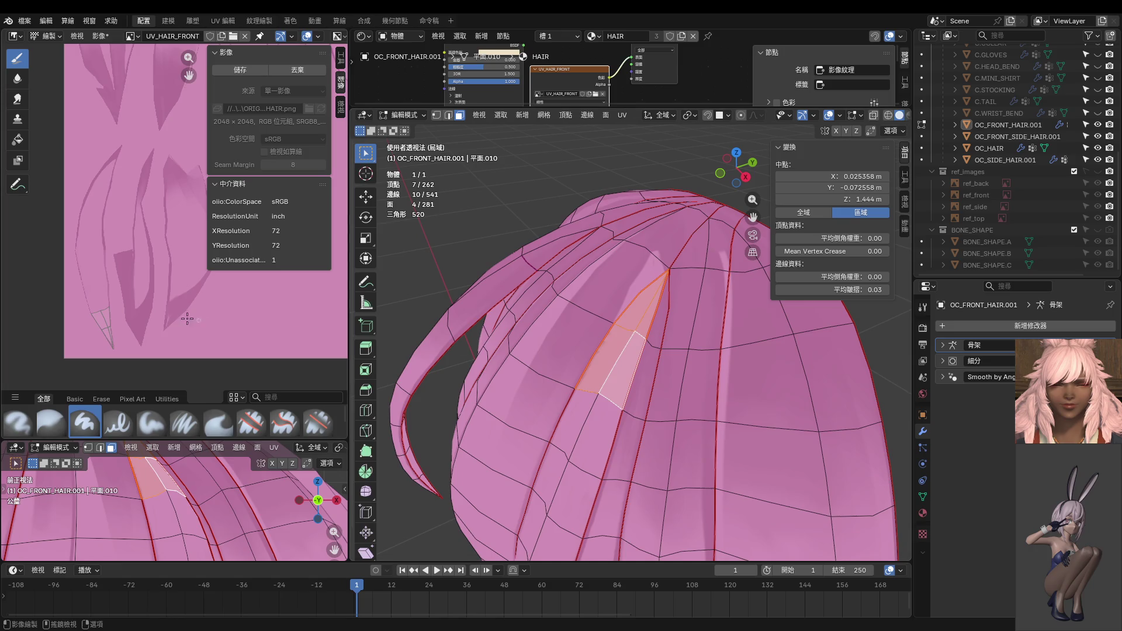
click(15, 36)
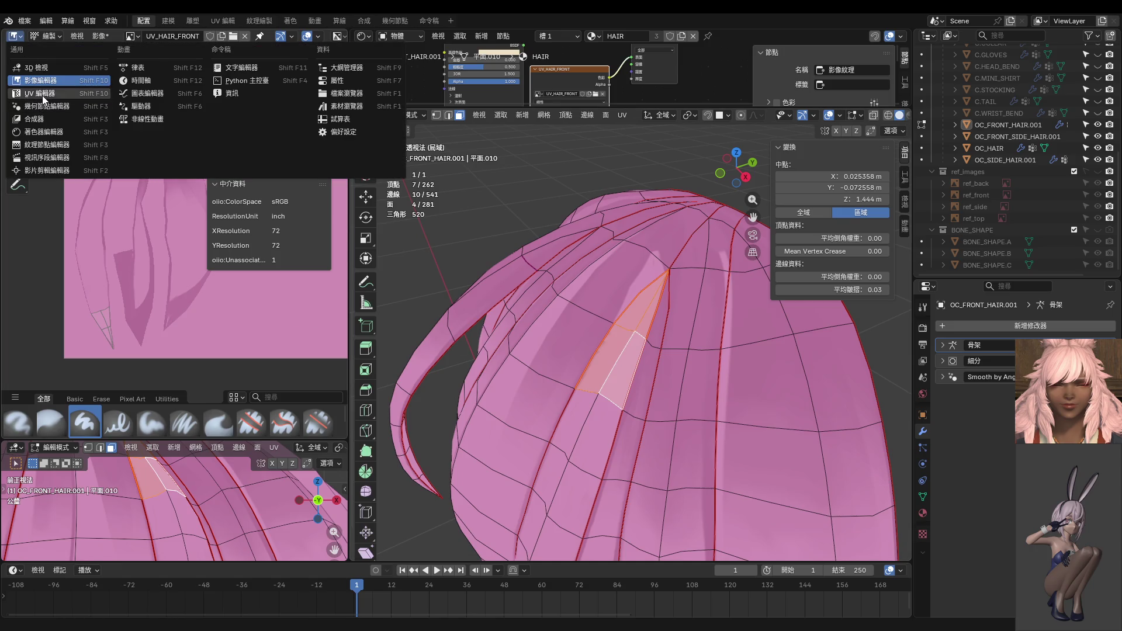
click(42, 96)
scroll(148, 234, up, 3)
scroll(158, 246, up, 2)
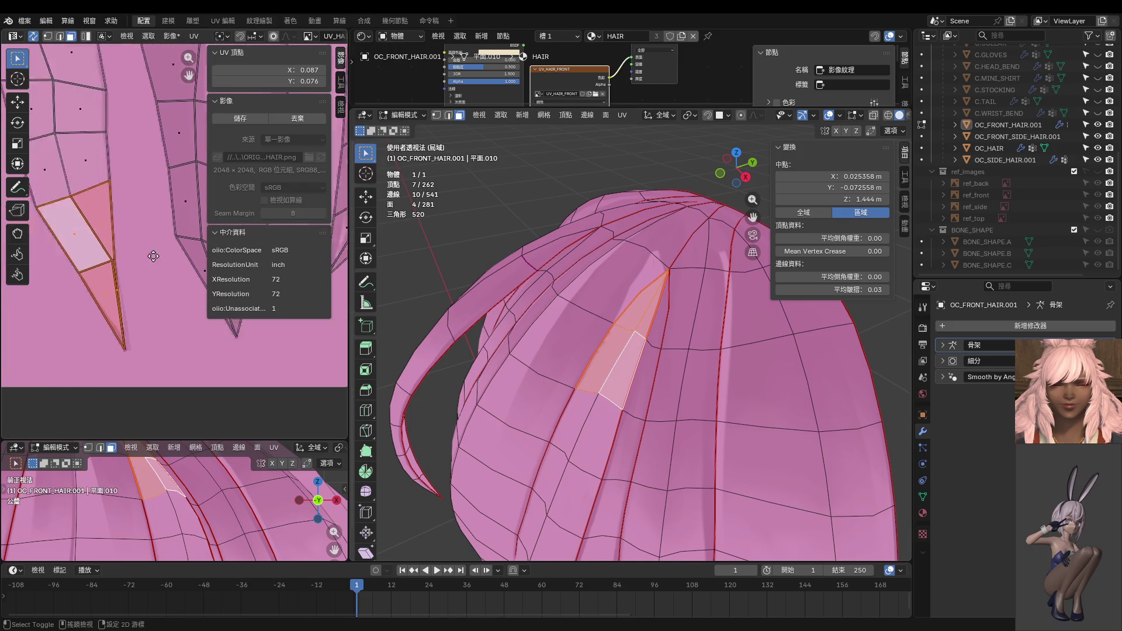
scroll(165, 255, up, 2)
Step: Slide the strip-edge UV vertex left to X 0.089, Y 0.064, then return to Texture Paint
key(1)
click(149, 247)
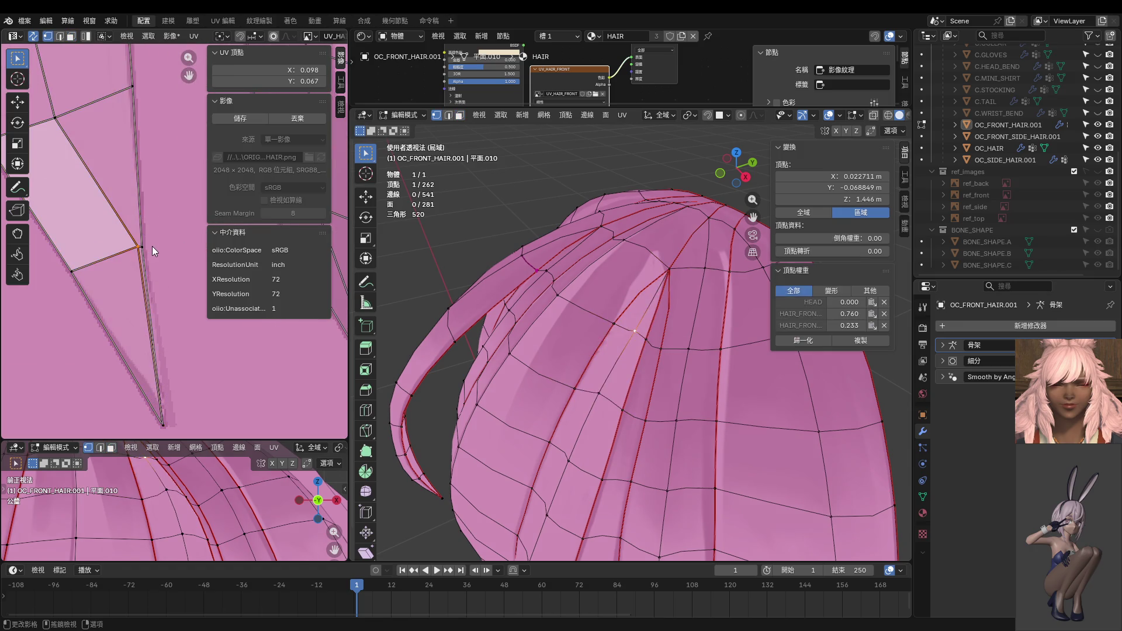
key(g)
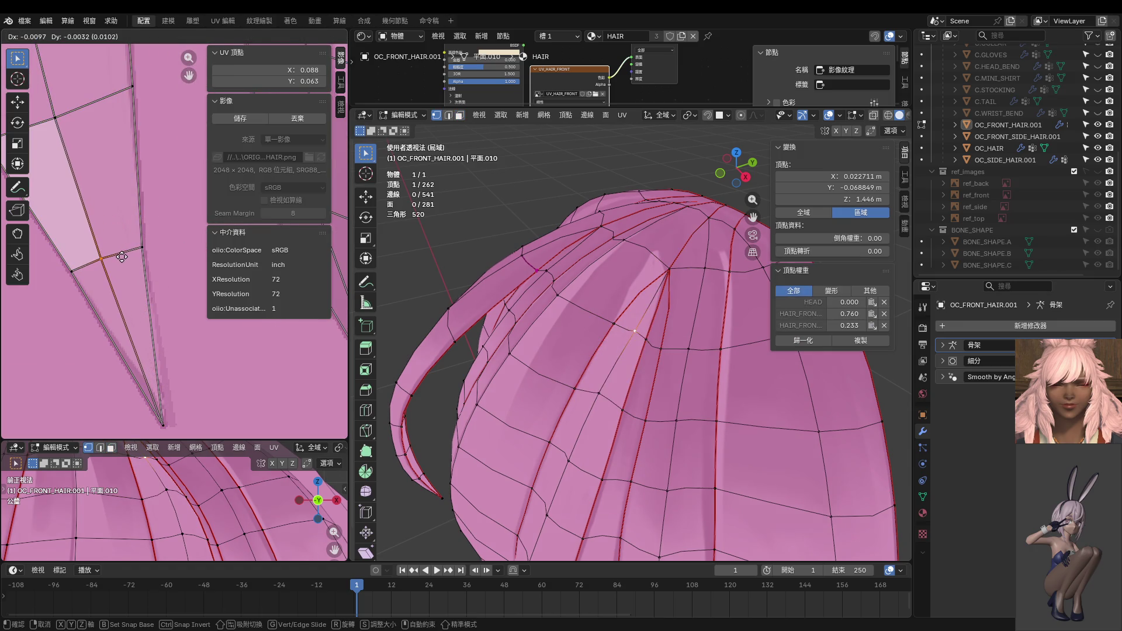
click(121, 257)
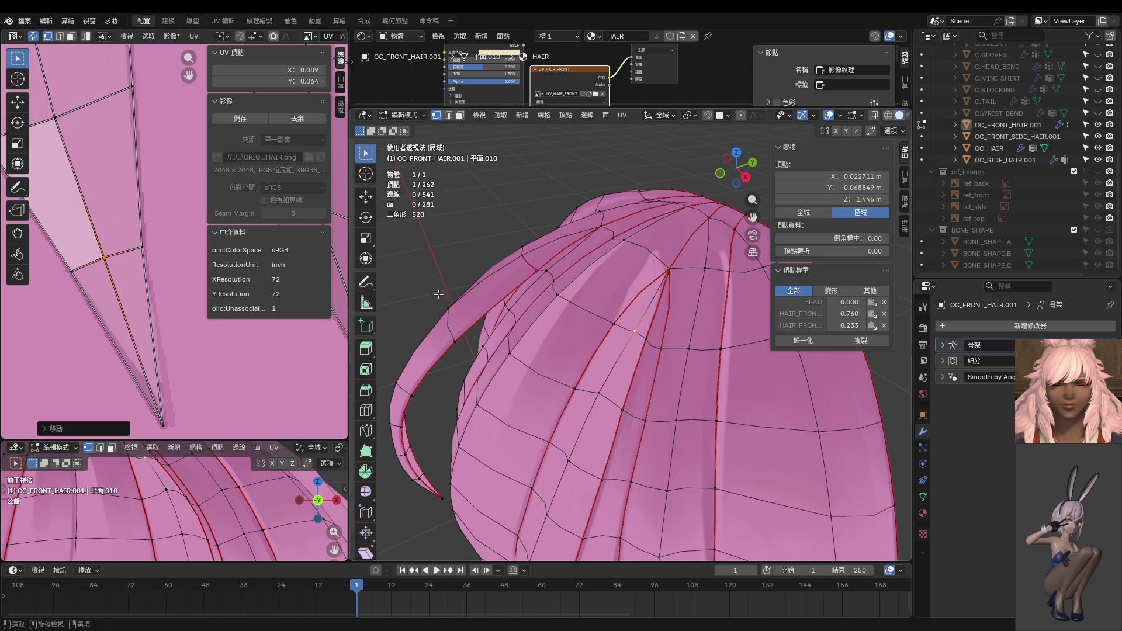
scroll(589, 305, up, 4)
key(ctrl+Tab)
click(693, 270)
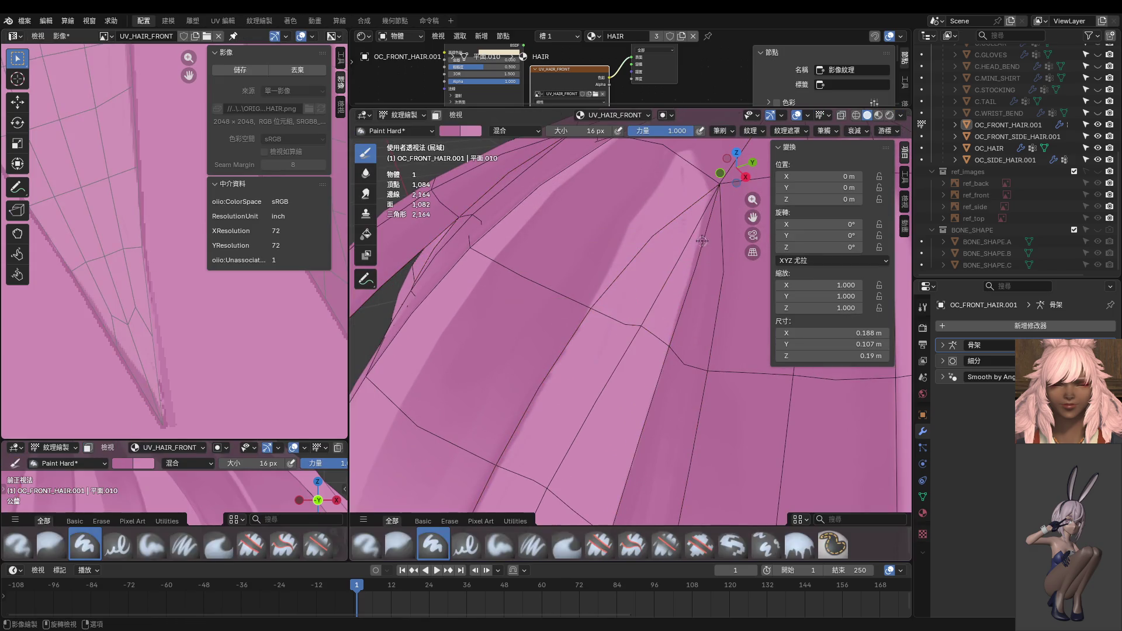
Step: Sample a hair colour and paint faint darker streaks down the hair along the seam
key(s)
scroll(706, 247, down, 2)
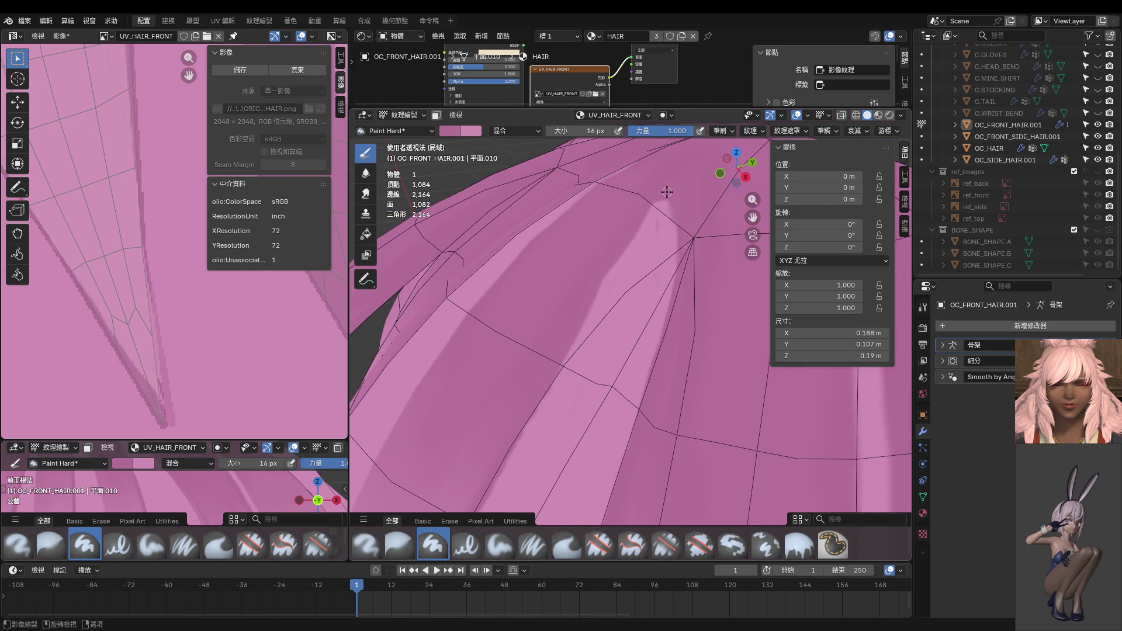
drag(677, 240, 675, 310)
key(KP_3)
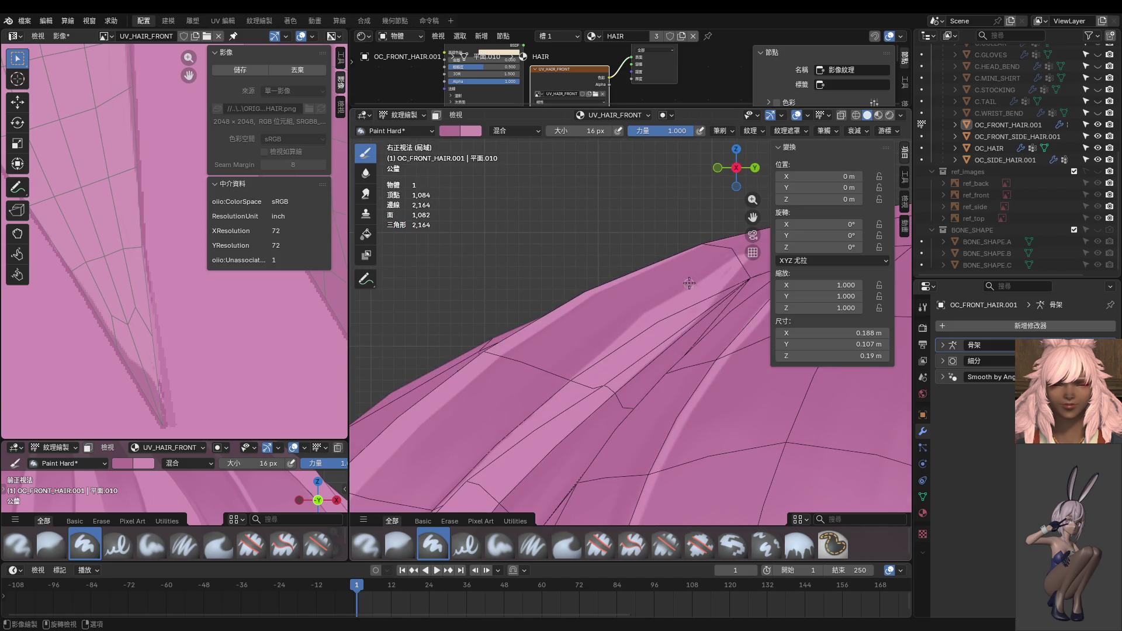
drag(701, 272, 616, 336)
key(ctrl+z)
key(ctrl+z)
drag(677, 290, 571, 366)
drag(638, 325, 571, 359)
Step: Enlarge the second 3D view and set it to a front view of the hair
middle_drag(620, 334, 705, 356)
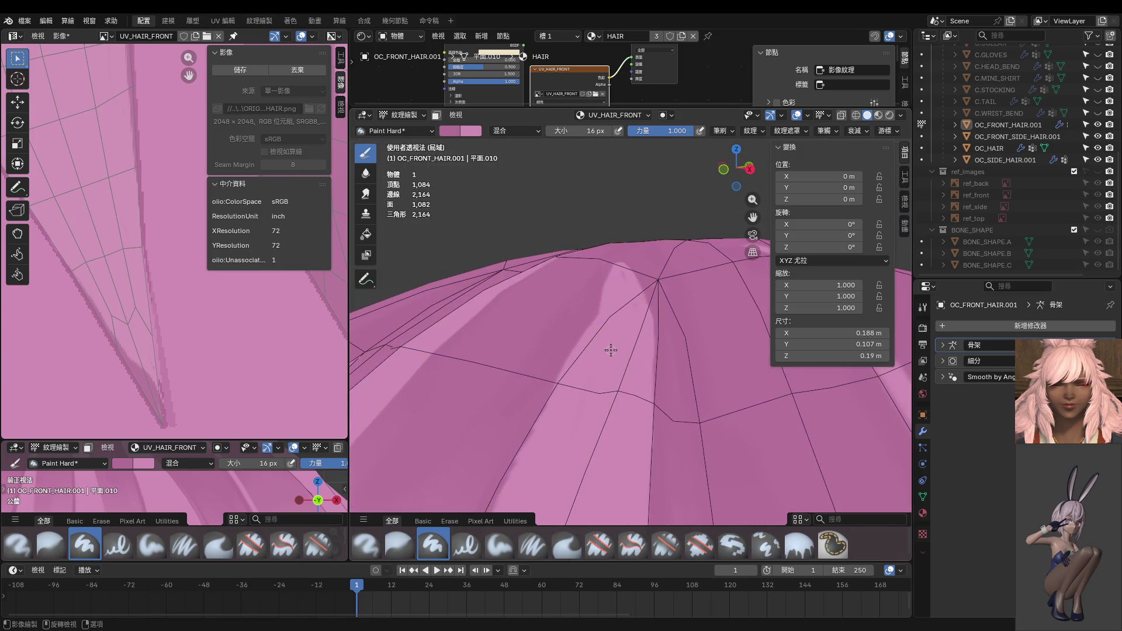
middle_drag(610, 350, 626, 431)
scroll(626, 431, down, 6)
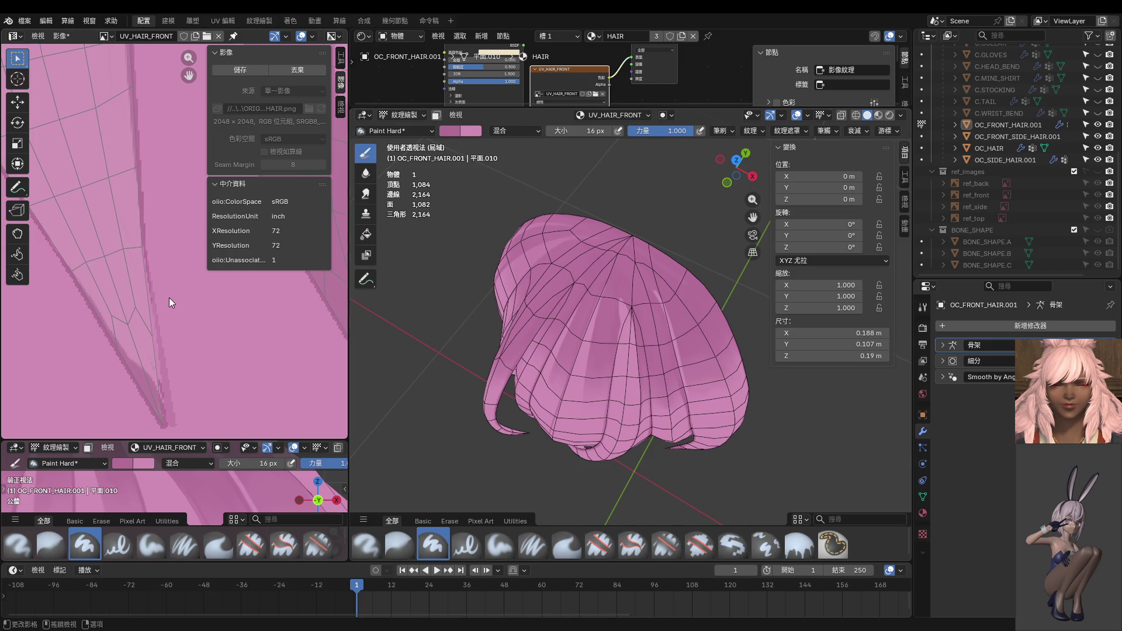
scroll(180, 313, down, 3)
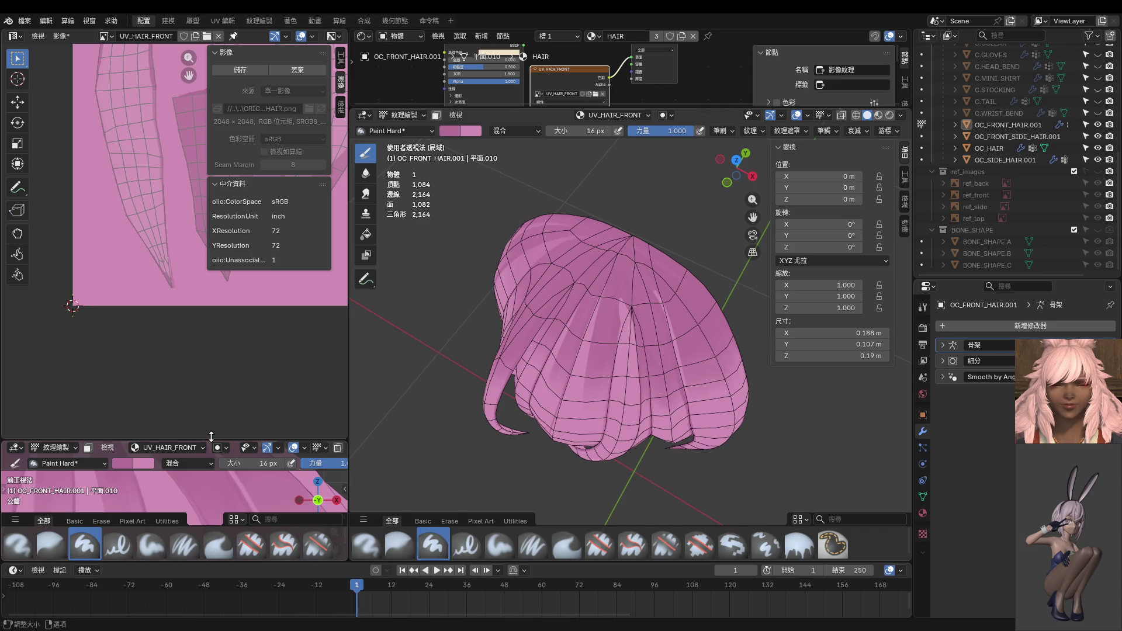
drag(211, 443, 210, 179)
scroll(163, 318, down, 3)
scroll(175, 327, down, 2)
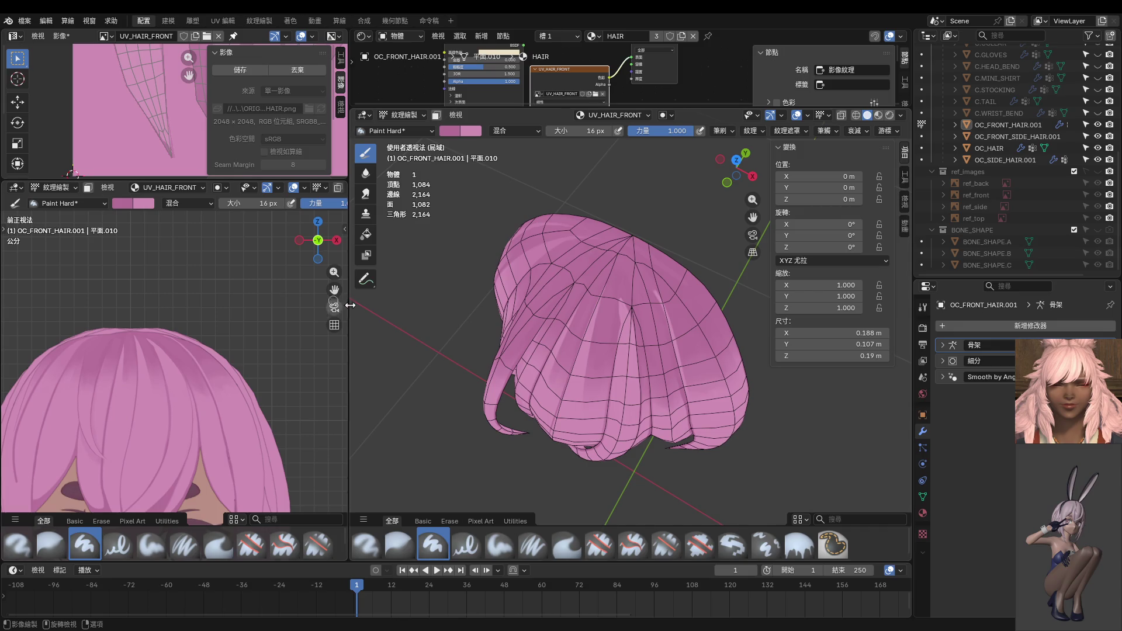
key(KP_1)
scroll(690, 355, up, 1)
middle_drag(690, 354, 613, 351)
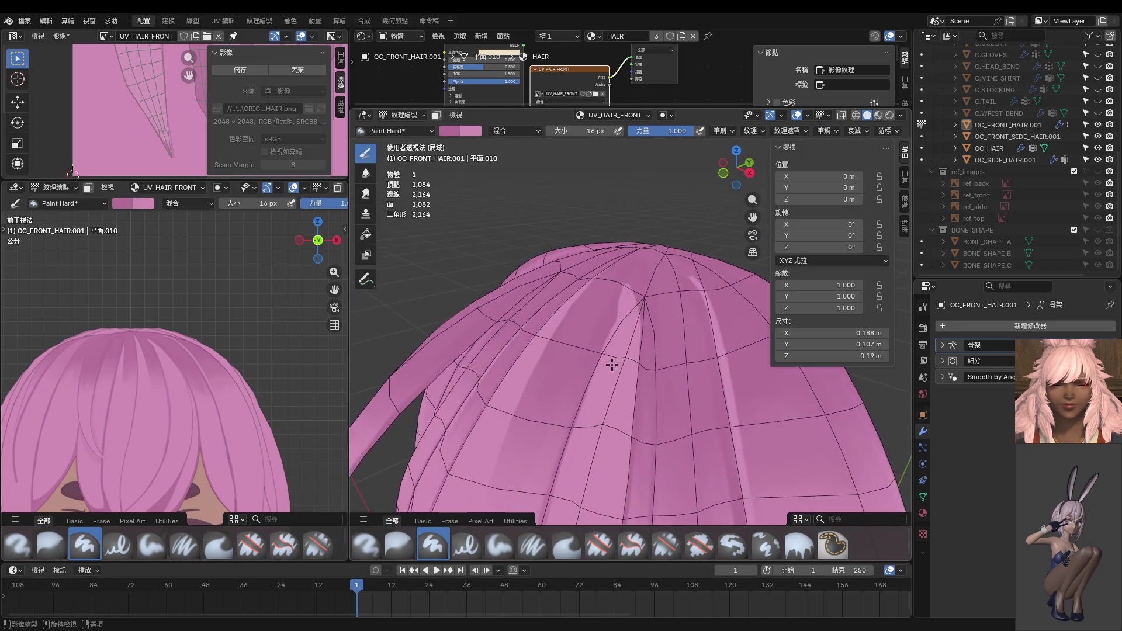
Step: Set the brush to 94 px and strength 0.473, and test a short stroke on the crown
key(f)
click(645, 338)
key(shift+f)
click(631, 307)
middle_drag(631, 307, 634, 305)
scroll(635, 305, up, 2)
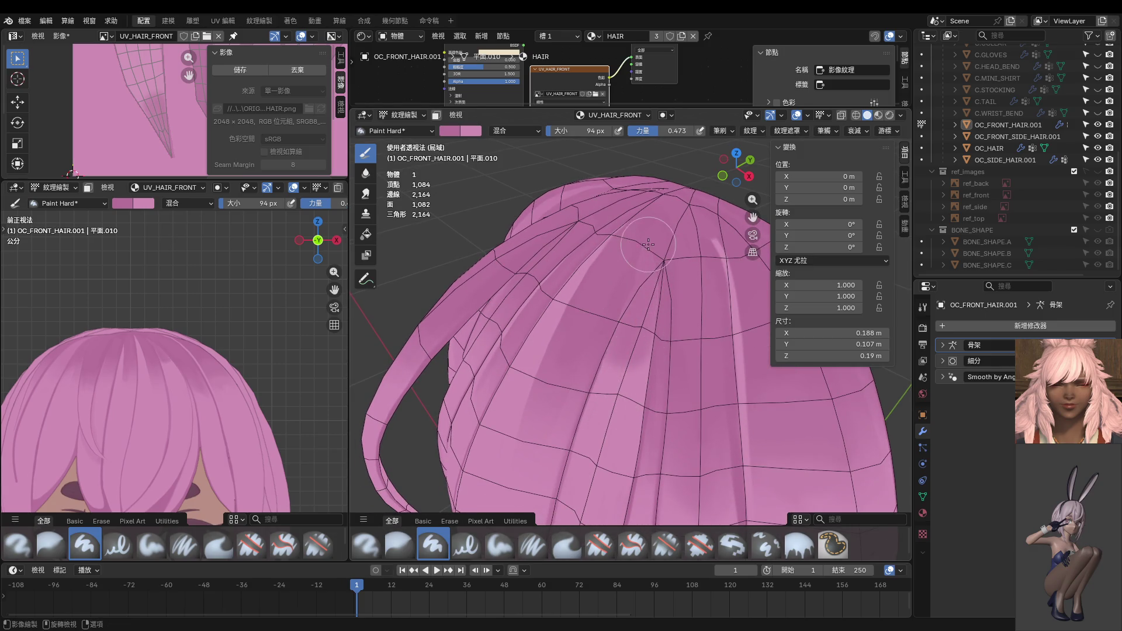
drag(631, 376, 624, 393)
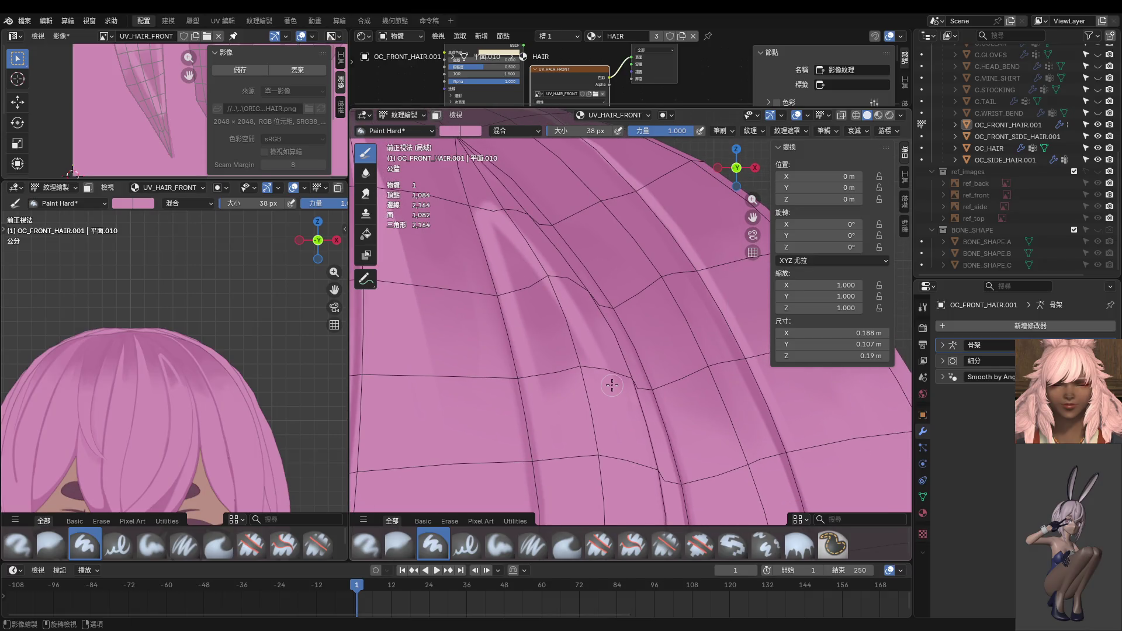
Step: From above, paint several light strand streaks running down from the crown
middle_drag(612, 385, 596, 377)
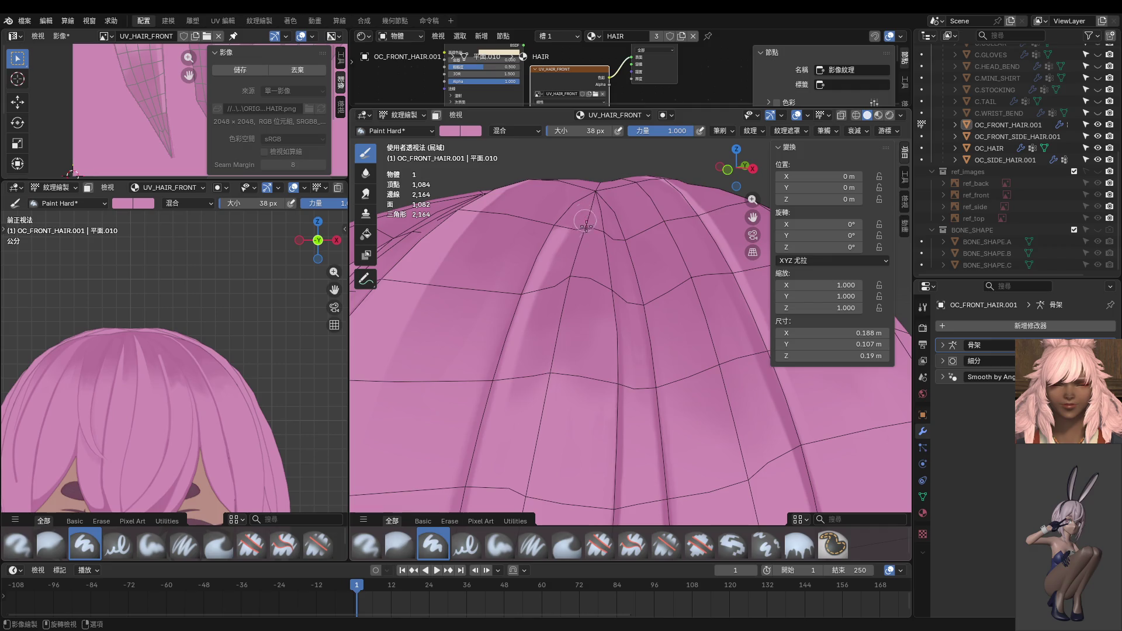
drag(586, 226, 604, 392)
drag(580, 217, 544, 334)
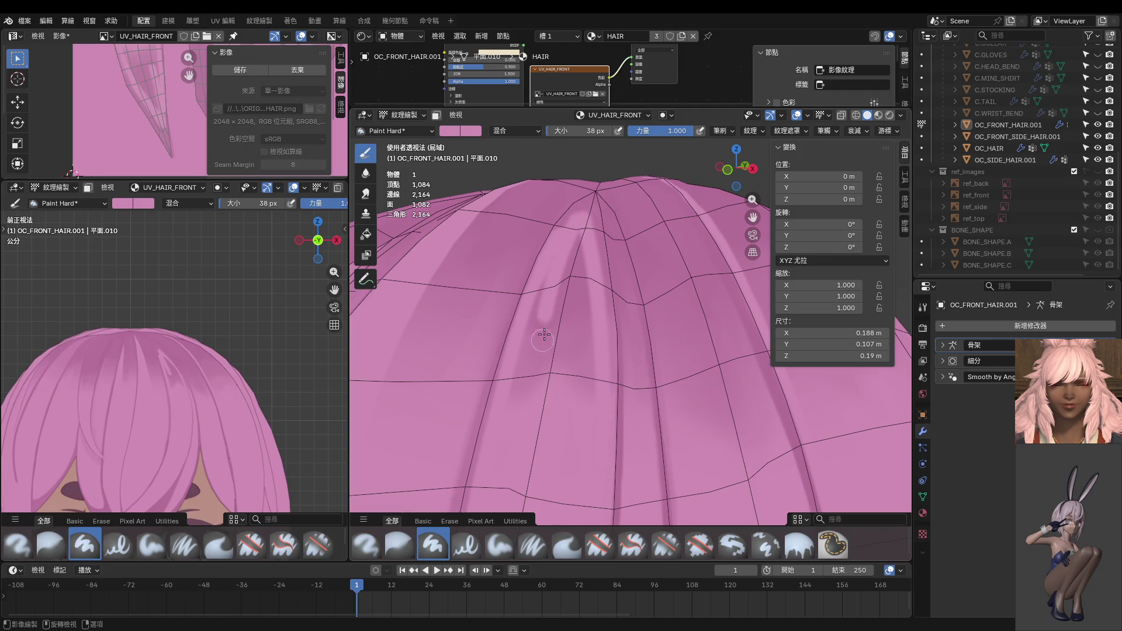
drag(569, 221, 535, 280)
drag(575, 224, 578, 500)
mouse_move(588, 240)
mouse_down()
mouse_move(595, 466)
mouse_move(550, 487)
mouse_up()
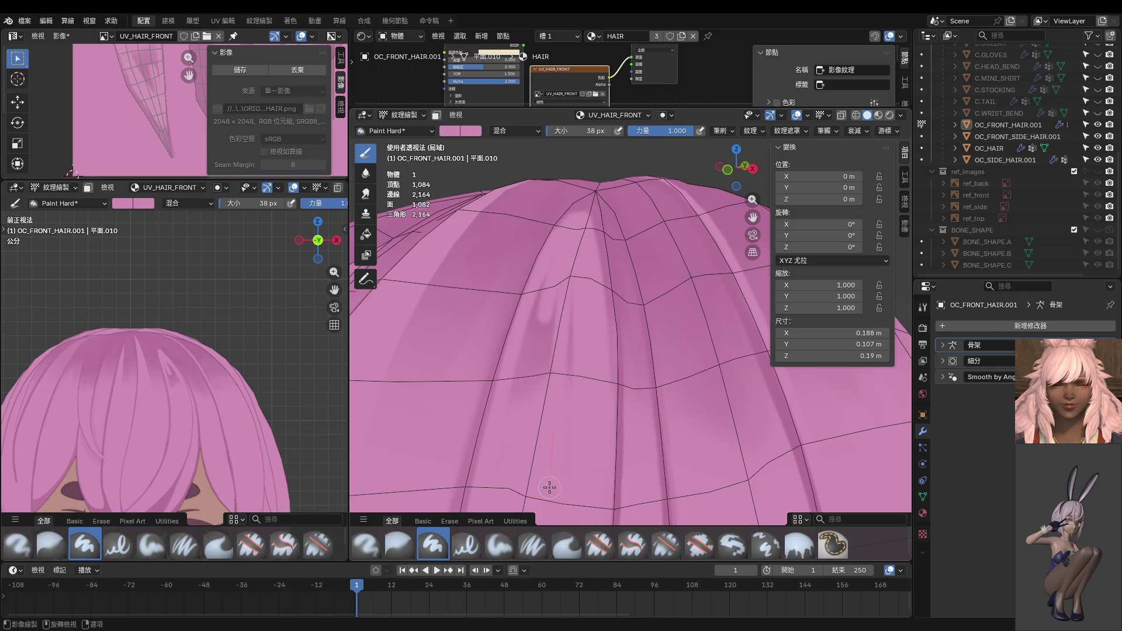
Step: Resize the brush to 80 px and cover the dark vertical streak in lighter pink
key(f)
click(578, 340)
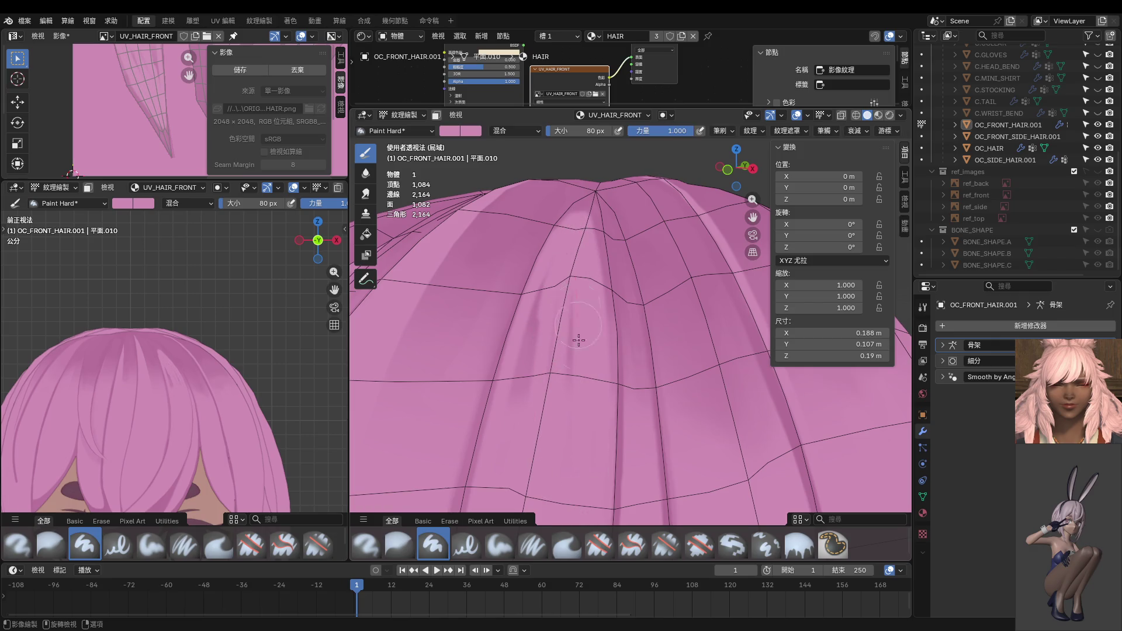
drag(540, 286, 517, 392)
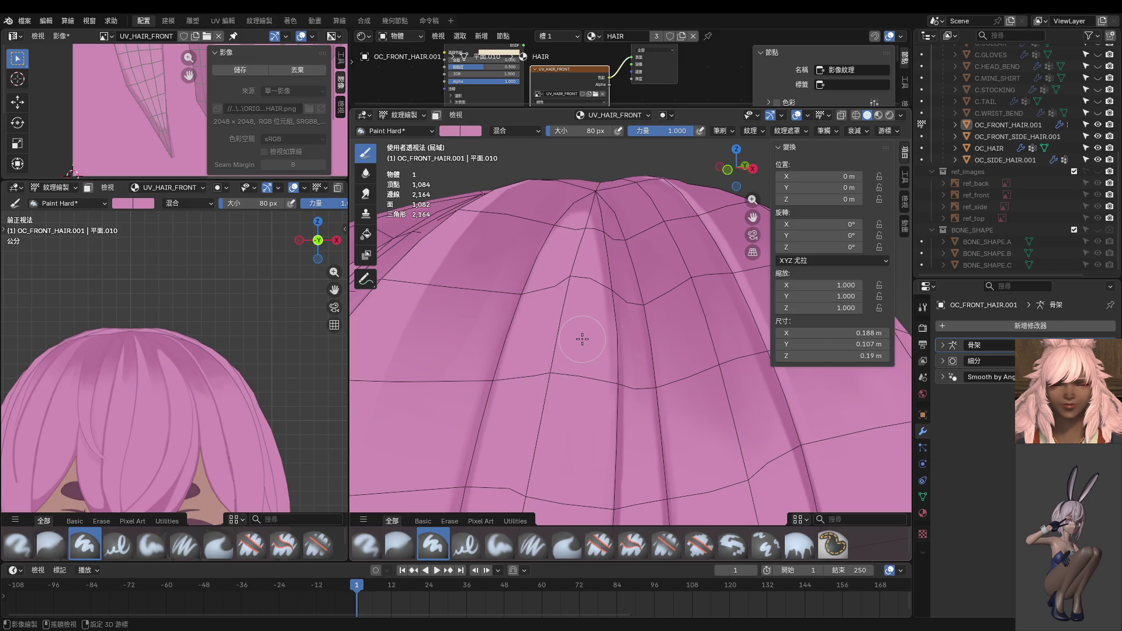
middle_drag(555, 365, 600, 232)
Step: Shrink the brush to 18 px and paint a faint light trail down the hair
key(f)
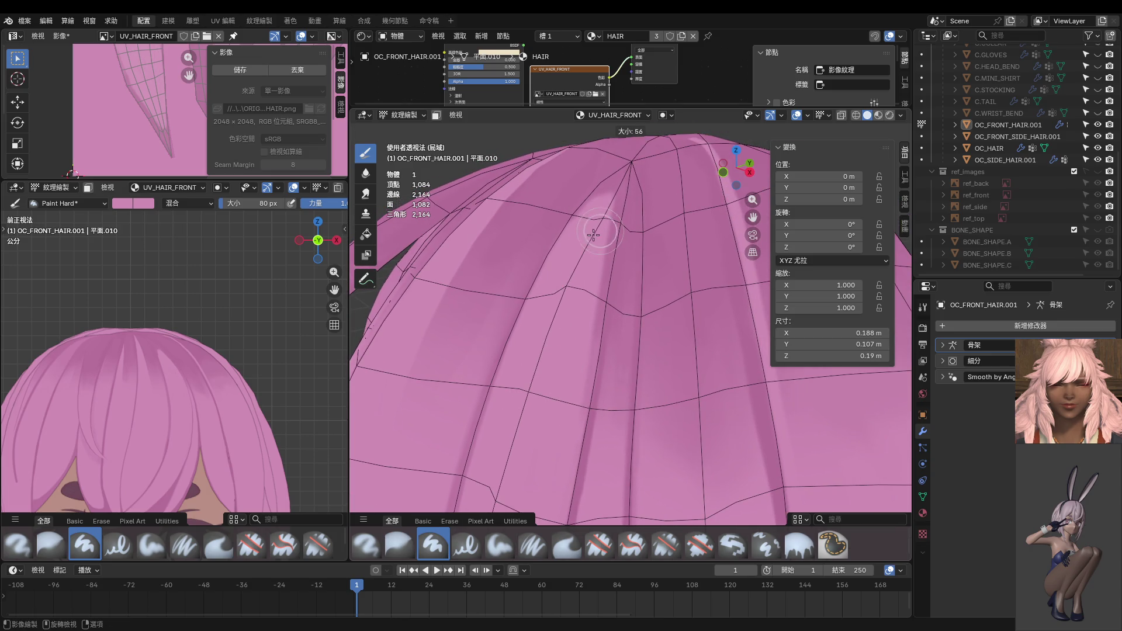
click(581, 242)
drag(611, 201, 582, 427)
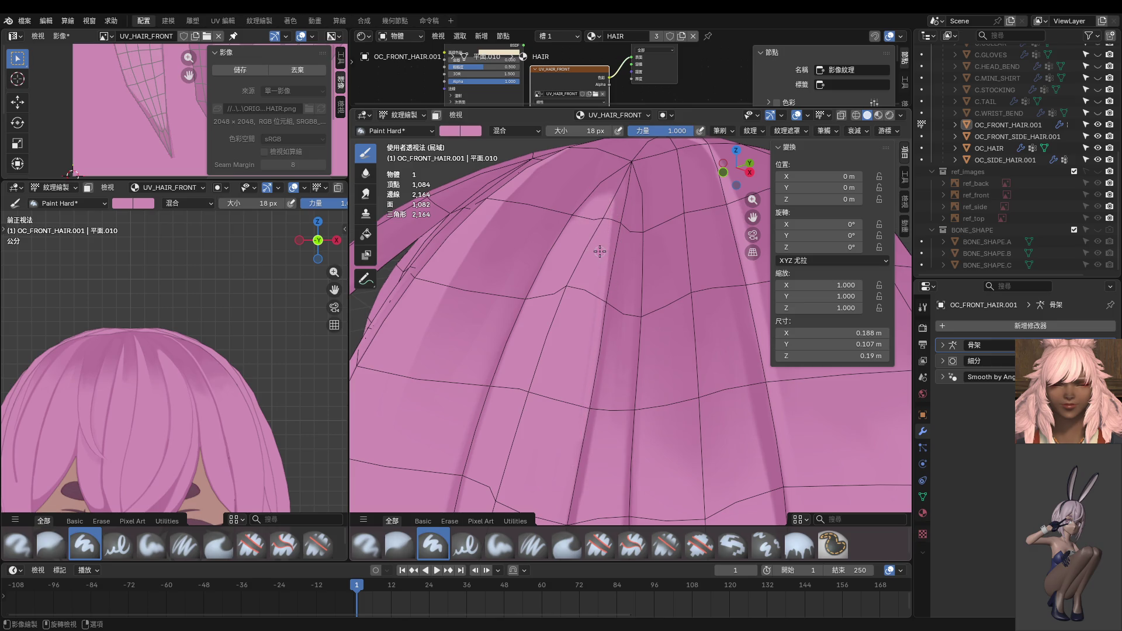
middle_drag(584, 249, 582, 286)
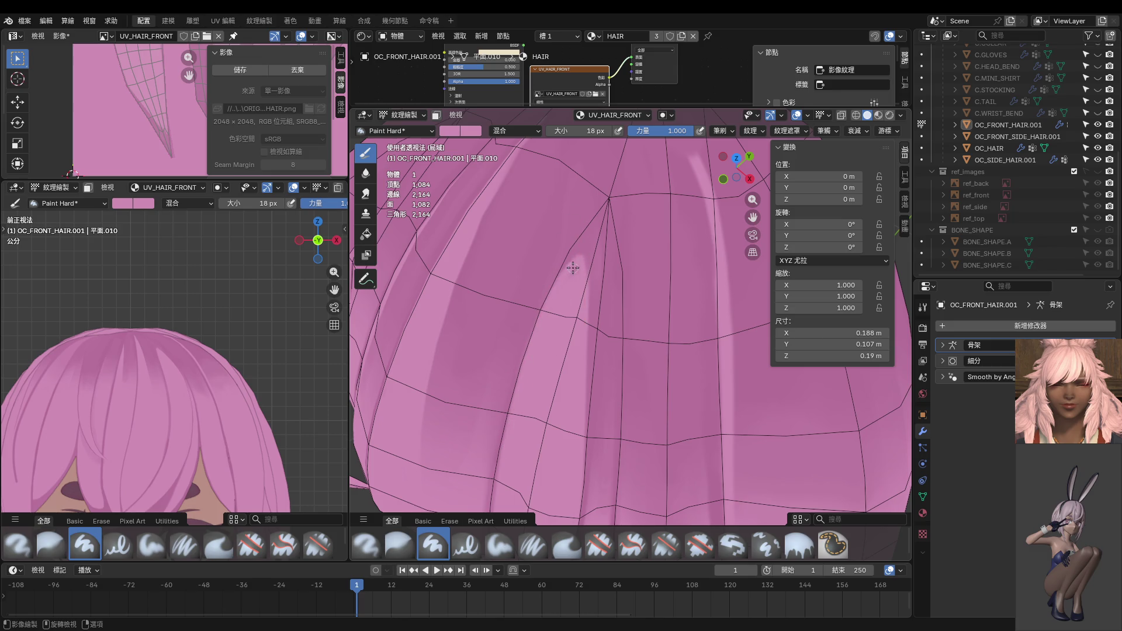
Step: With a 6 px then 14 px brush and a sampled darker pink, draw thin dark strand lines
key(bracketleft)
key(bracketleft)
key(bracketleft)
scroll(545, 320, up, 2)
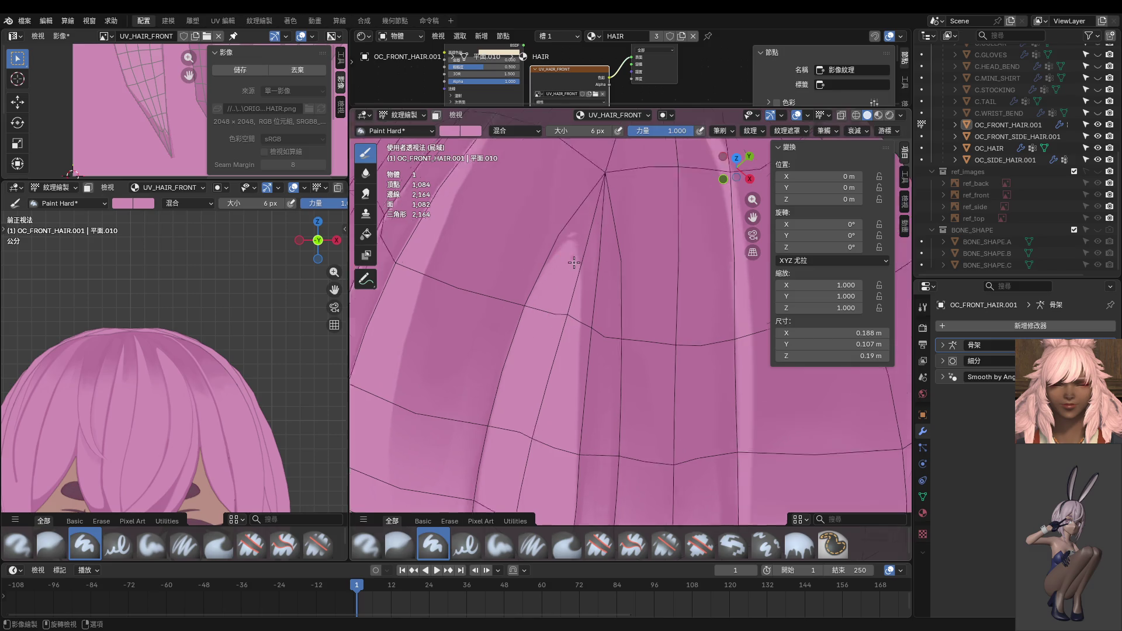
scroll(560, 284, up, 2)
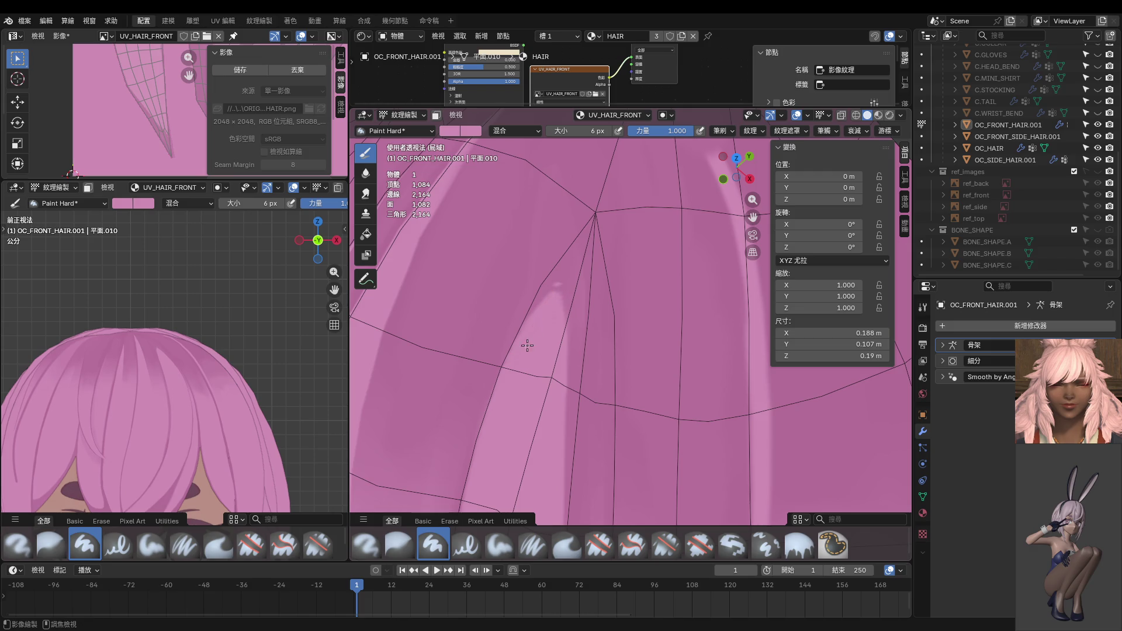
key(s)
drag(564, 369, 566, 427)
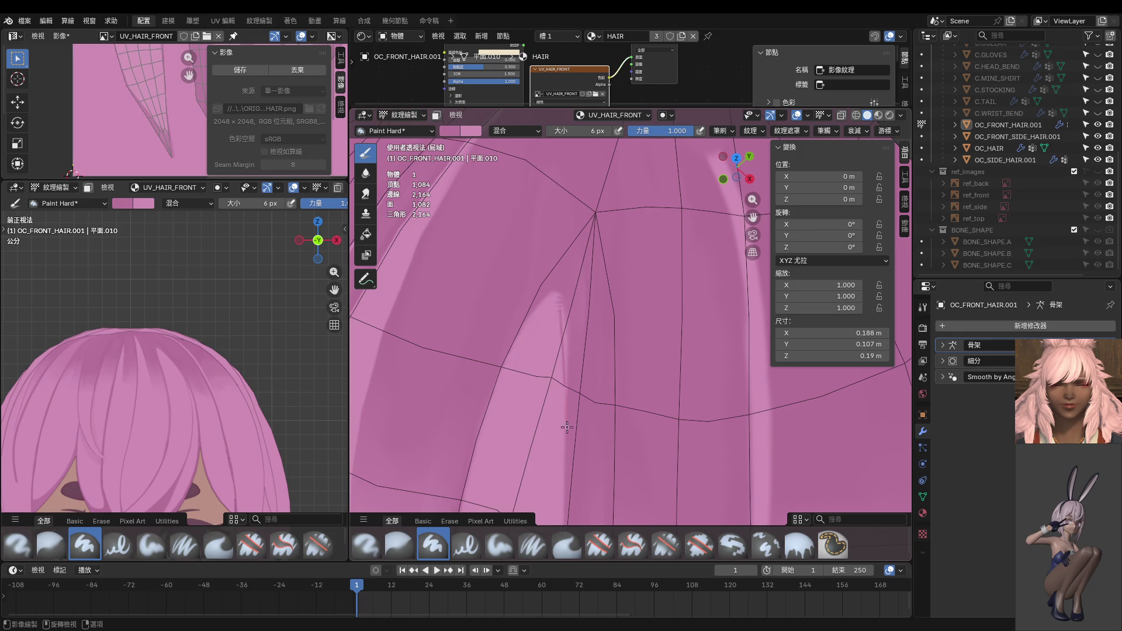
key(f)
click(564, 328)
drag(566, 358, 564, 329)
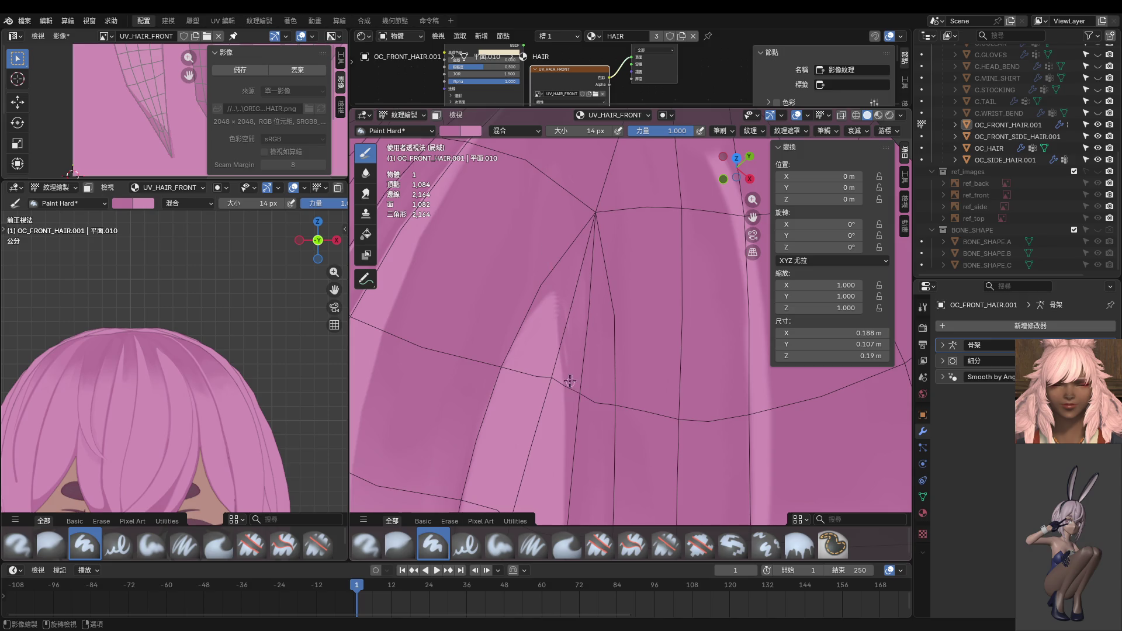
key(ctrl+z)
Step: Resample a darker pink and shade the light strip's tip and both side edges
key(s)
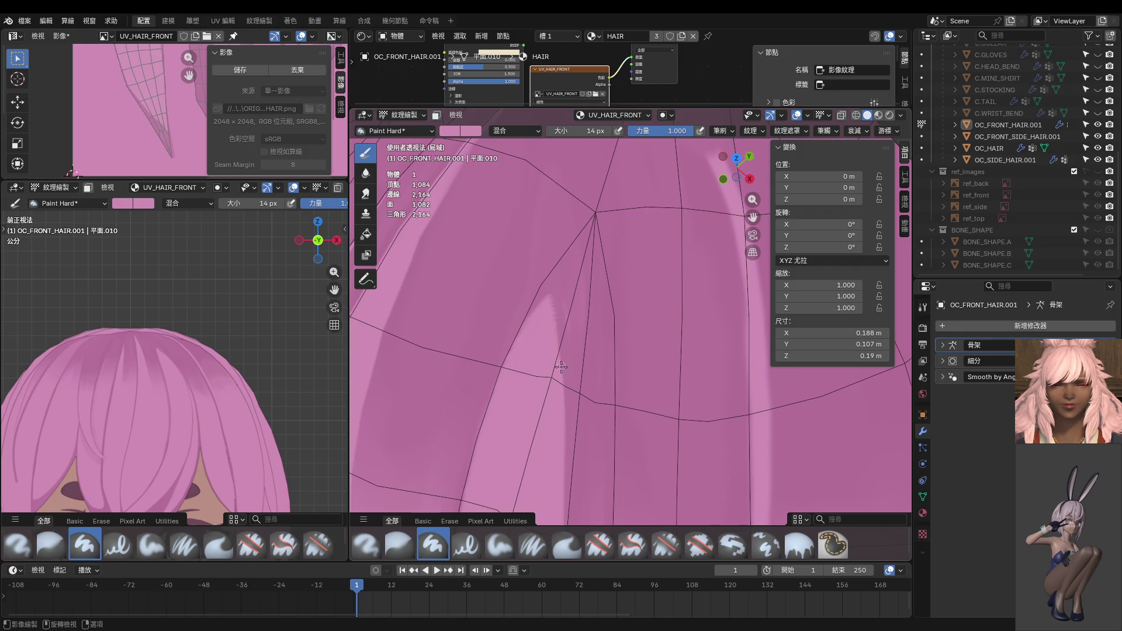
key(s)
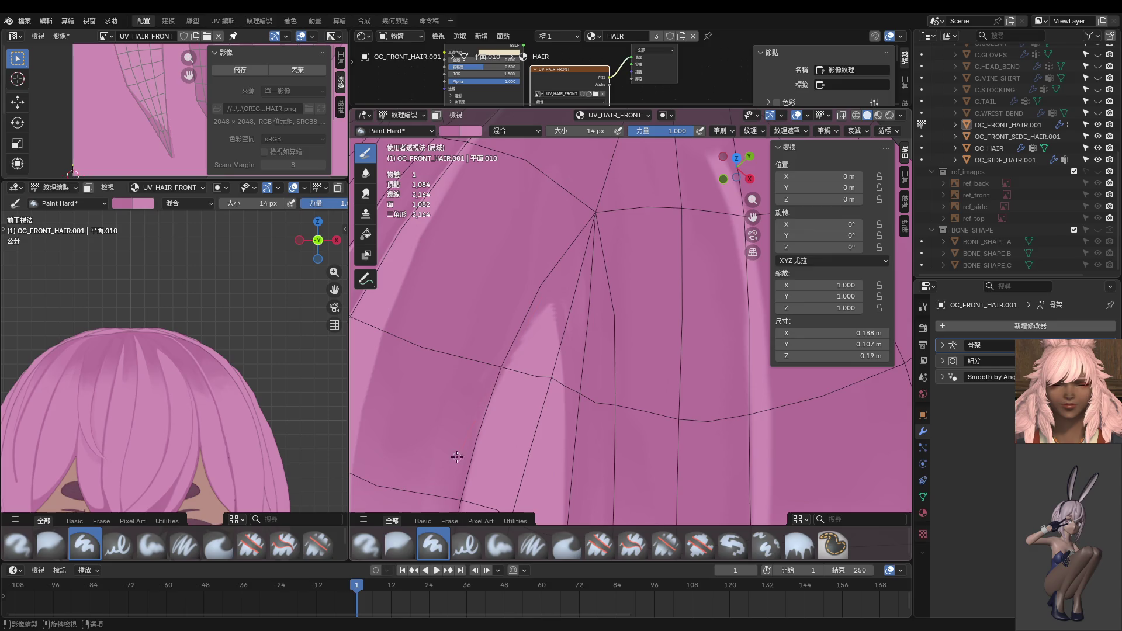
shift+middle_drag(517, 350, 532, 320)
drag(578, 260, 501, 362)
key(ctrl+z)
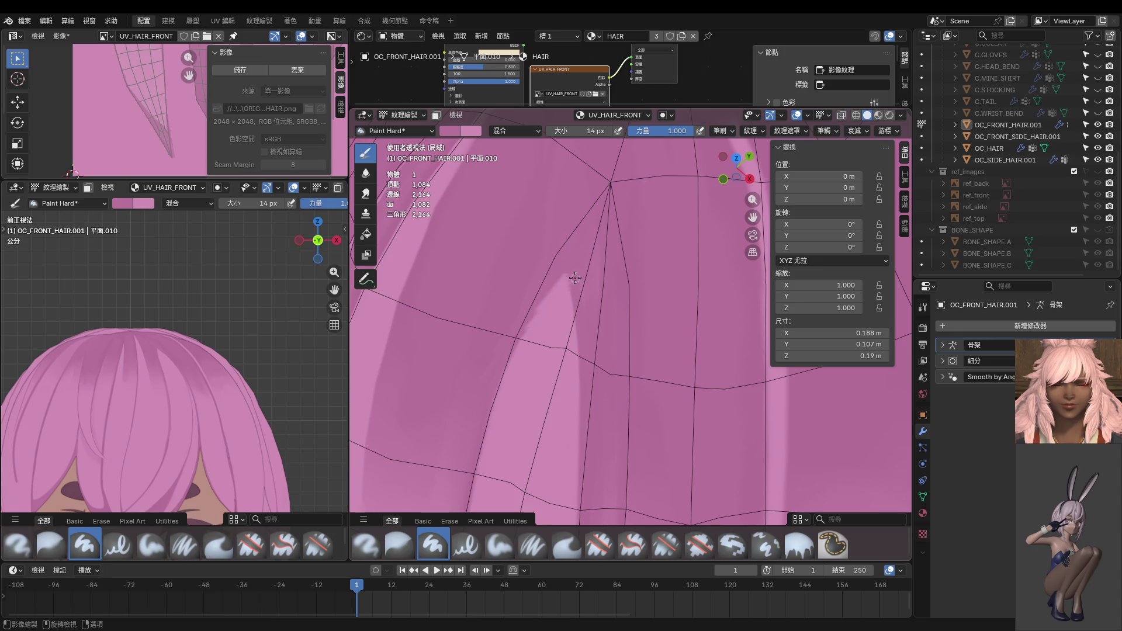
drag(547, 294, 478, 430)
drag(582, 257, 458, 433)
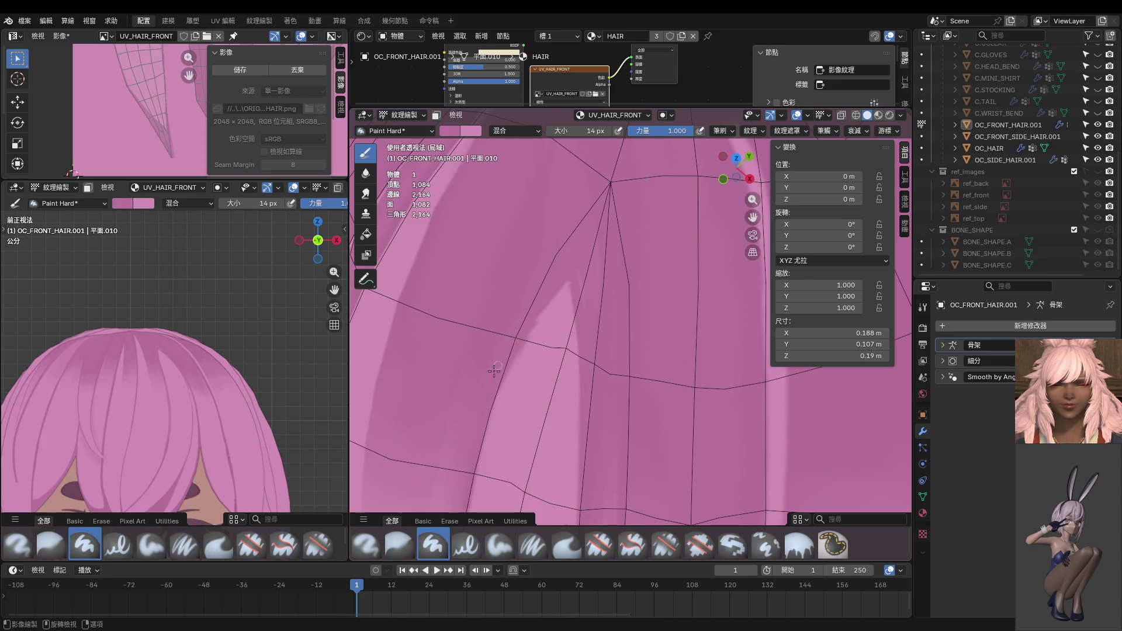
drag(567, 280, 580, 444)
middle_drag(596, 374, 596, 341)
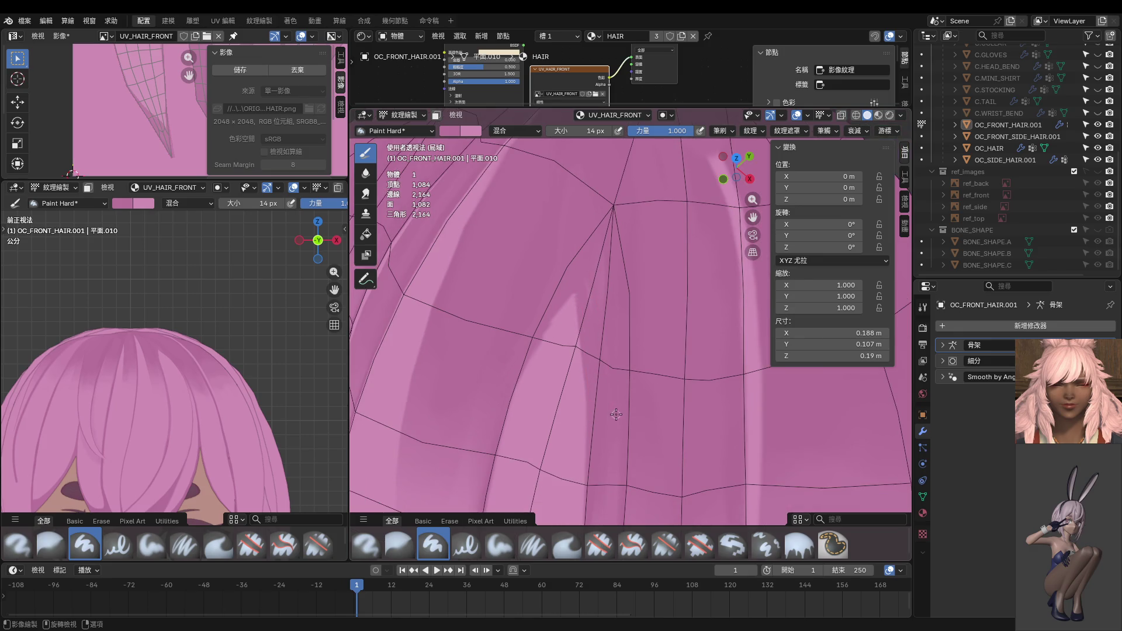
key(KP_1)
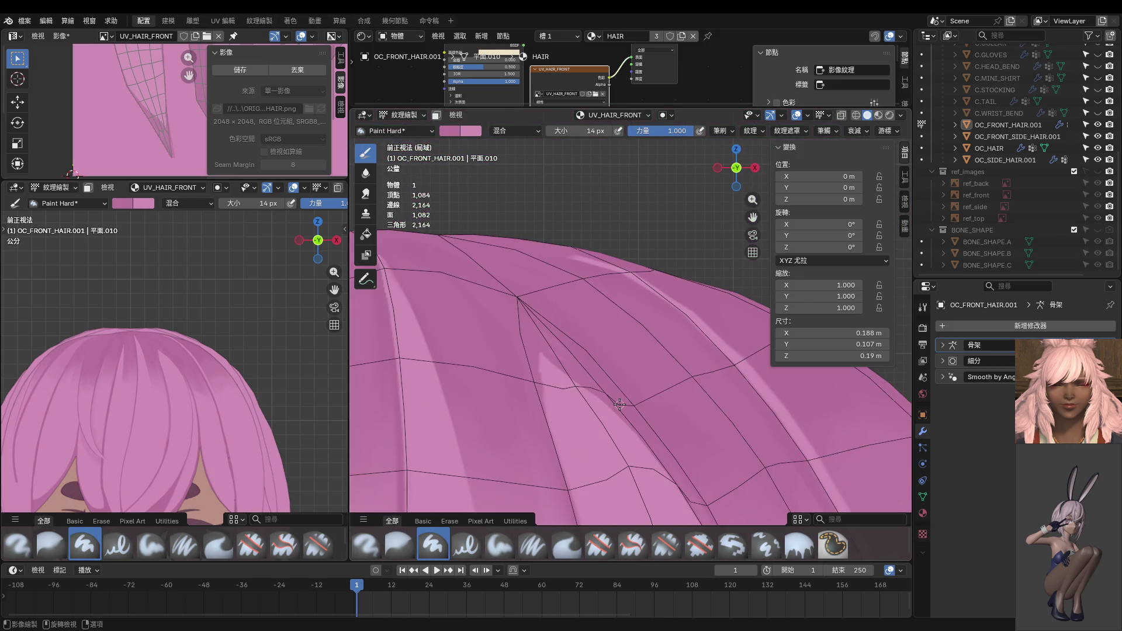
Step: Extend the light strip up toward the crown, then with a 22 px brush cover the dark dabs
scroll(619, 404, up, 1)
scroll(607, 398, up, 1)
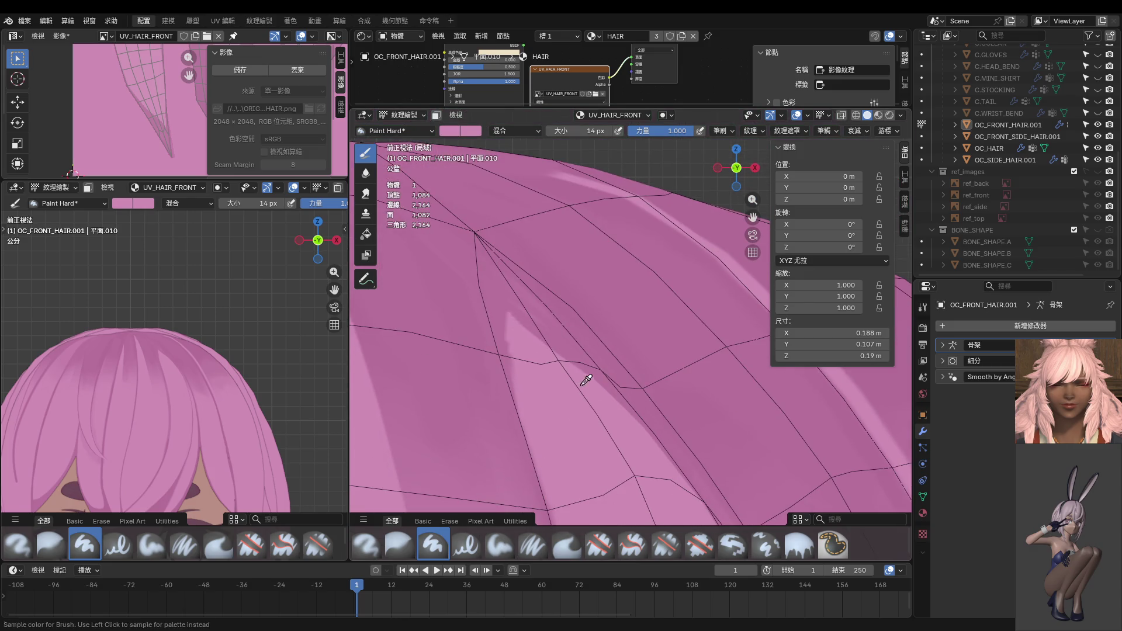
mouse_move(486, 299)
mouse_down()
mouse_move(506, 316)
mouse_move(486, 298)
mouse_move(513, 373)
mouse_up()
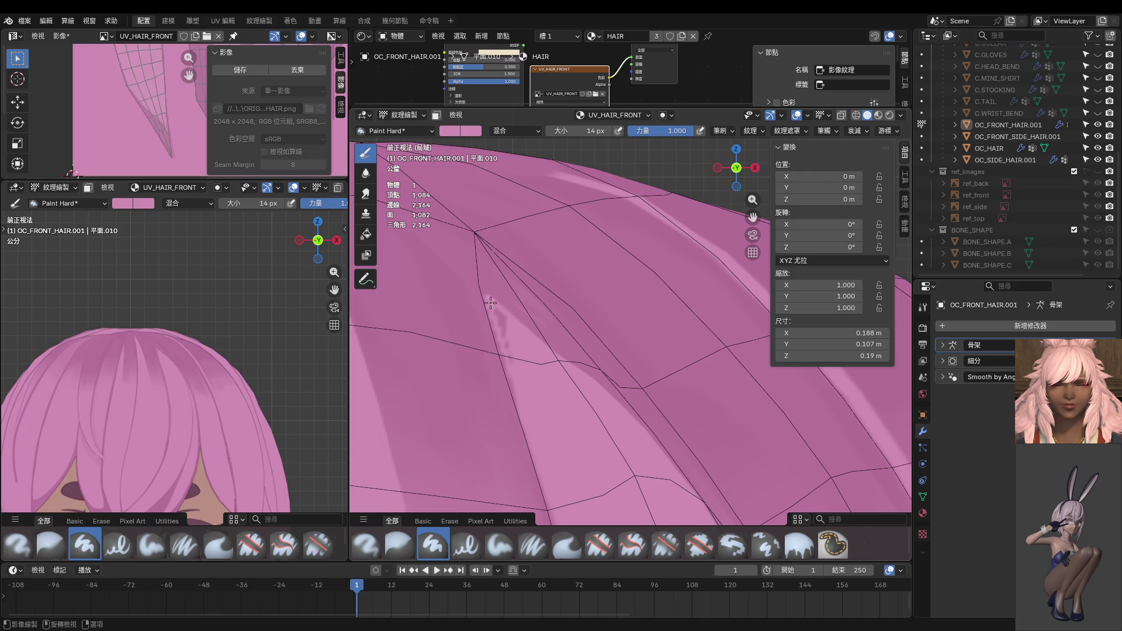
key(bracketright)
key(bracketright)
key(bracketright)
drag(497, 309, 540, 433)
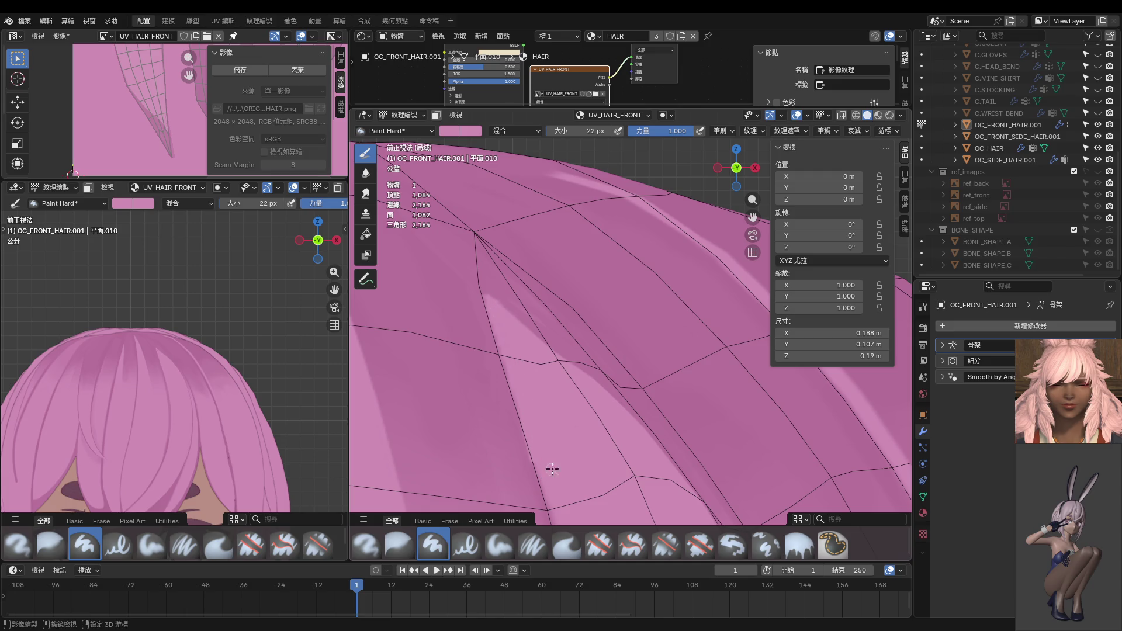
Step: Lighten the dark band running beside the seam with long downward strokes
middle_drag(546, 466, 514, 339)
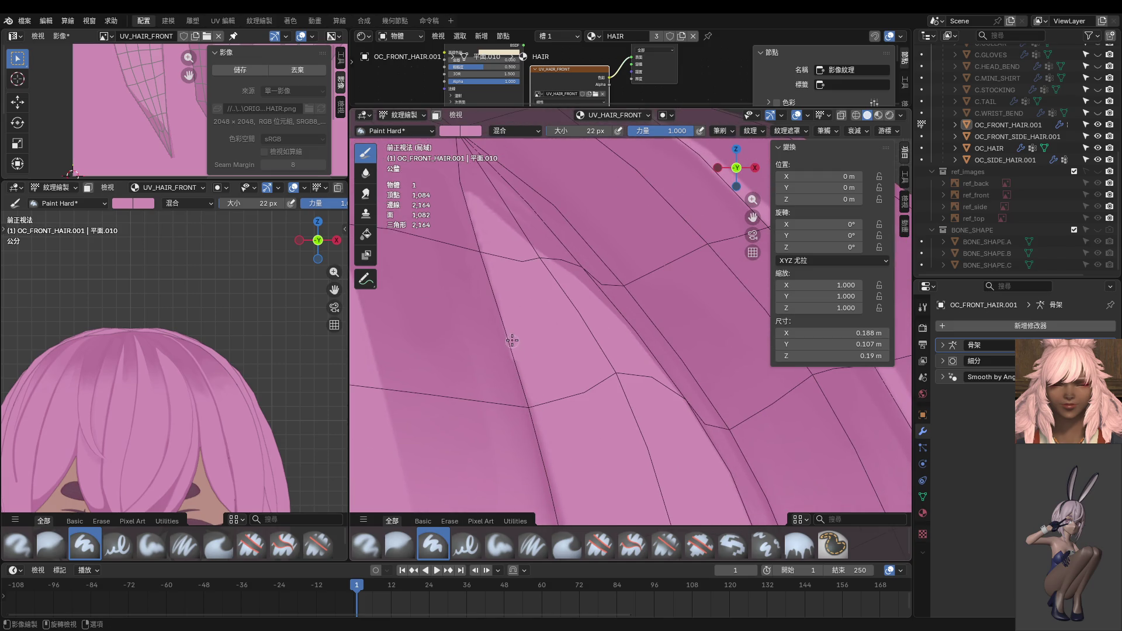
middle_drag(561, 509, 521, 313)
drag(507, 303, 563, 519)
mouse_move(552, 503)
middle_down()
mouse_move(587, 467)
mouse_move(576, 374)
middle_up()
middle_drag(598, 488, 578, 306)
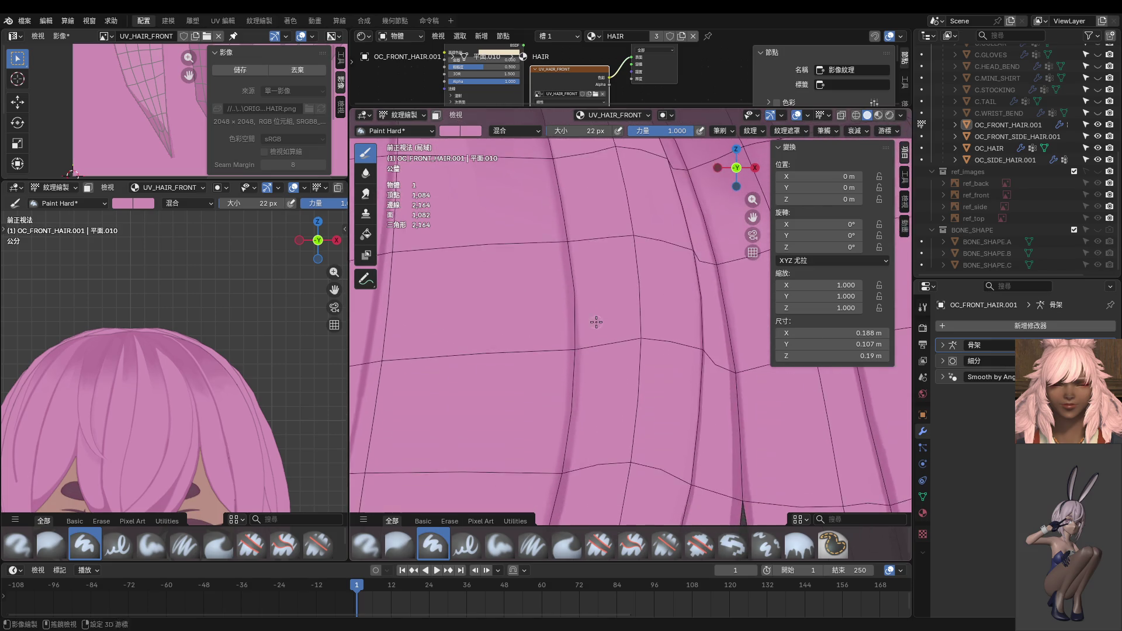
drag(578, 305, 582, 538)
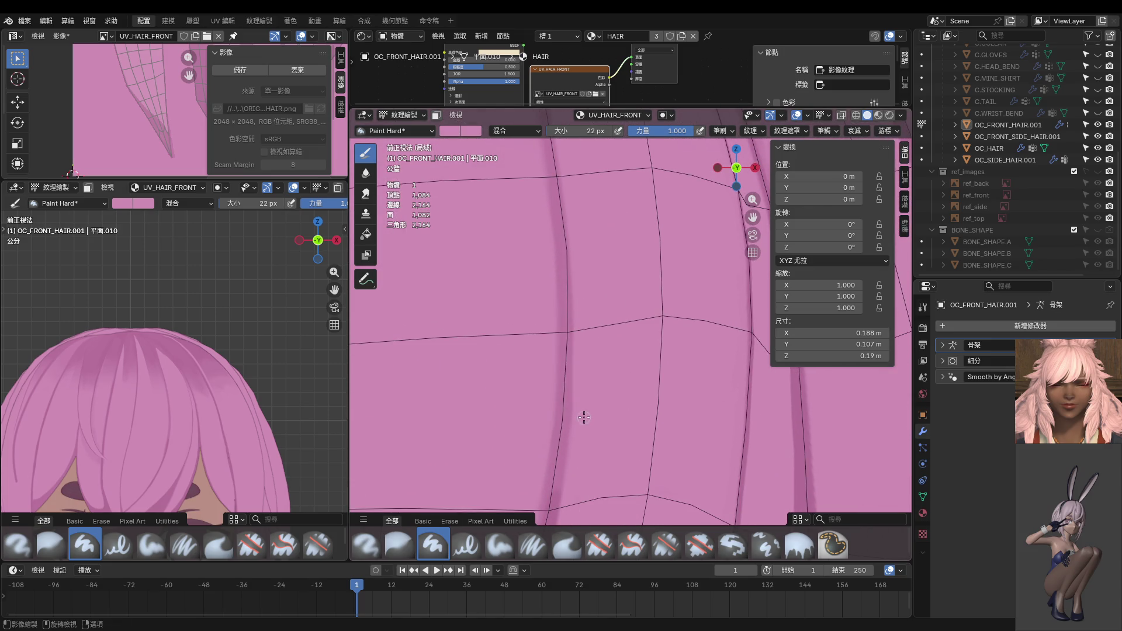
middle_drag(215, 405, 188, 433)
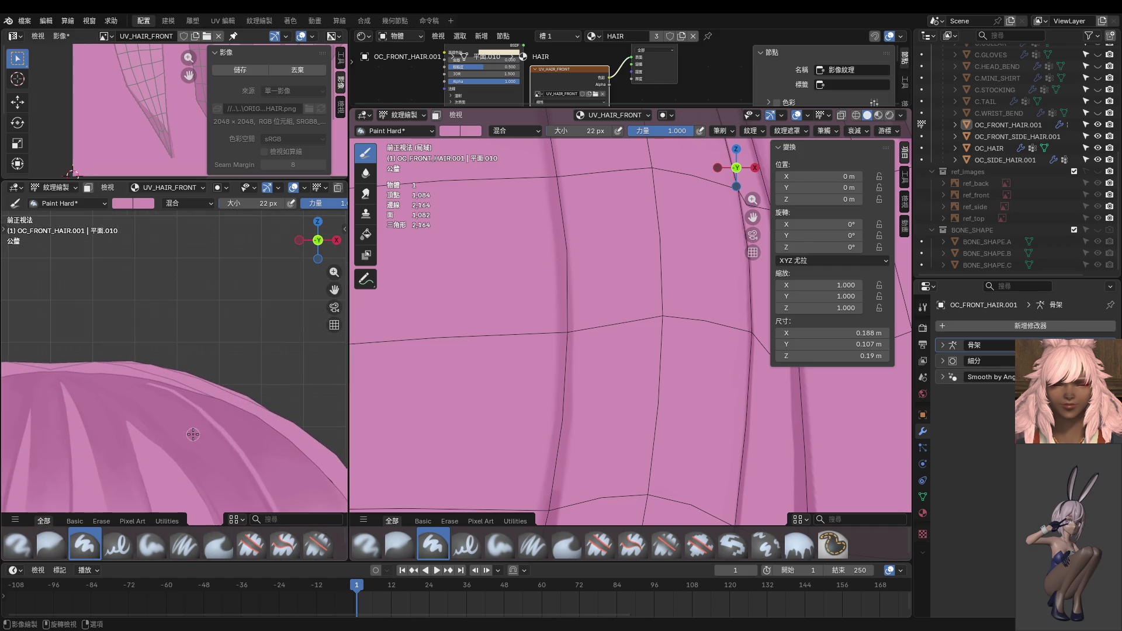
mouse_move(571, 343)
middle_down()
mouse_move(649, 512)
mouse_move(615, 378)
middle_up()
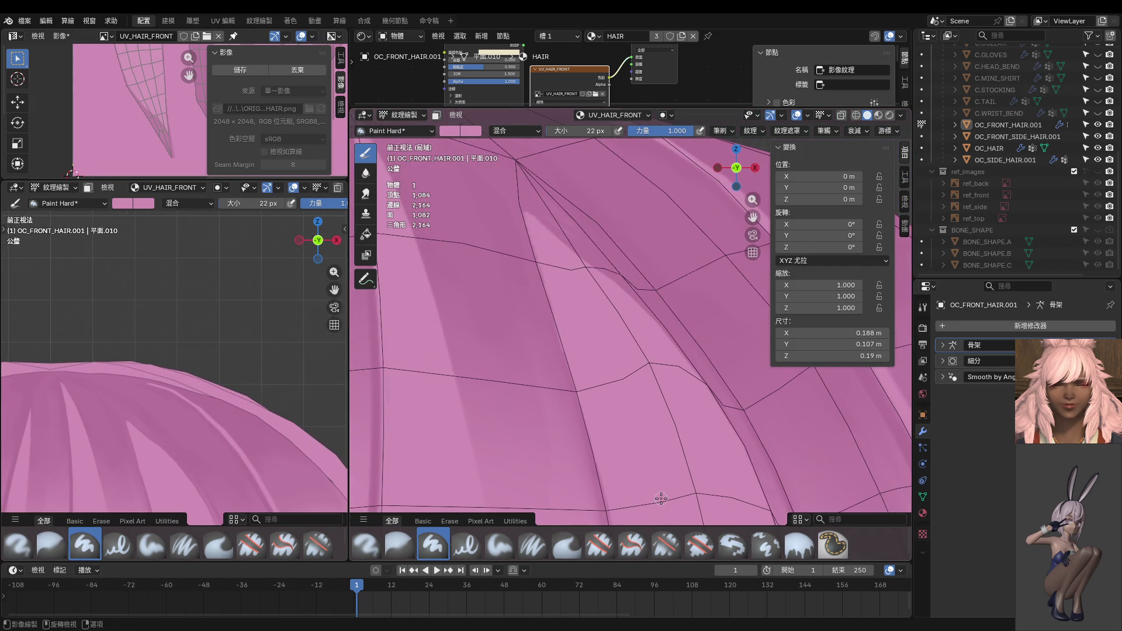
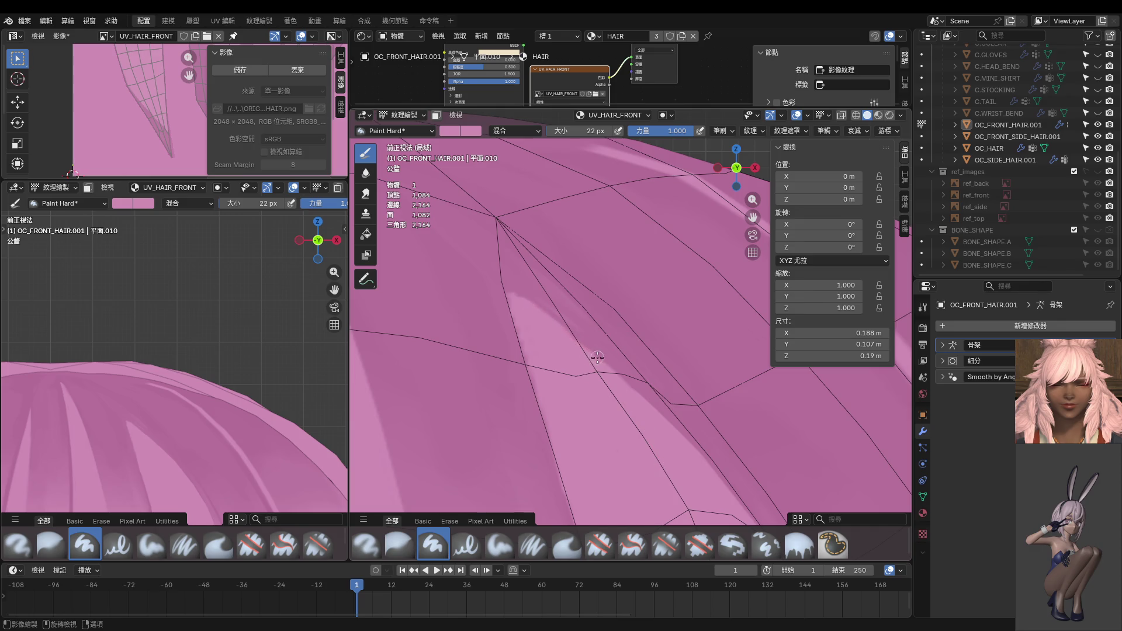
Step: Orbit to an angled view of the hair cap and shrink the paint brush to 10 px
mouse_move(701, 471)
middle_down()
mouse_move(606, 329)
mouse_move(594, 364)
middle_up()
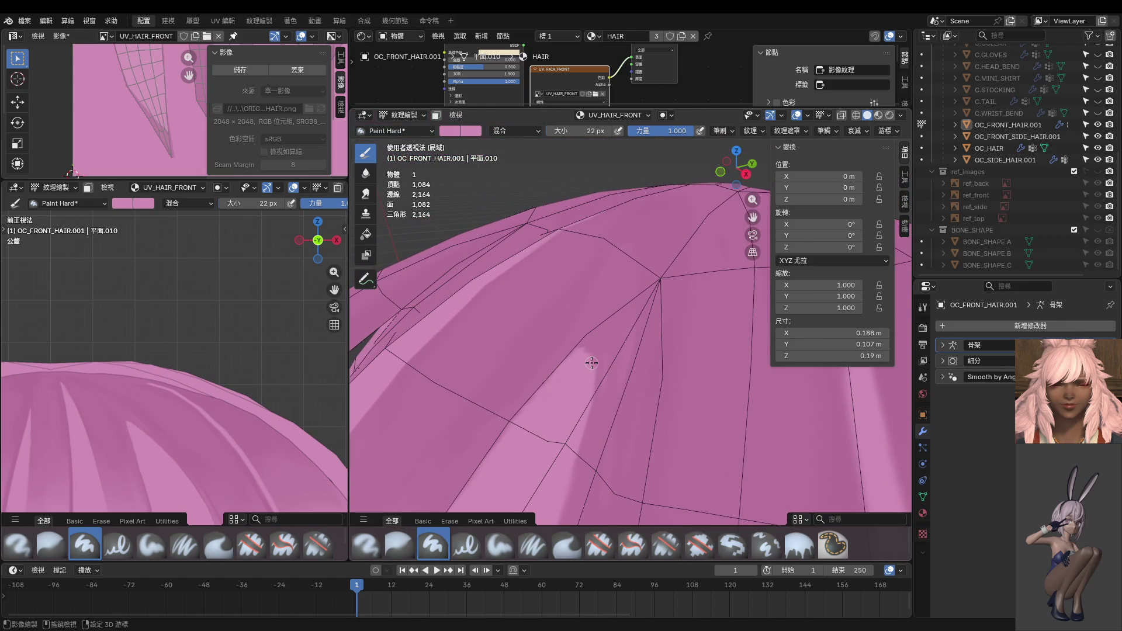
middle_drag(586, 407, 622, 311)
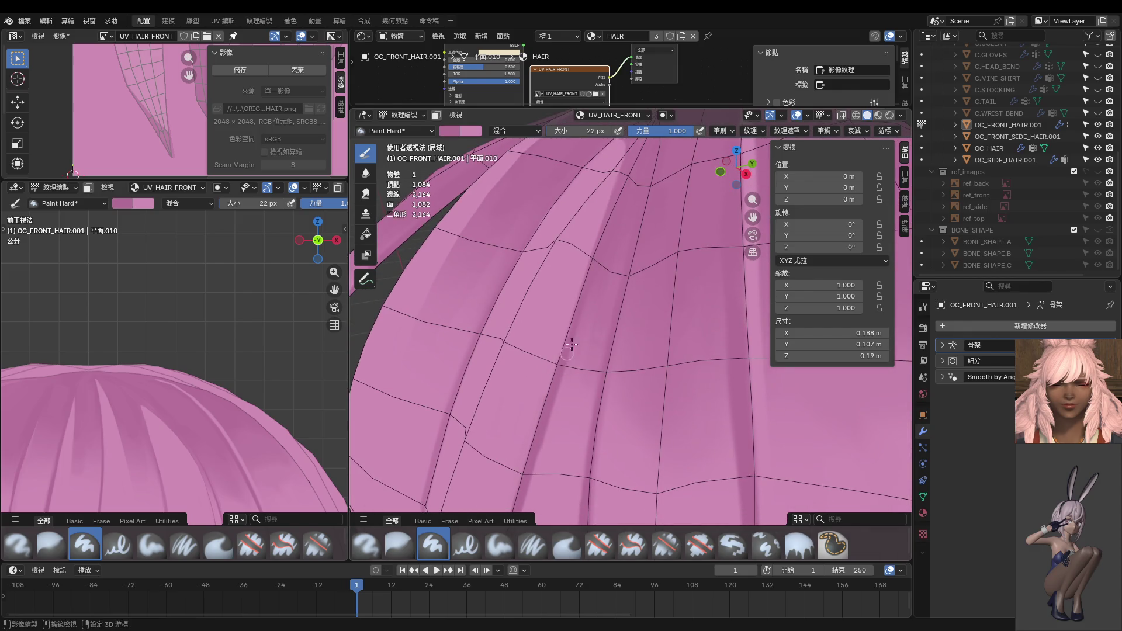
middle_drag(622, 311, 621, 294)
key(f)
click(618, 295)
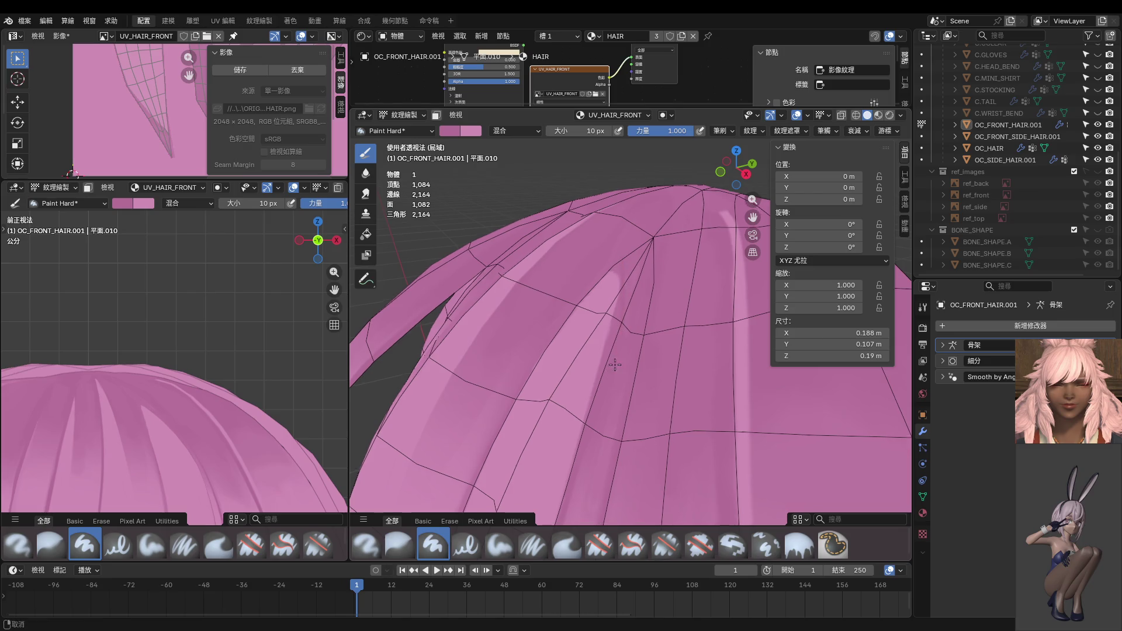
scroll(616, 351, up, 2)
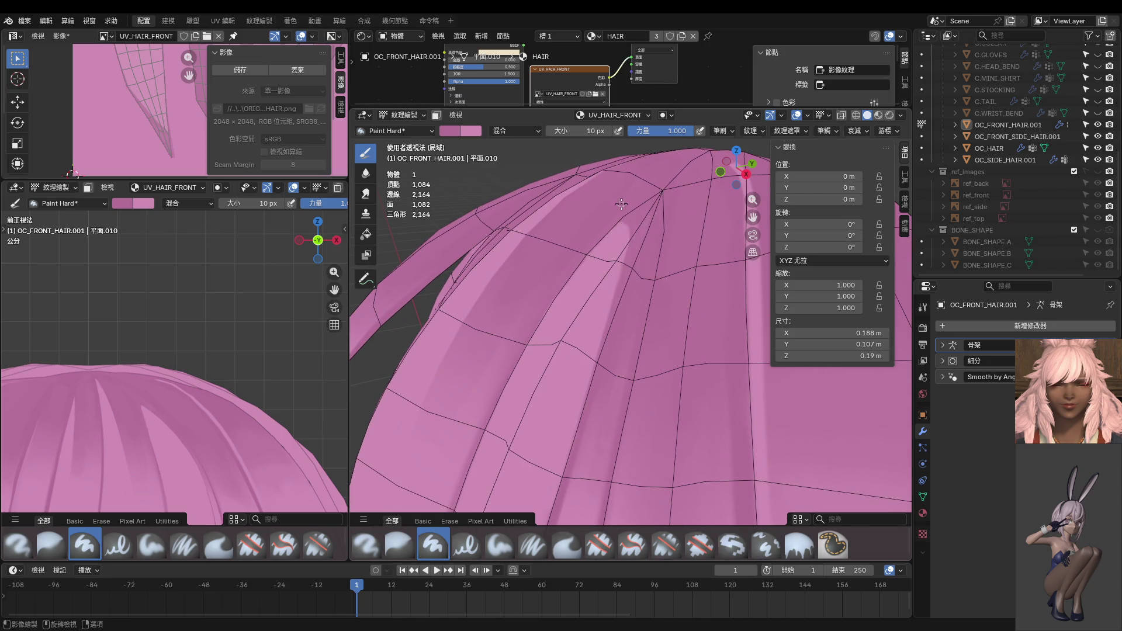
Step: Paint a light highlight streak and a dark shadow stroke down from the crown, then enter Edit Mode
mouse_move(623, 261)
mouse_down()
mouse_move(619, 317)
mouse_move(620, 208)
mouse_move(605, 365)
mouse_move(618, 222)
mouse_up()
scroll(242, 402, up, 2)
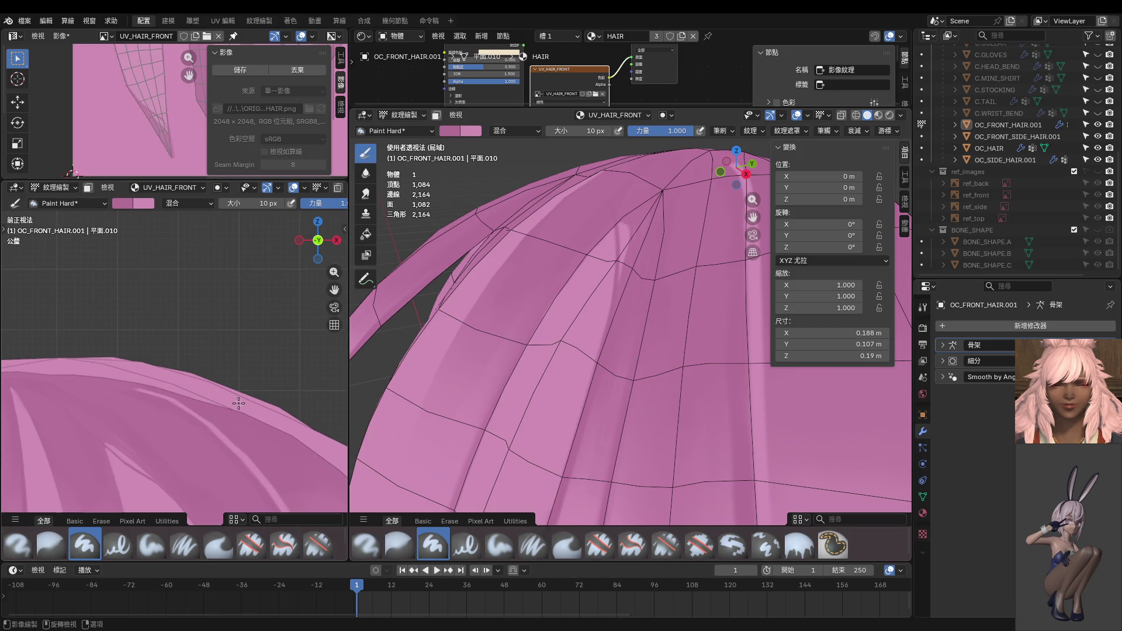
scroll(599, 324, down, 2)
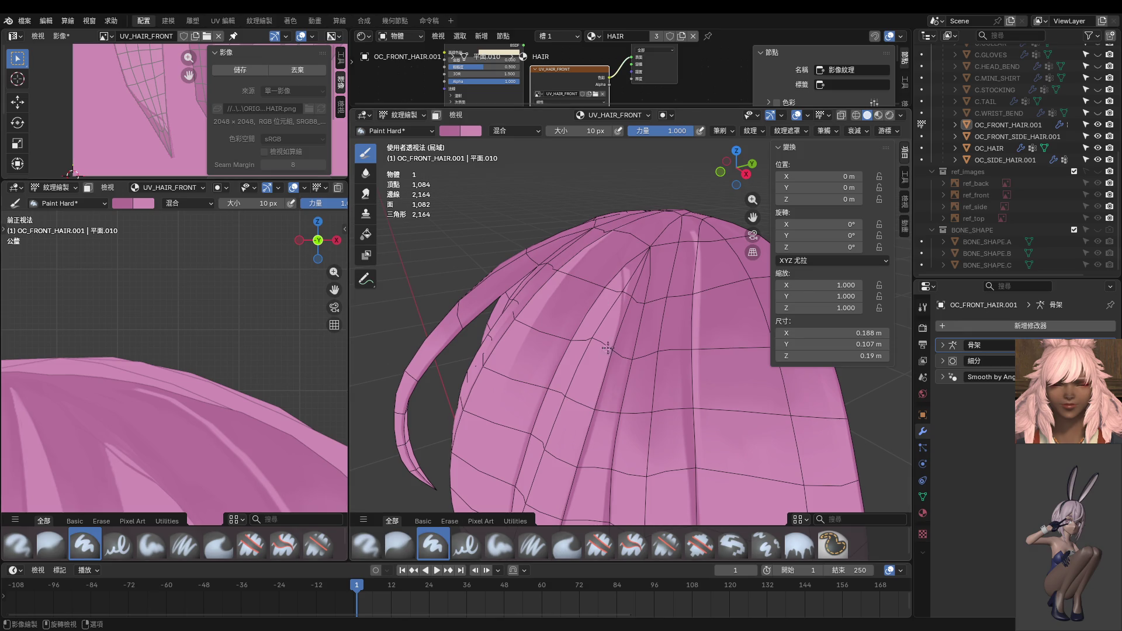
mouse_move(604, 271)
mouse_down()
mouse_move(602, 357)
mouse_move(579, 430)
mouse_up()
scroll(175, 380, up, 2)
mouse_move(579, 431)
middle_down()
mouse_move(694, 278)
mouse_move(628, 349)
middle_up()
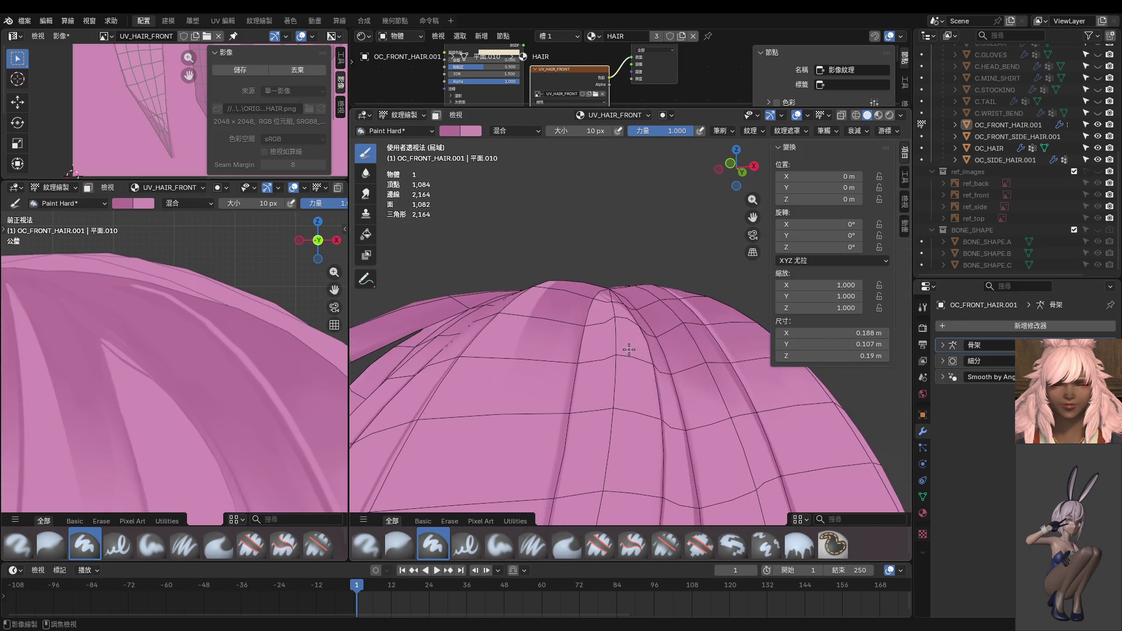
key(Tab)
click(614, 316)
Step: Hide the Subdivision smoothing to show the base cage and switch to front view
ctrl+click(581, 328)
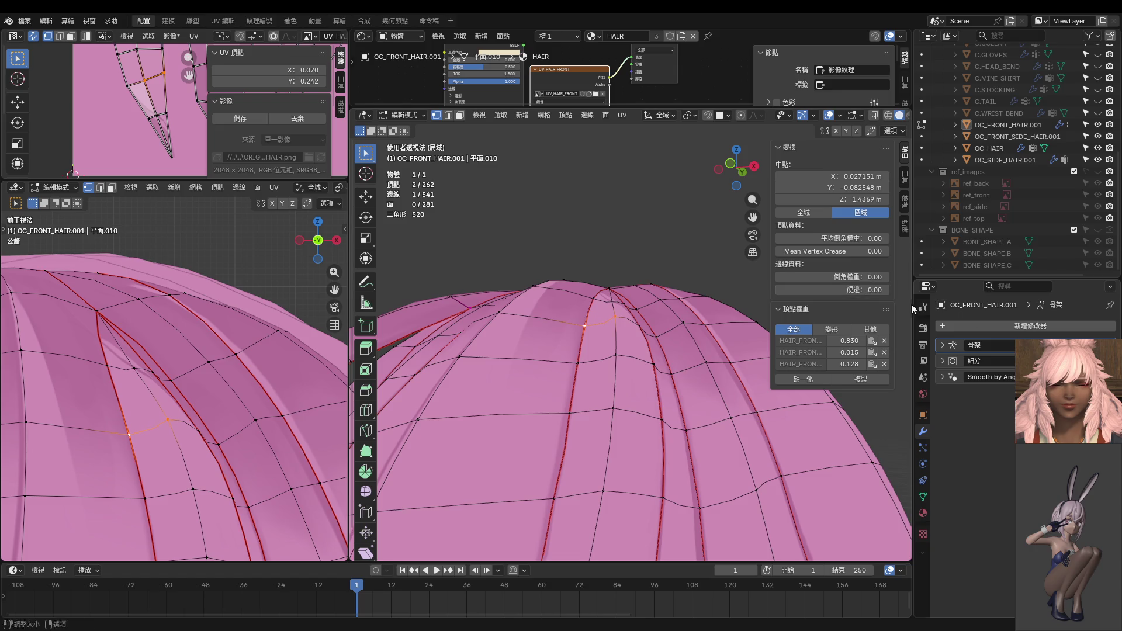
key(ctrl+0)
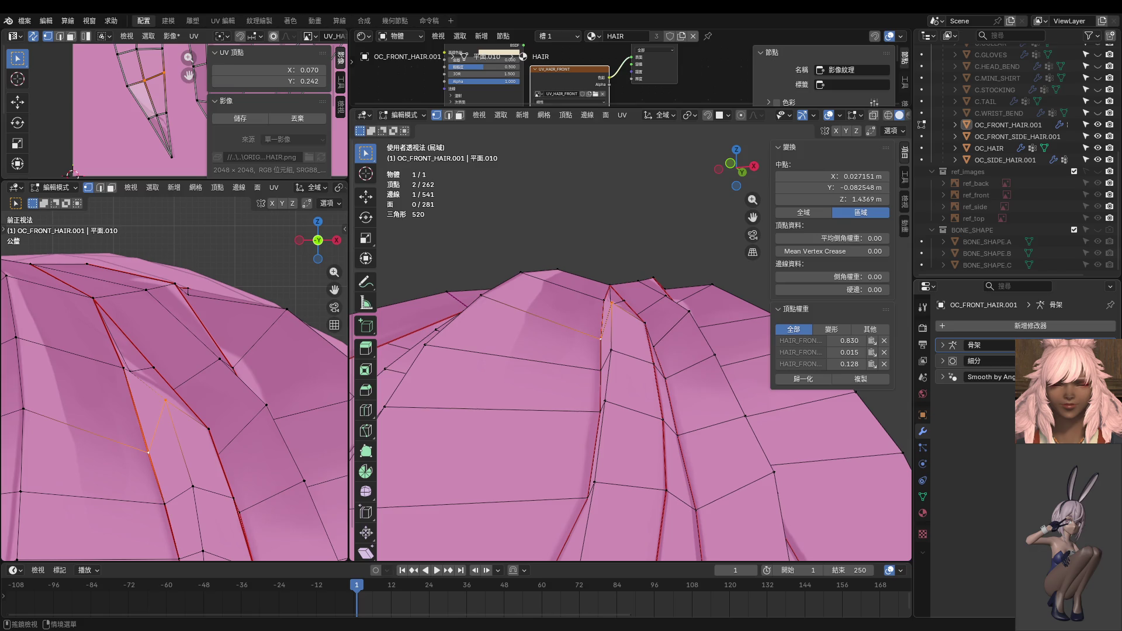
middle_drag(673, 414, 674, 453)
key(KP_1)
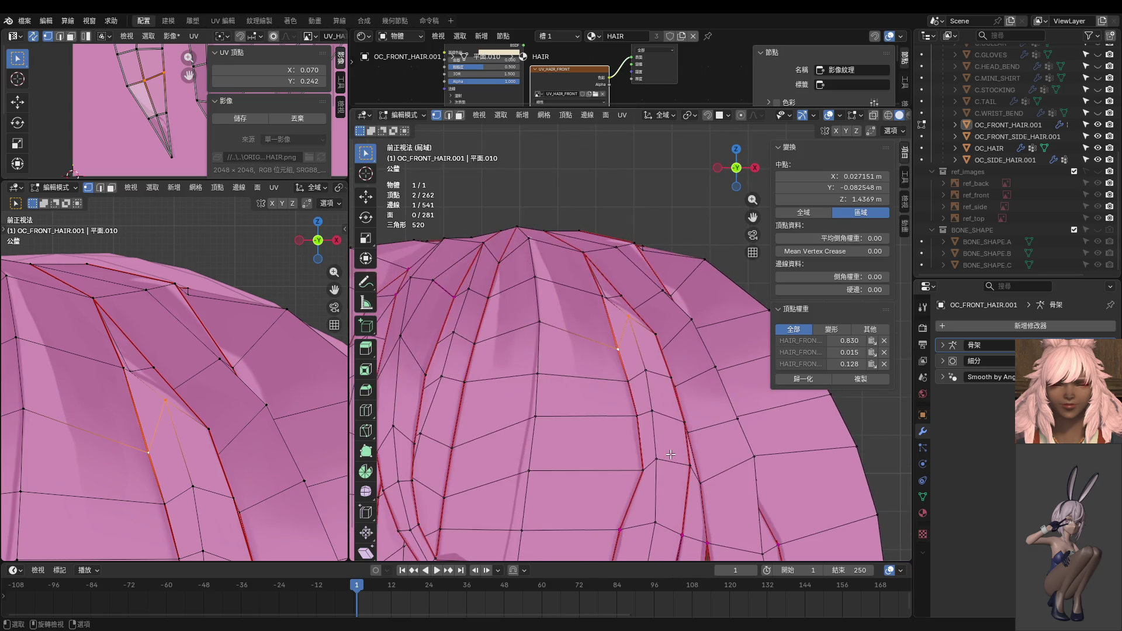
mouse_move(621, 479)
shift+middle_down()
mouse_move(606, 315)
mouse_move(613, 364)
shift+middle_up()
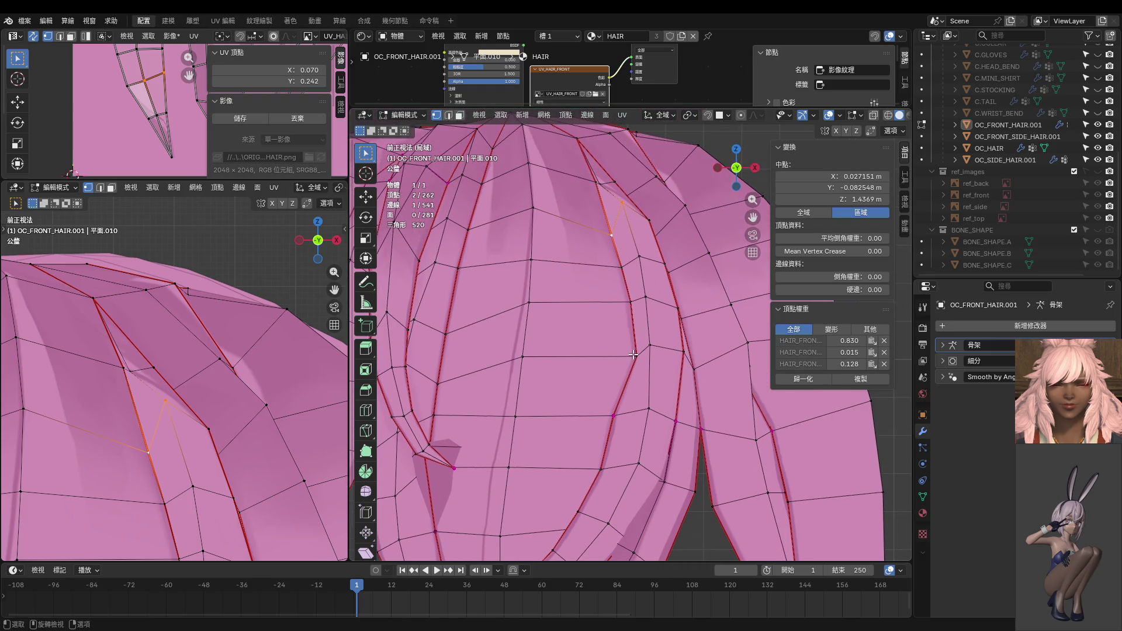
Step: Move three strand-edge vertices slightly left and down
click(638, 354)
shift+click(613, 263)
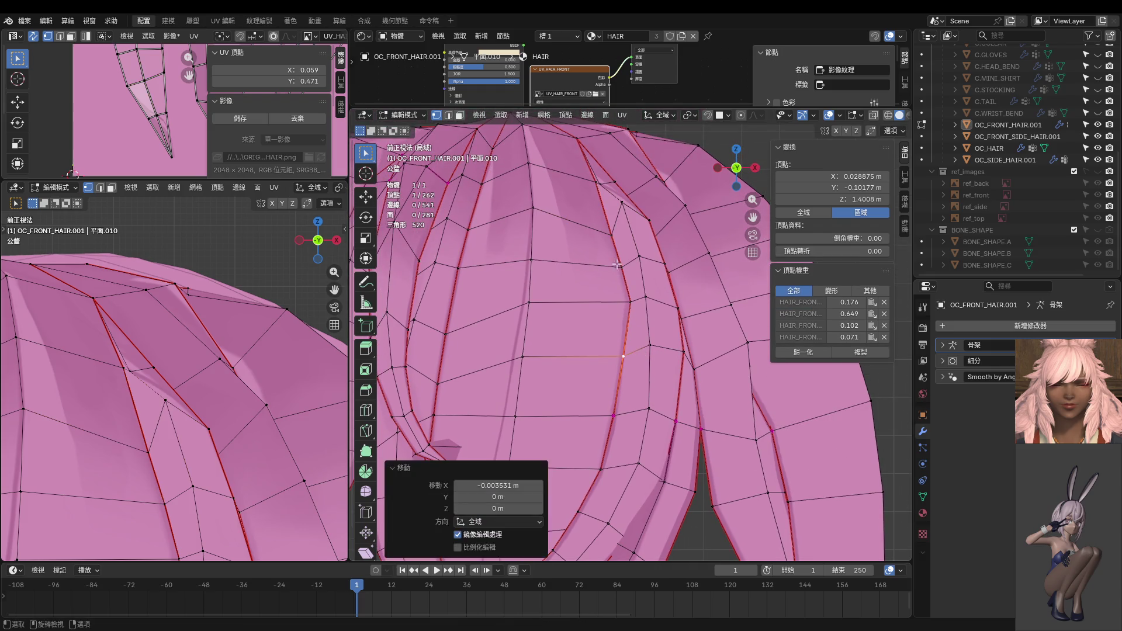
shift+click(630, 301)
key(g)
click(656, 282)
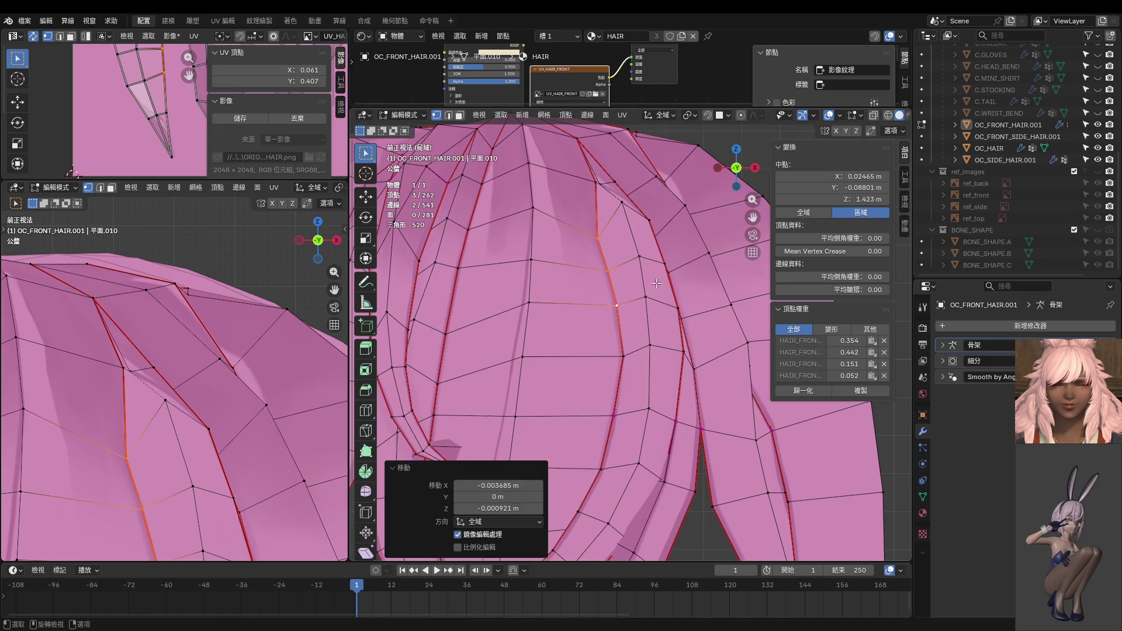
Step: Nudge individual strand vertices one at a time to refine the strand outline
click(582, 178)
key(g)
click(576, 178)
key(g)
click(601, 233)
click(610, 270)
key(g)
click(623, 270)
key(g)
click(623, 272)
Step: Push the selected upper strand vertices back along the Y axis
middle_drag(623, 273, 622, 322)
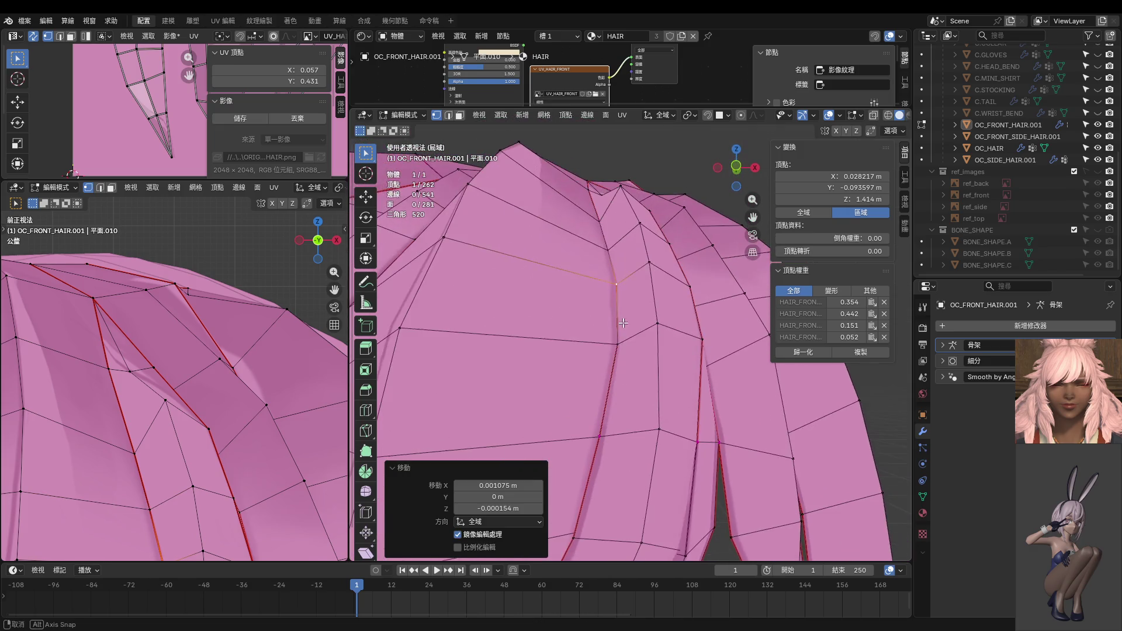
shift+click(598, 220)
shift+click(610, 249)
key(g)
key(y)
click(629, 316)
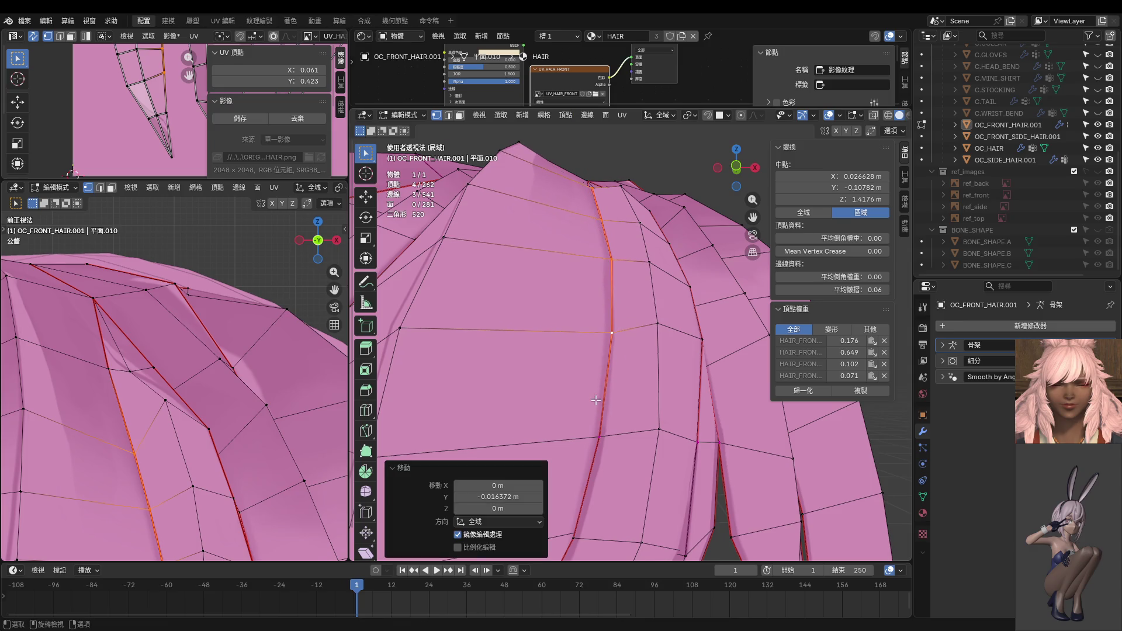
Step: From a side view, cancel the four-vertex move and shift a single strand vertex along Y
middle_drag(596, 400, 663, 361)
key(g)
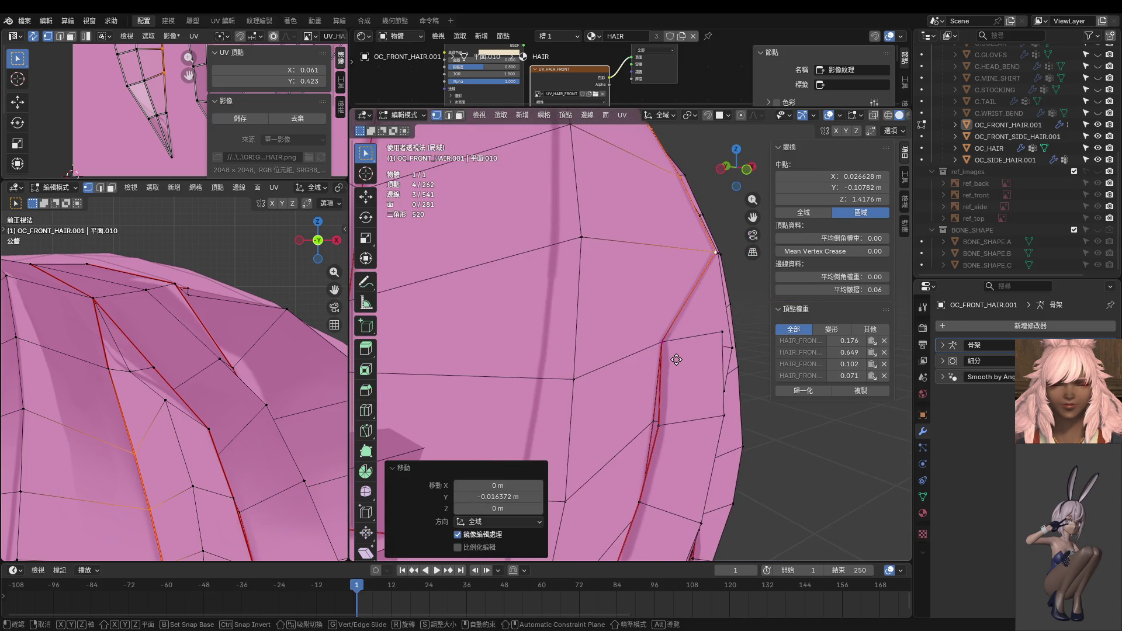
key(y)
right_click(655, 385)
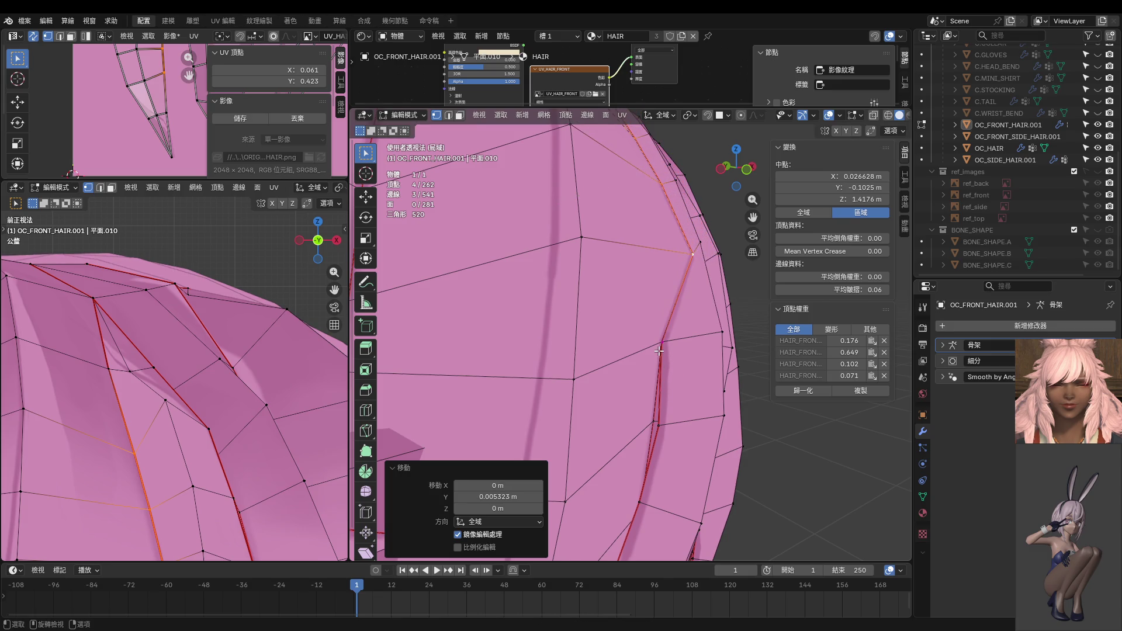
click(660, 350)
key(g)
key(y)
click(682, 345)
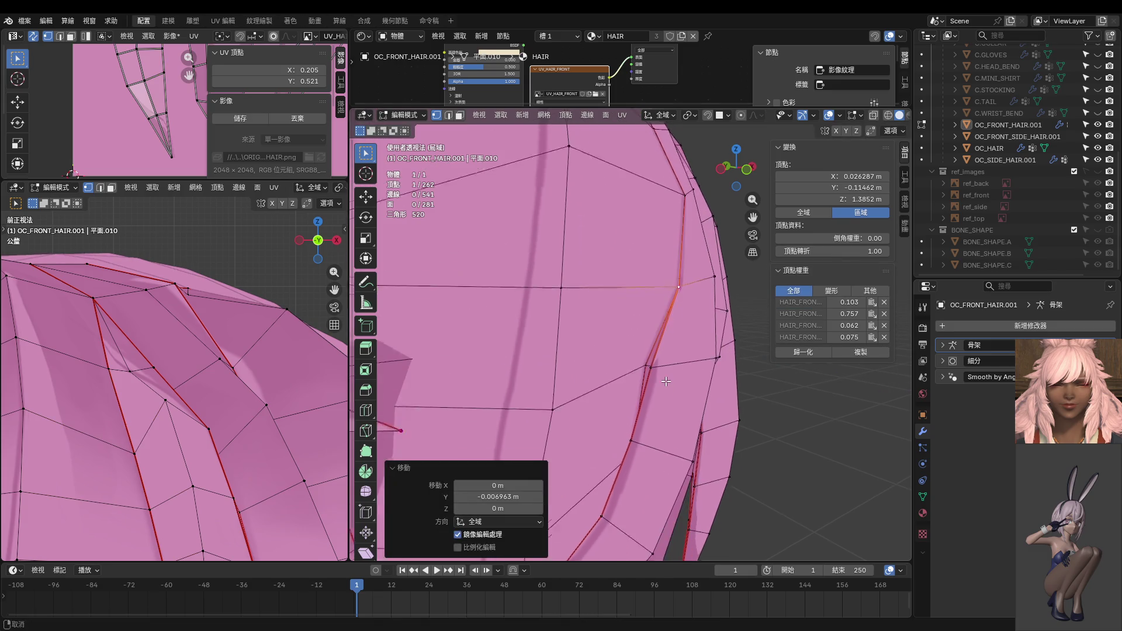
shift+middle_drag(682, 345, 661, 359)
shift+click(642, 380)
mouse_move(656, 411)
middle_down()
mouse_move(792, 394)
mouse_move(664, 371)
mouse_move(653, 322)
mouse_move(562, 414)
middle_up()
Step: Select a strand edge path, checking hidden edges in X-ray, and shift it slightly along Y
scroll(653, 321, down, 3)
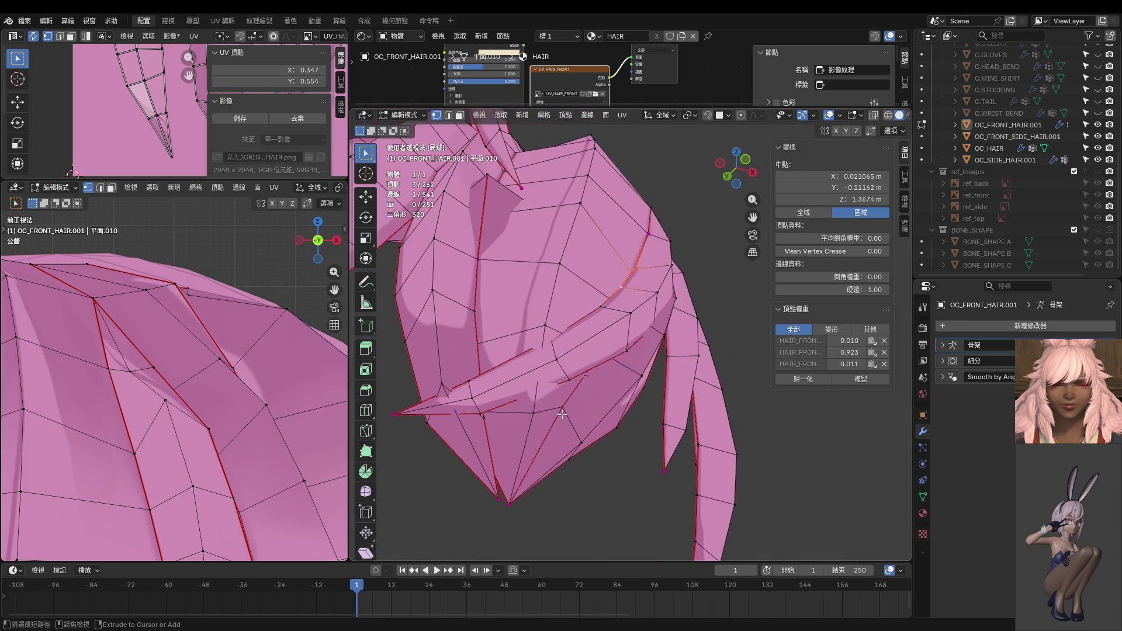
ctrl+click(513, 503)
mouse_move(543, 467)
middle_down()
mouse_move(547, 427)
mouse_move(594, 396)
mouse_move(654, 400)
middle_up()
shift+click(548, 426)
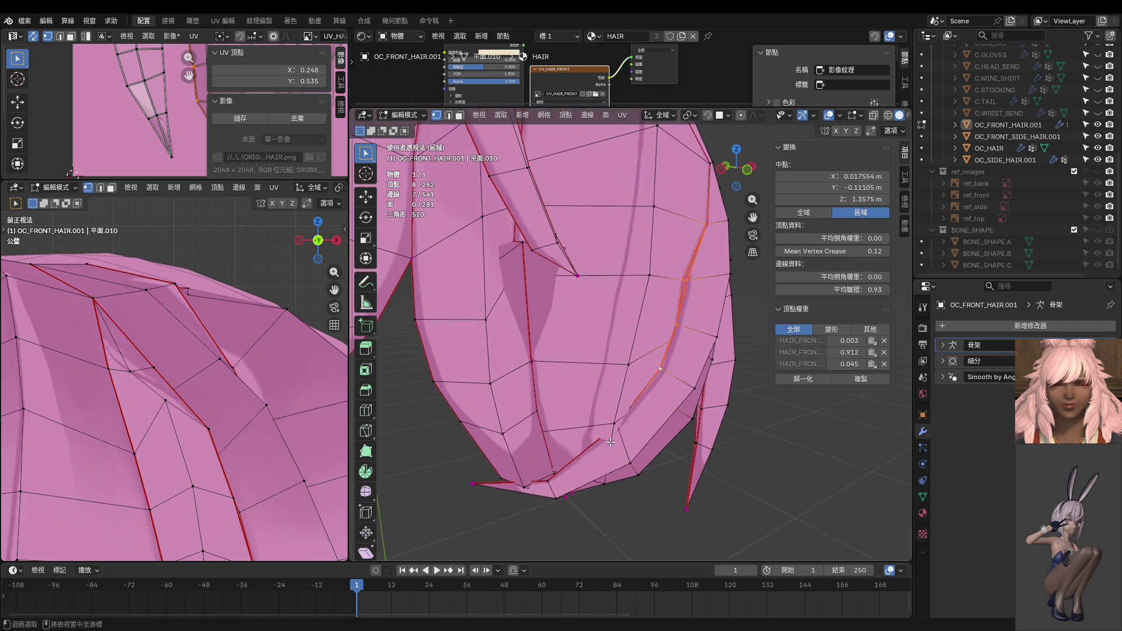
key(alt+z)
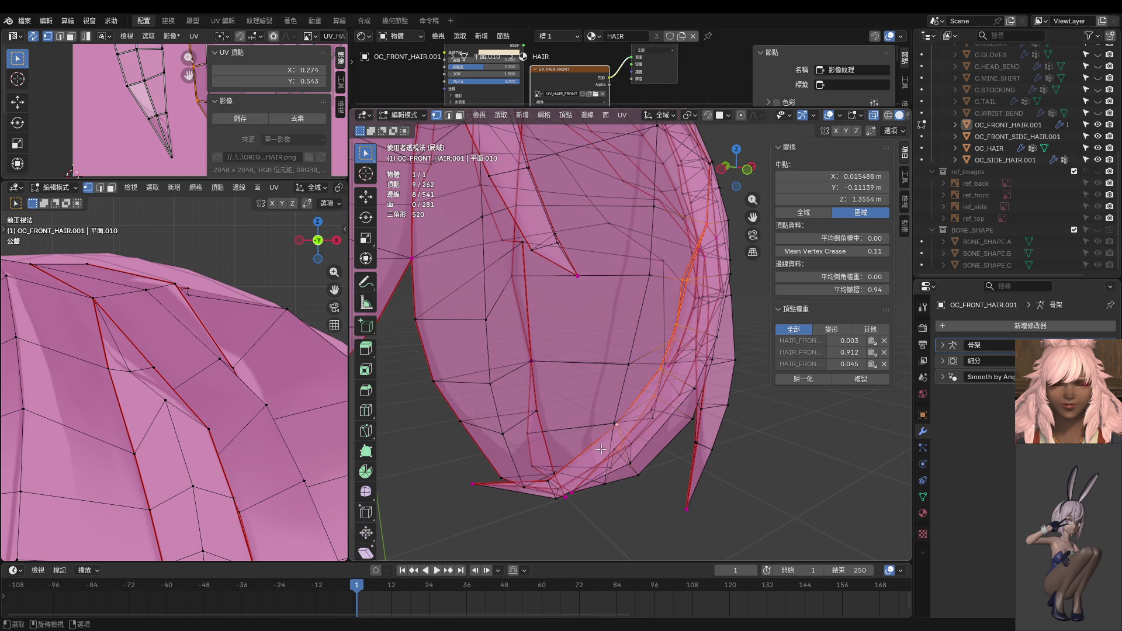
key(alt+z)
key(g)
key(y)
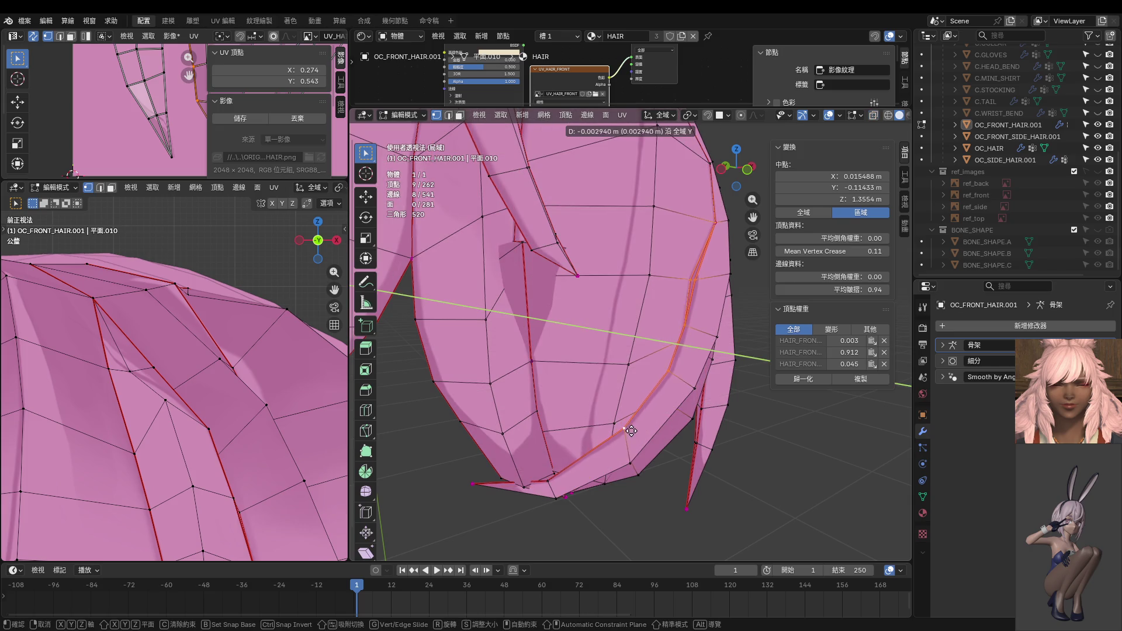
click(621, 427)
Step: Slide several upper and lower strand vertices slightly along the Y axis
middle_drag(621, 426, 607, 404)
click(653, 287)
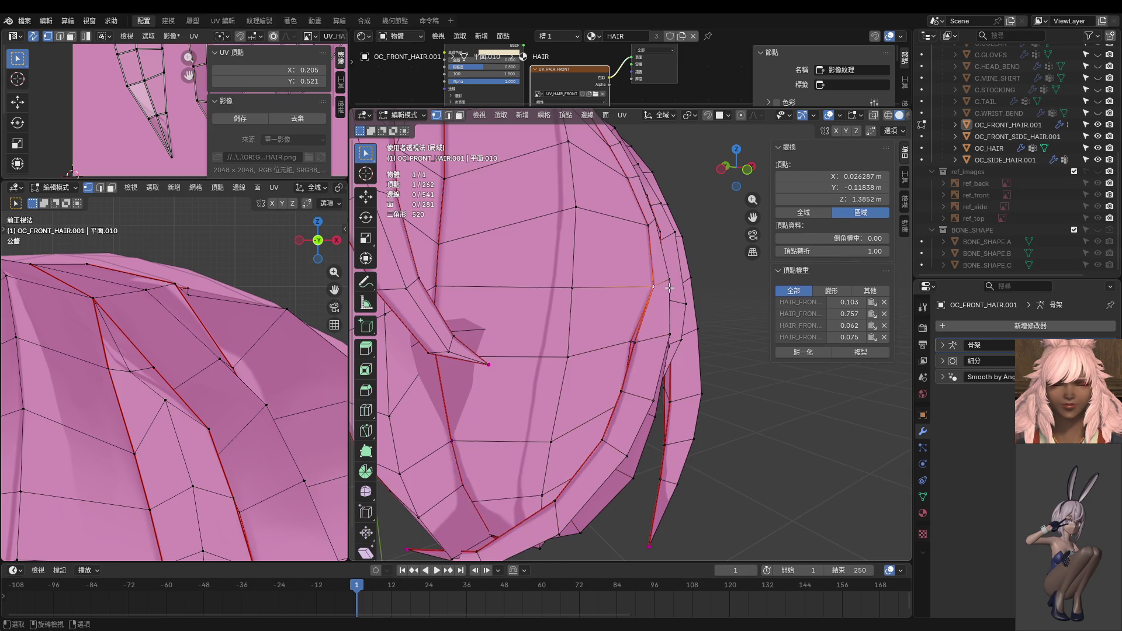
key(g)
key(y)
click(664, 291)
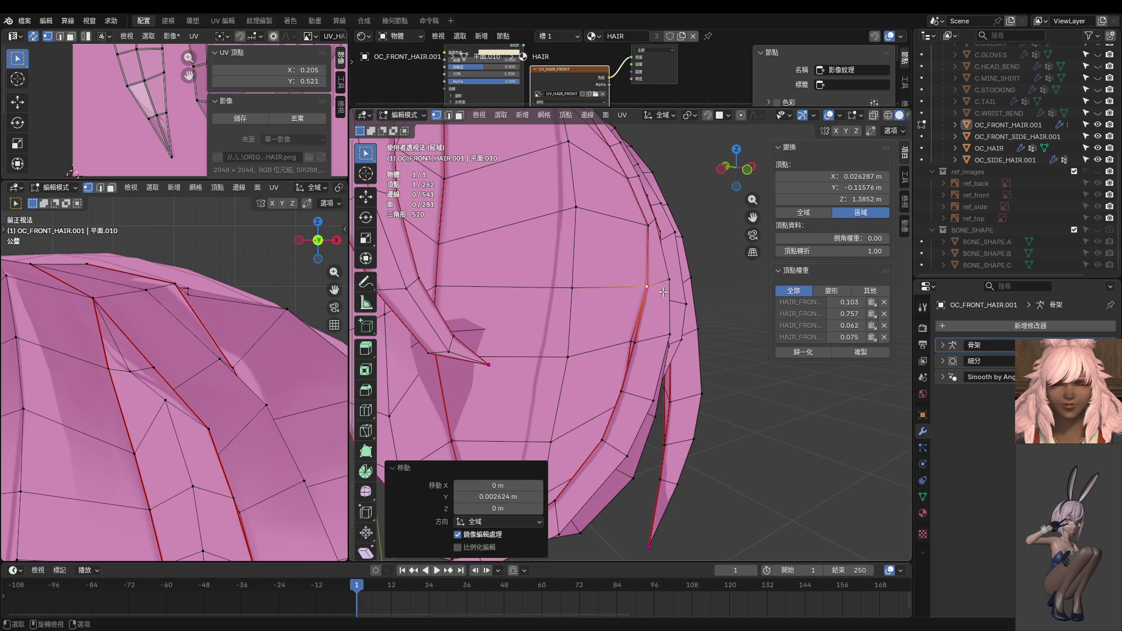
shift+click(640, 342)
key(g)
key(y)
click(647, 342)
click(629, 393)
key(g)
key(y)
click(635, 396)
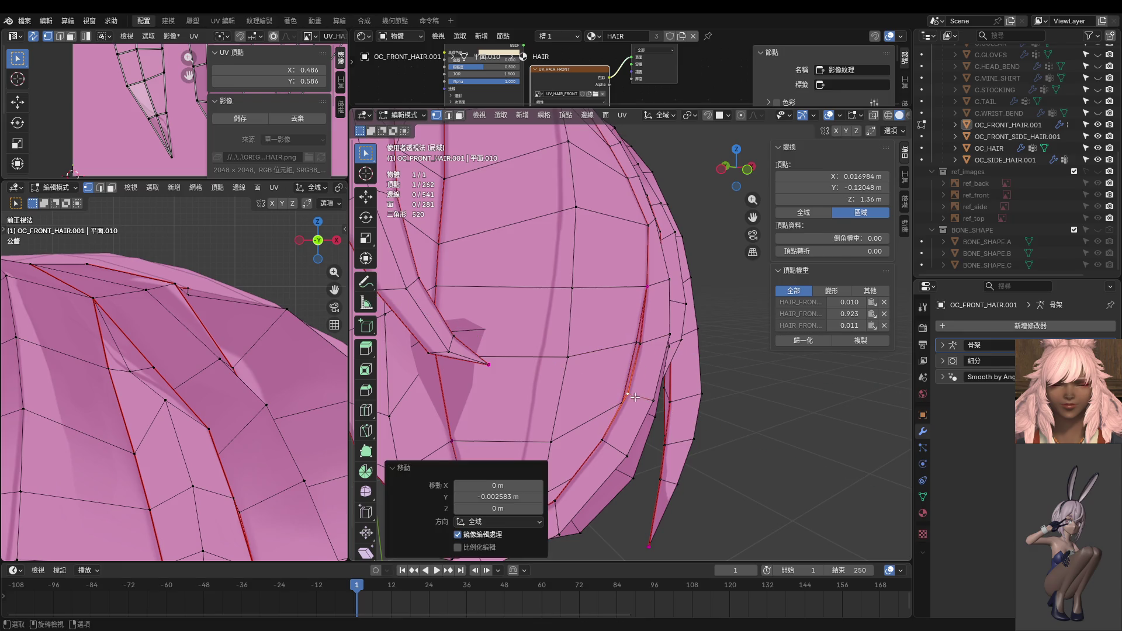
Step: From a new angle, shift two more strand vertices slightly along Y
middle_drag(634, 396, 671, 431)
click(672, 430)
key(g)
key(y)
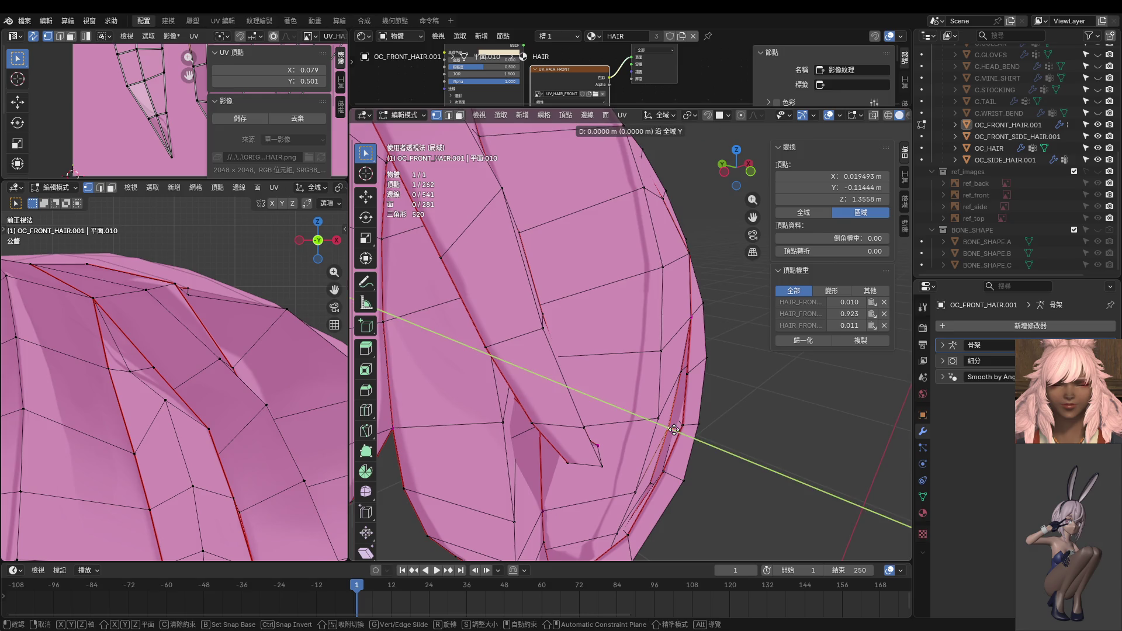
click(677, 429)
click(679, 370)
key(g)
key(y)
click(679, 374)
Step: Make small Y adjustments to two lower strand vertices
mouse_move(679, 374)
middle_down()
mouse_move(652, 432)
mouse_move(611, 414)
mouse_move(534, 438)
middle_up()
click(676, 369)
key(g)
key(y)
click(672, 379)
click(652, 431)
key(g)
key(y)
click(650, 434)
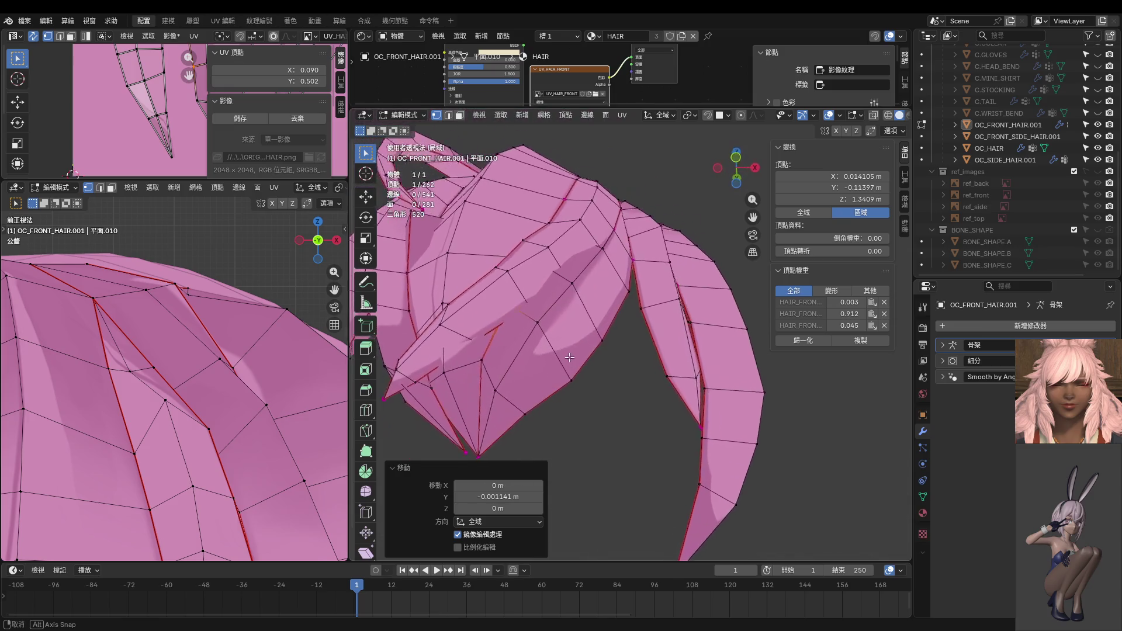
Step: Nudge a strand vertex and the seam vertex, then return to front view
click(488, 346)
key(g)
click(530, 350)
click(499, 312)
key(g)
click(502, 311)
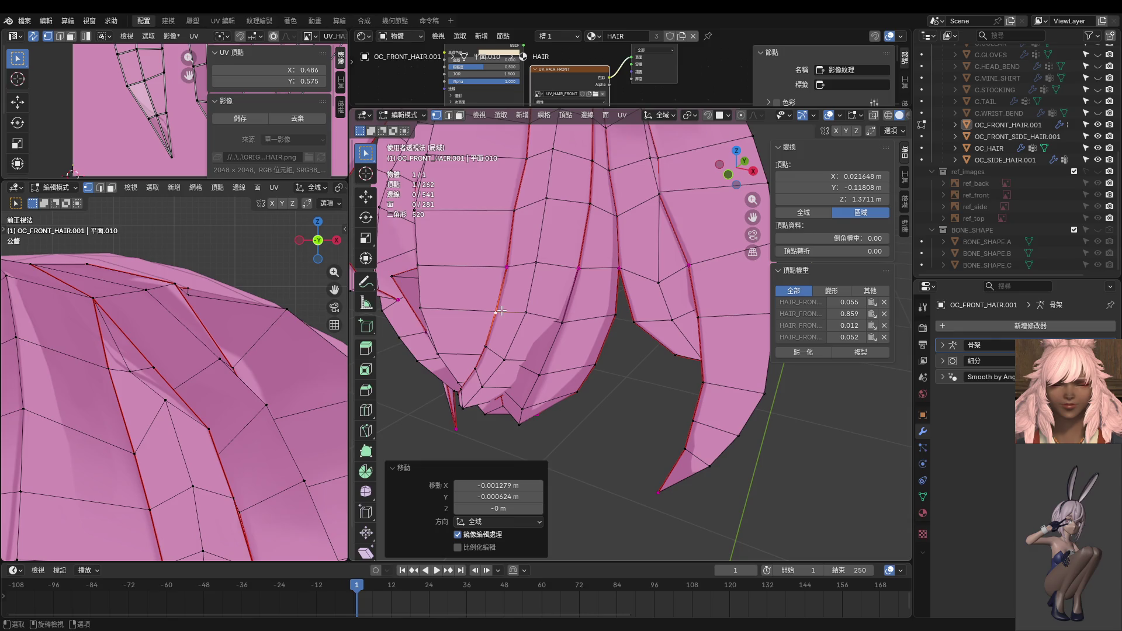
key(KP_1)
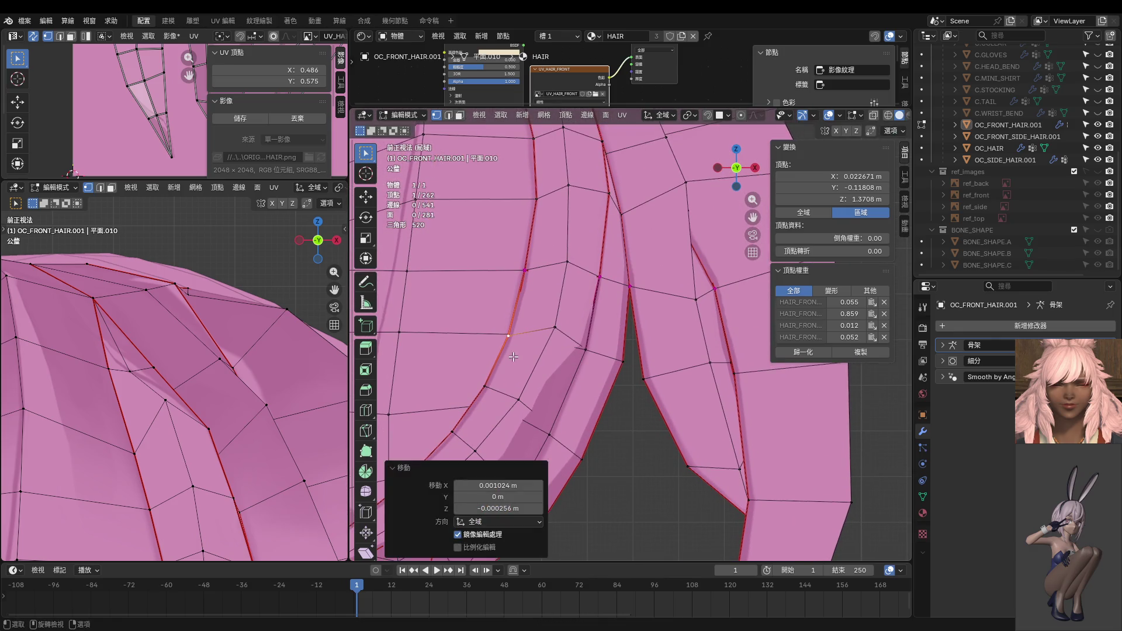
Step: Nudge another strand-edge vertex, checking the hair from above and from the front
click(485, 386)
key(g)
click(502, 392)
mouse_move(502, 391)
middle_down()
mouse_move(541, 230)
mouse_move(594, 460)
mouse_move(635, 392)
mouse_move(495, 383)
mouse_move(522, 354)
mouse_move(468, 317)
middle_up()
key(KP_1)
click(524, 272)
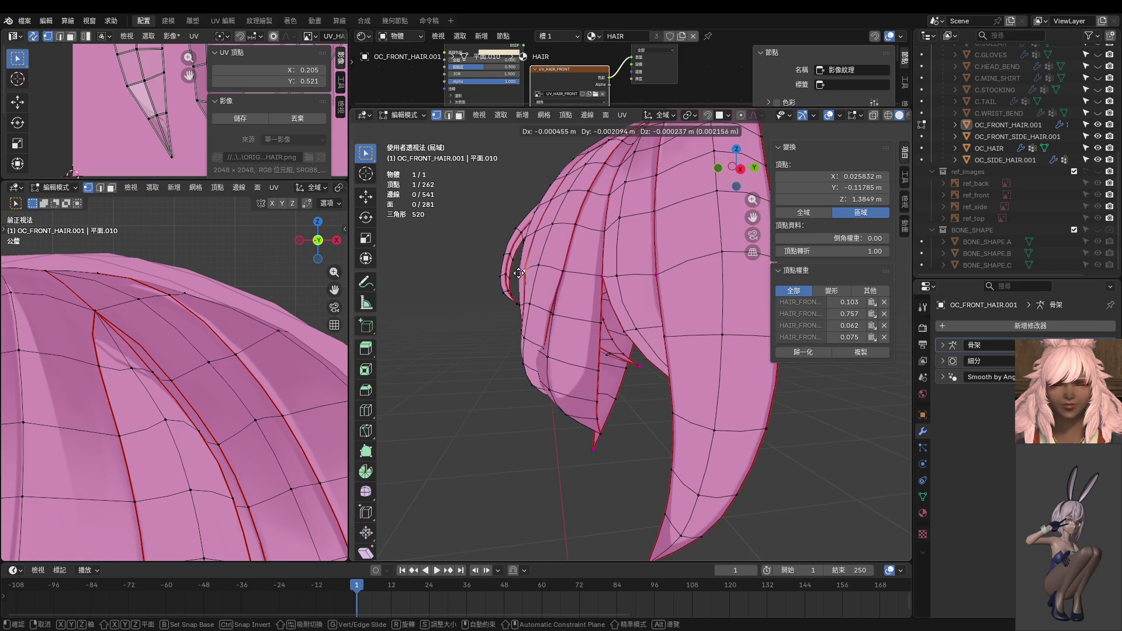
Step: Nudge the crown vertex where the strands converge about 1.2 mm down
key(g)
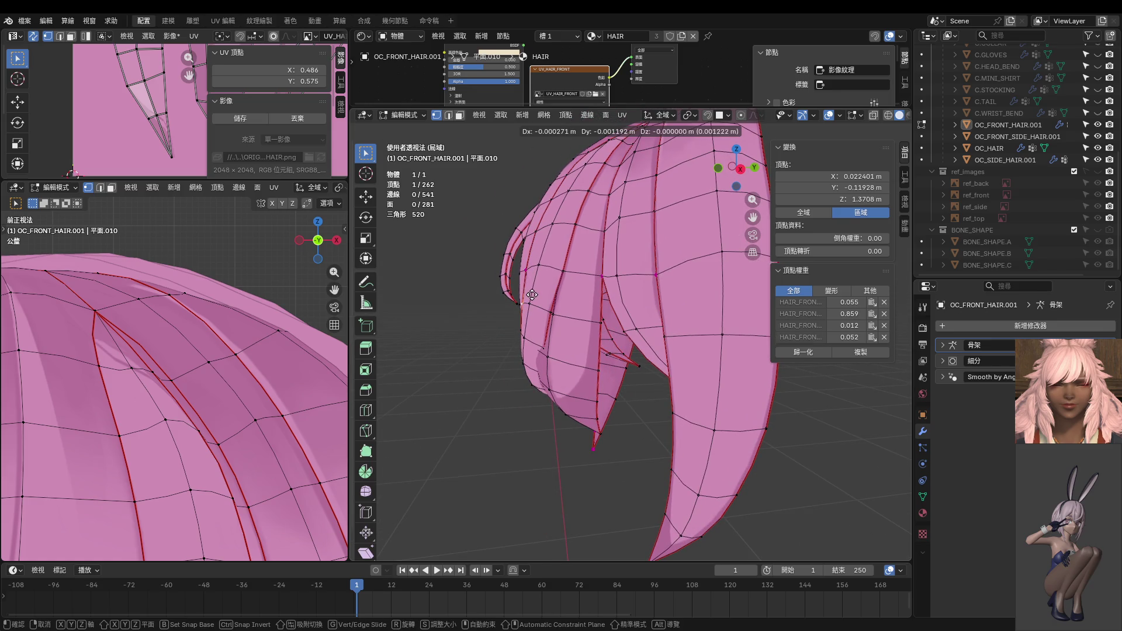
click(527, 300)
middle_drag(526, 299, 666, 348)
click(625, 378)
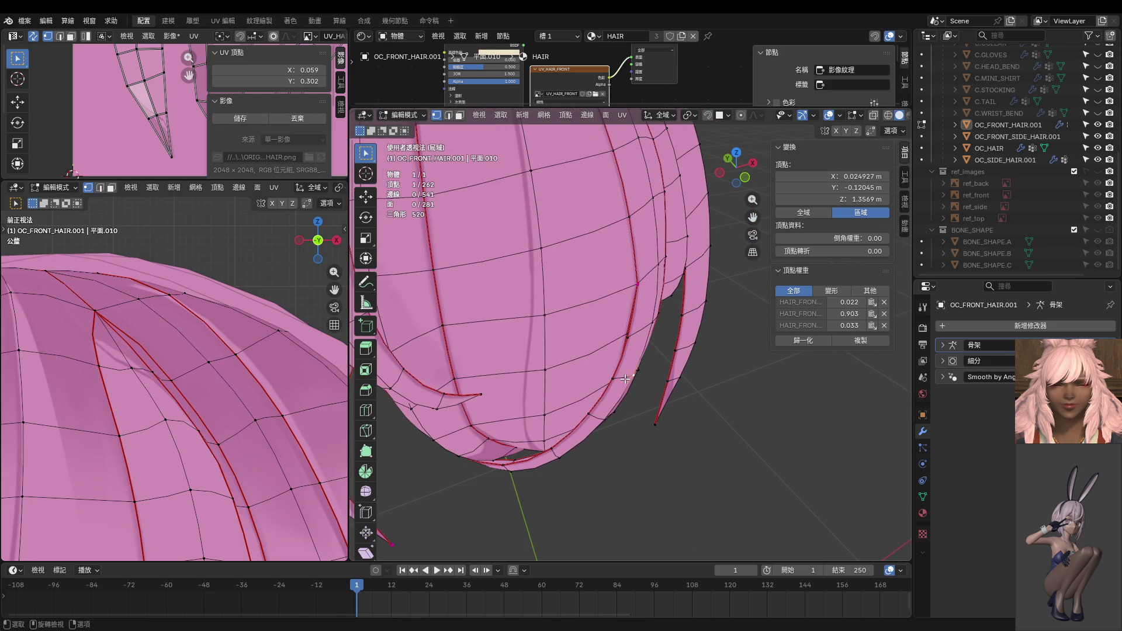
middle_drag(621, 382, 669, 403)
Step: Reposition three neighbouring strand vertices lower on the hair to smooth their flow
key(g)
click(680, 408)
click(647, 425)
key(g)
click(649, 430)
click(613, 467)
key(g)
click(614, 464)
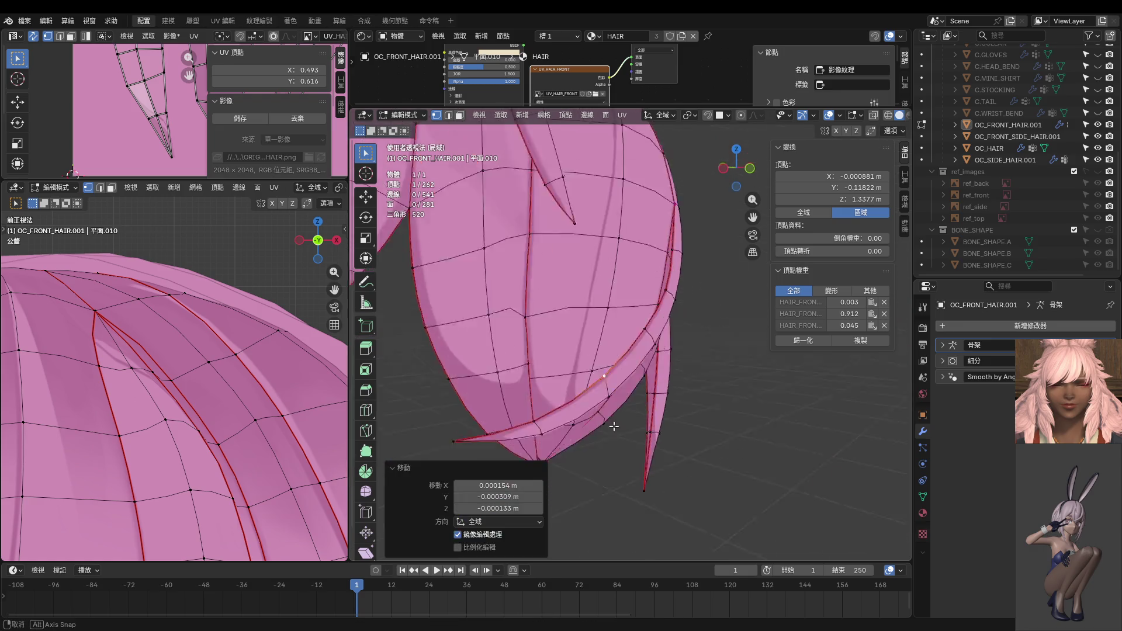
mouse_move(613, 462)
middle_down()
mouse_move(529, 339)
mouse_move(554, 349)
middle_up()
Step: Thicken the front strand's edge loop outward with Shrink/Fatten (Alt+S)
alt+click(528, 339)
key(alt+s)
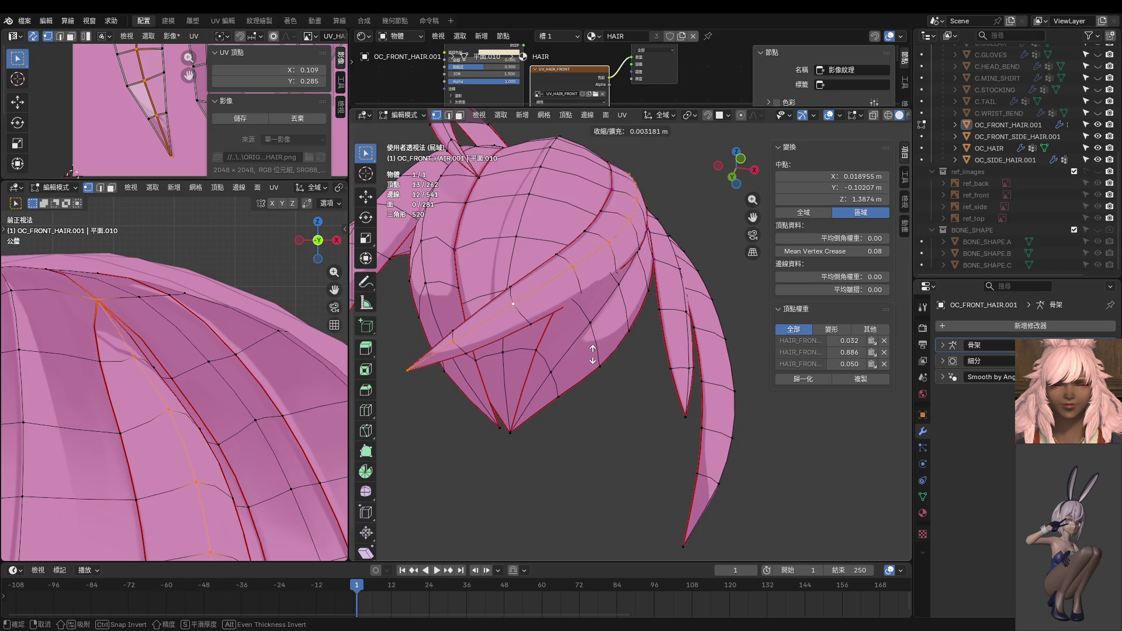
click(592, 354)
mouse_move(592, 354)
middle_down()
mouse_move(525, 360)
mouse_move(612, 357)
middle_up()
Step: Select the vertex path from the top down the strand and shift it in front view
click(642, 231)
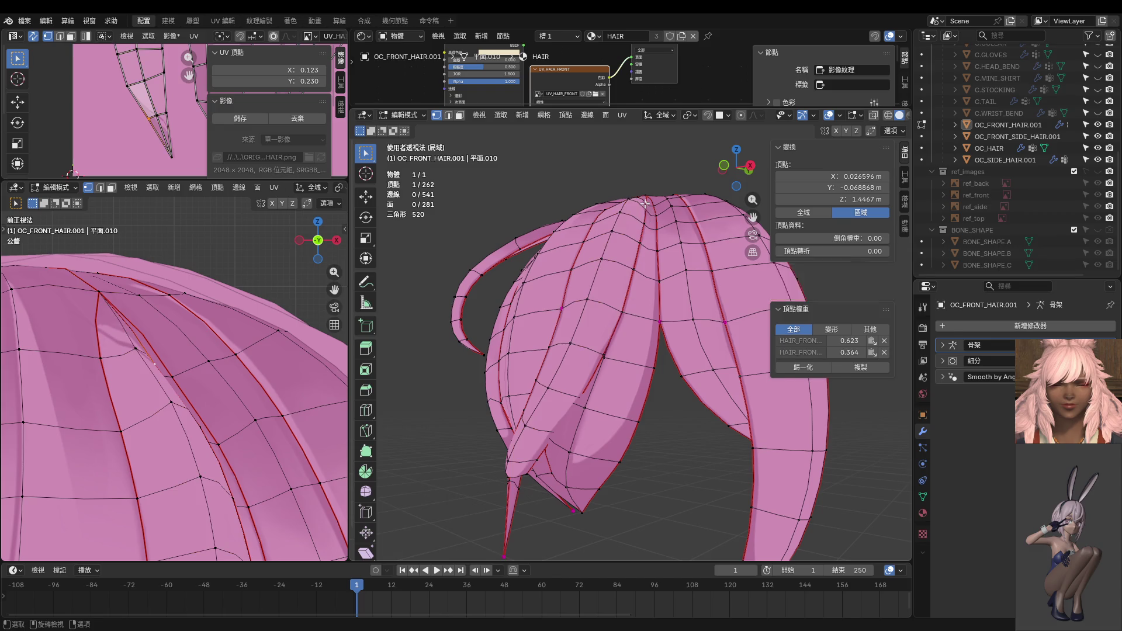
ctrl+click(627, 298)
middle_drag(628, 298, 666, 314)
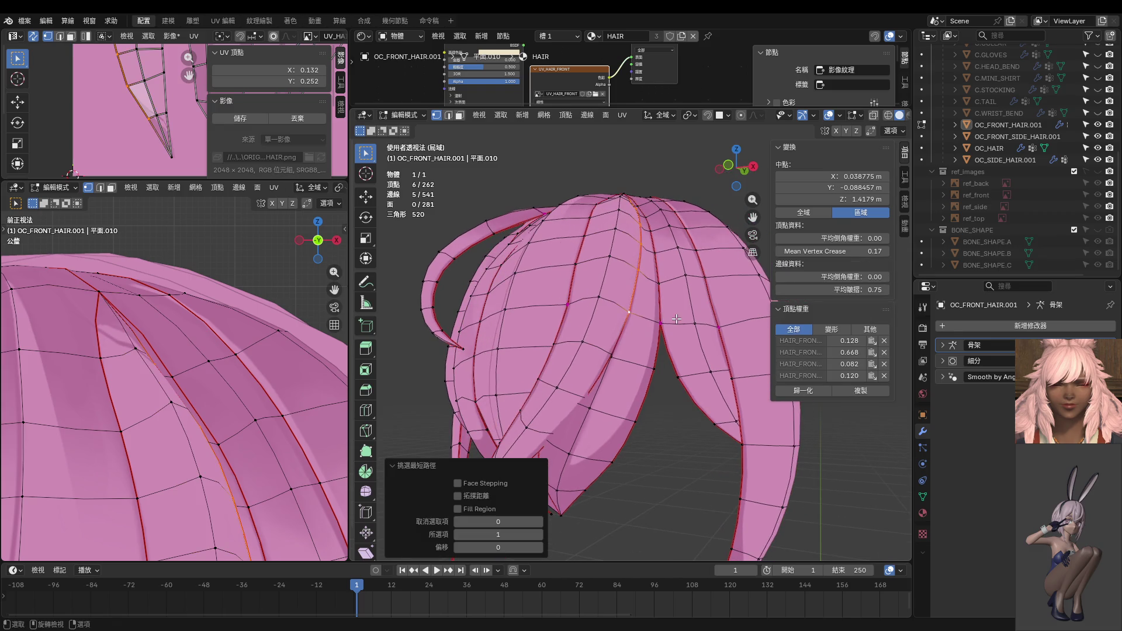
key(KP_1)
key(g)
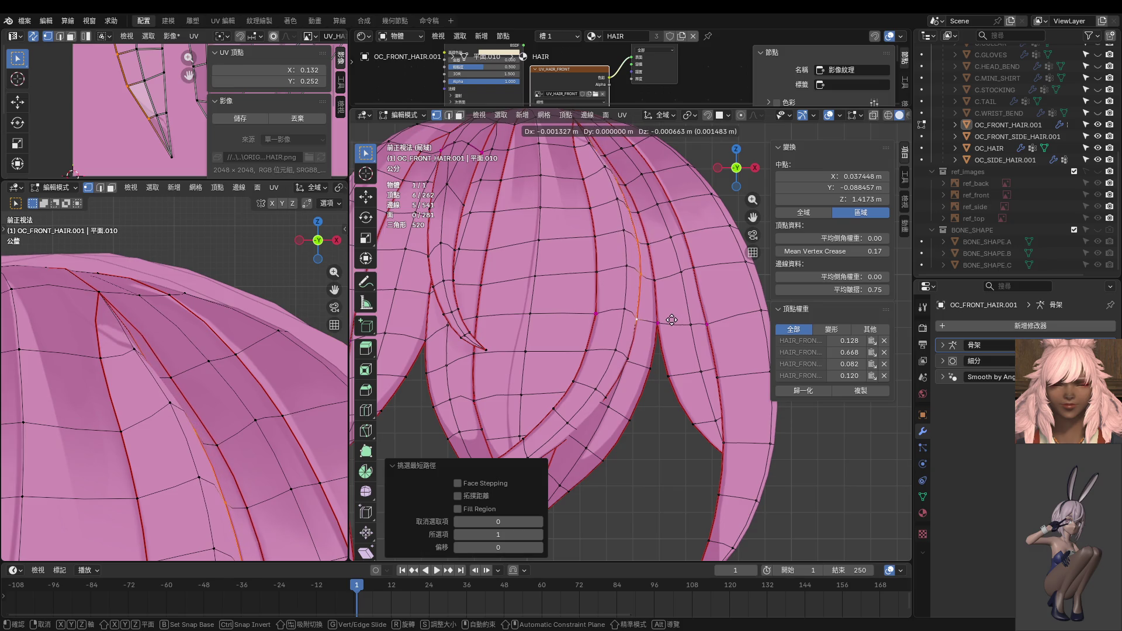
click(670, 320)
mouse_move(671, 320)
middle_down()
mouse_move(591, 328)
mouse_move(585, 411)
mouse_move(610, 386)
middle_up()
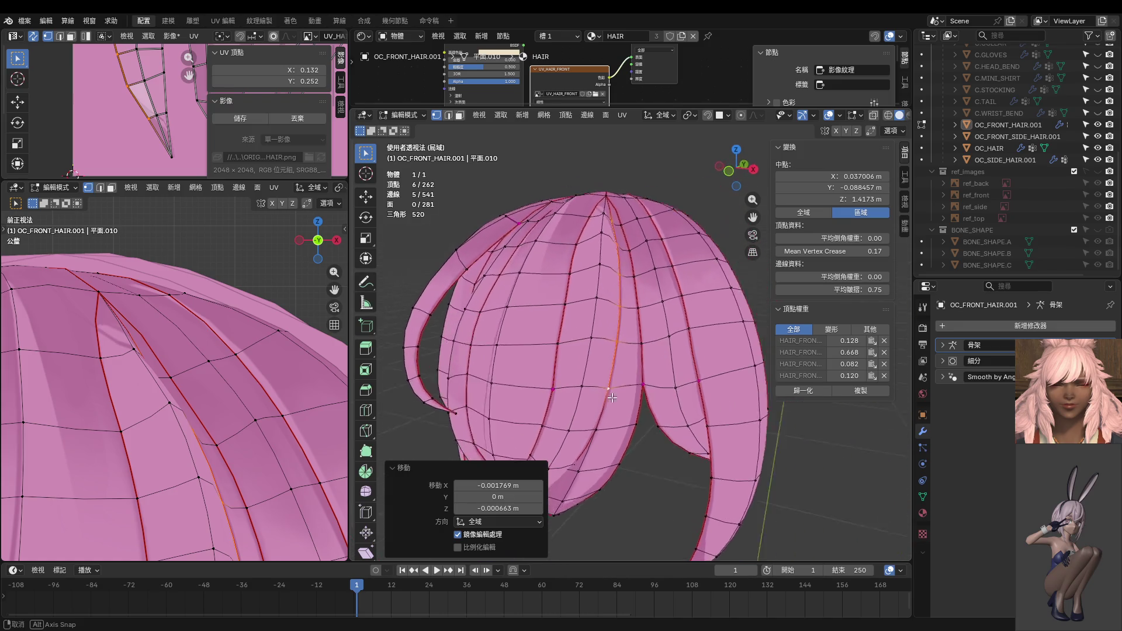
Step: Nudge a single vertex on the upper strand slightly downward
click(606, 238)
key(g)
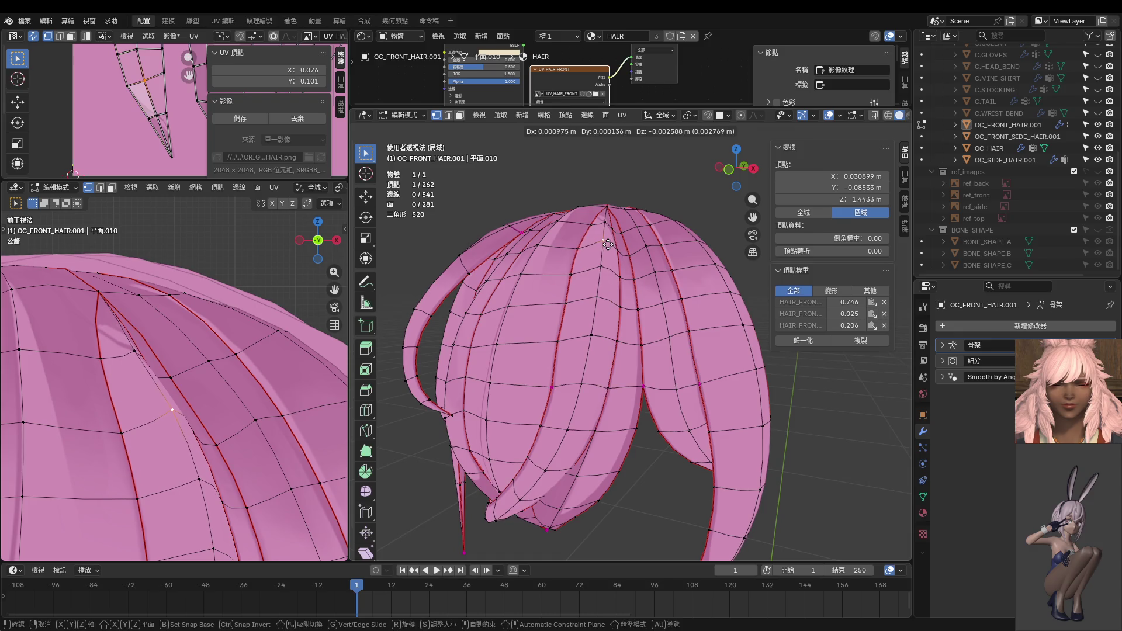
click(608, 245)
middle_drag(608, 244, 682, 242)
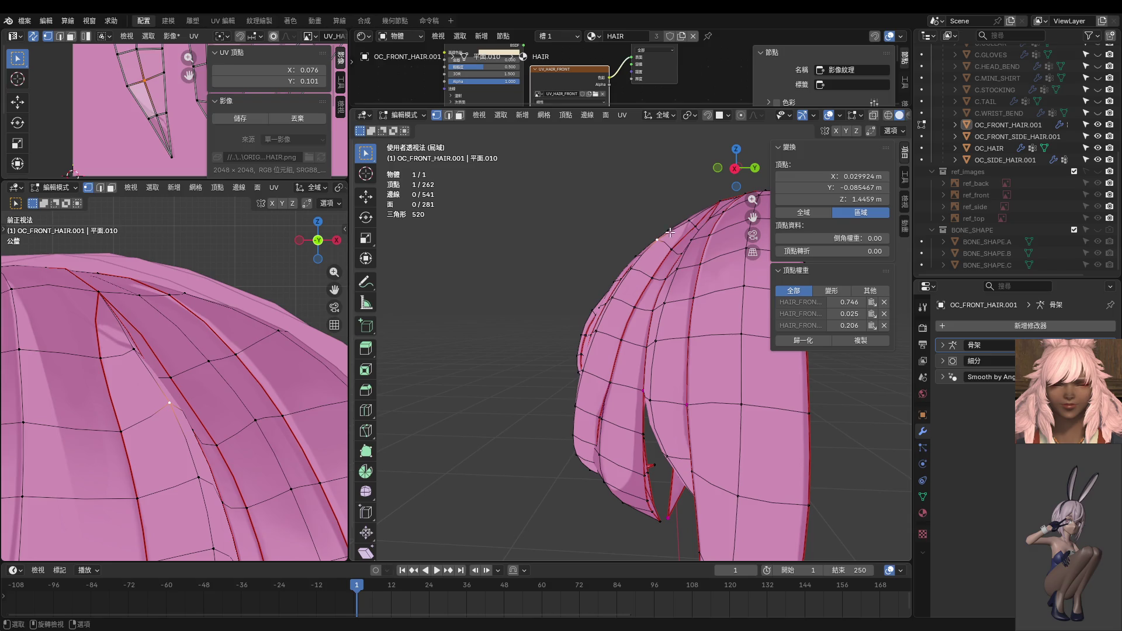
Step: Push a side strand vertex outward along its normal with Shrink/Fatten
click(691, 223)
key(alt+s)
click(697, 211)
mouse_move(697, 212)
middle_down()
mouse_move(599, 282)
mouse_move(615, 298)
middle_up()
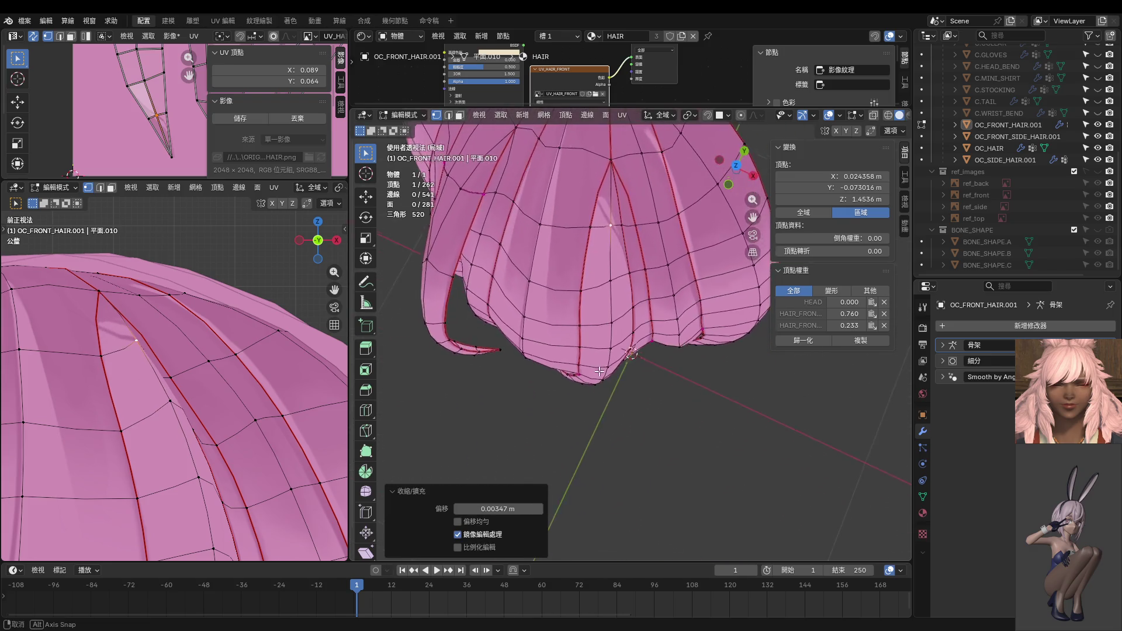
Step: Slide a two-vertex strand edge along the mesh, cancelling a second attempt in front view
click(629, 282)
shift+click(611, 292)
key(g)
key(g)
click(625, 302)
middle_drag(624, 302, 633, 198)
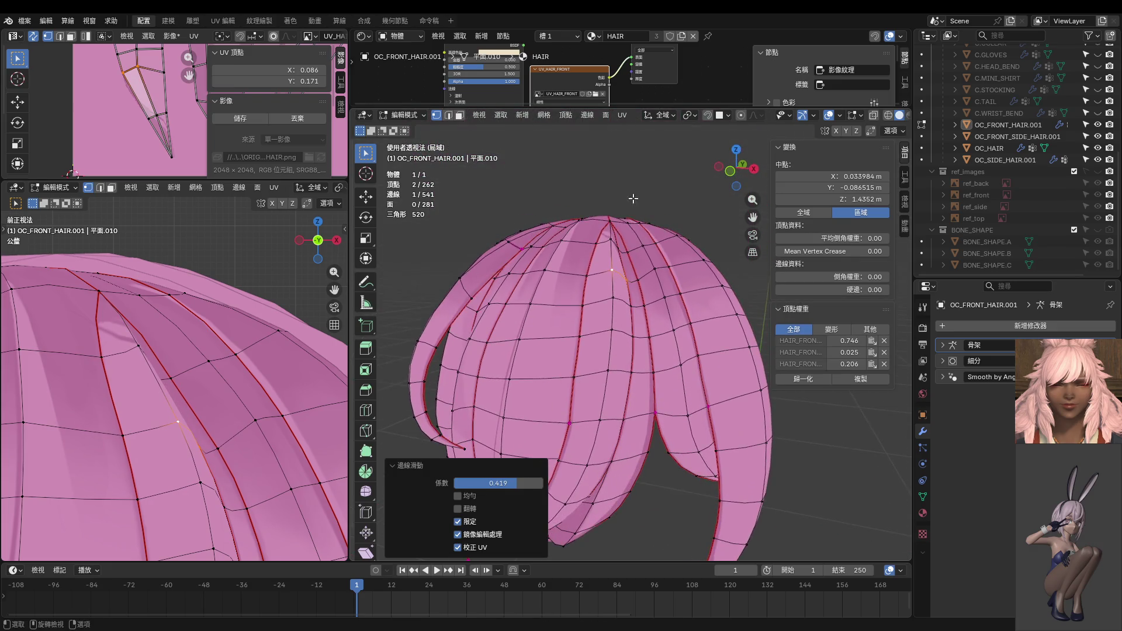
key(KP_1)
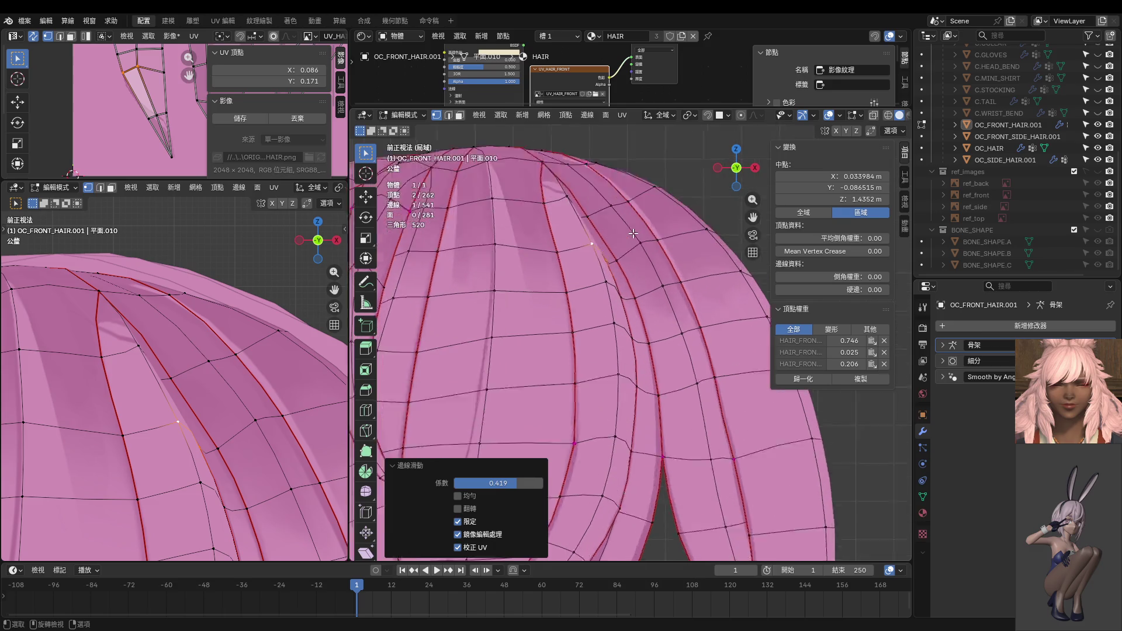
scroll(583, 316, up, 6)
key(g)
key(g)
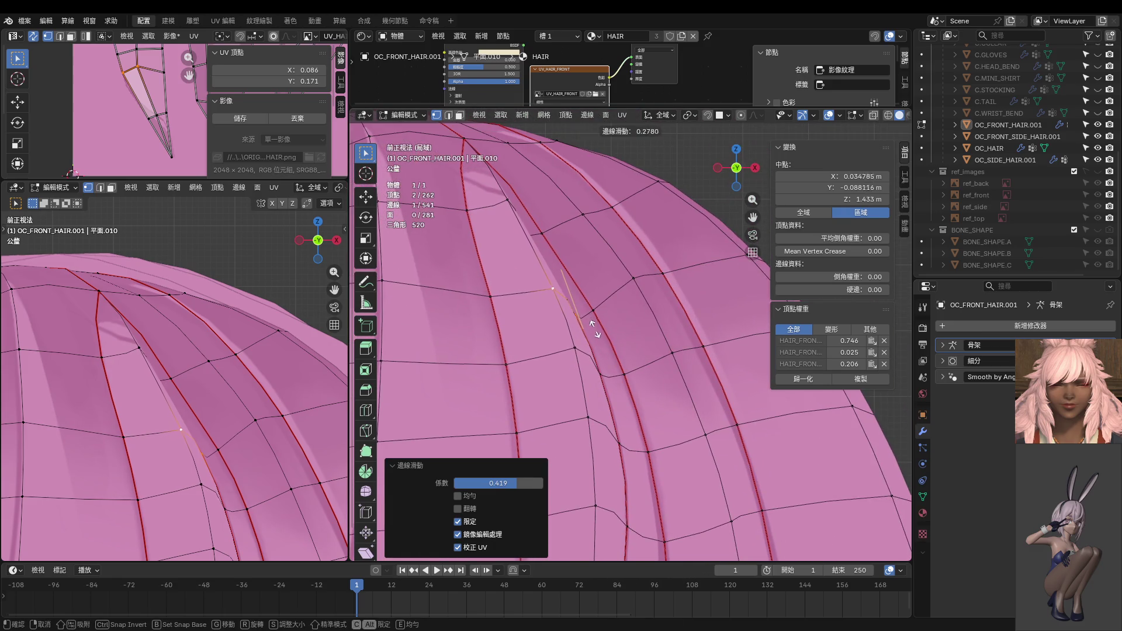
right_click(594, 327)
Step: Slide two strand vertices slightly, then frame the hair zoomed in from the front
click(545, 270)
key(g)
key(g)
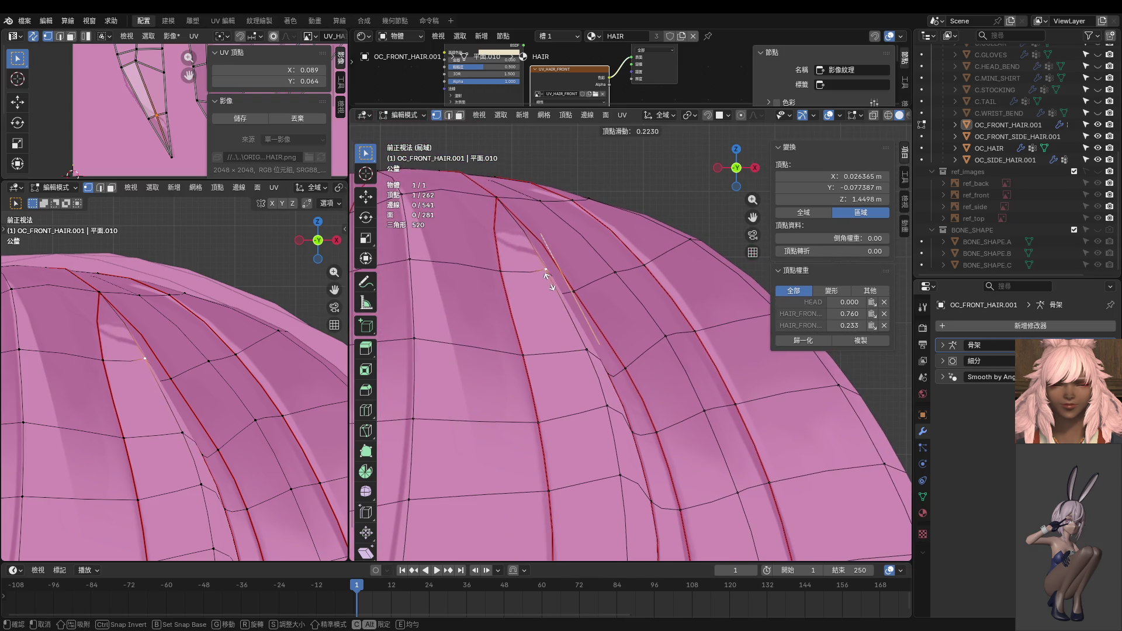
click(547, 277)
middle_drag(551, 276, 653, 305)
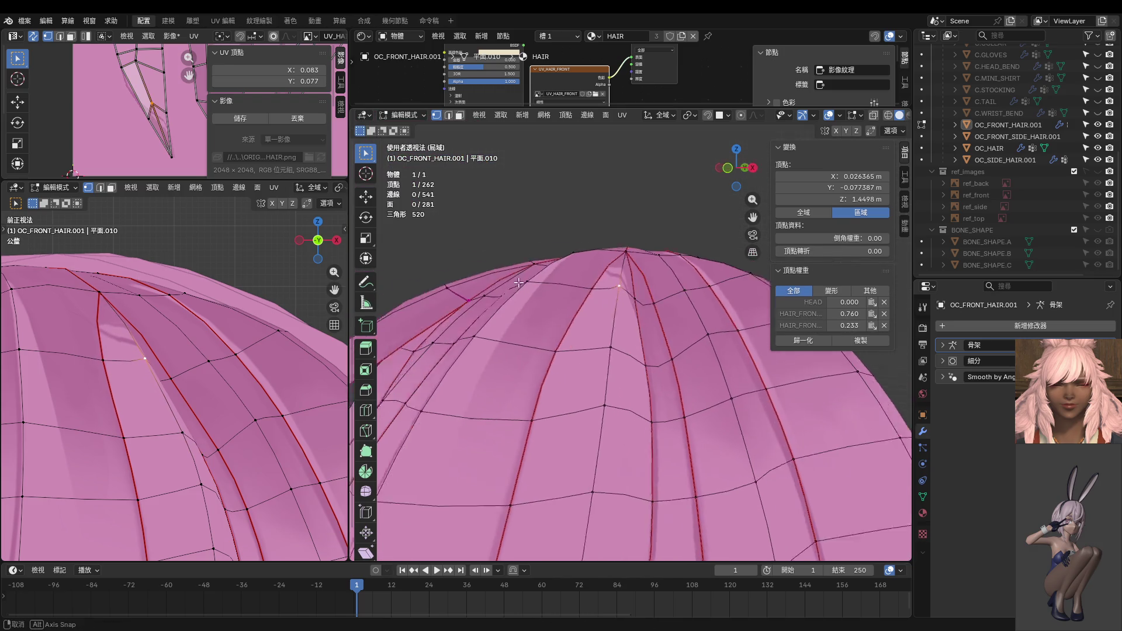
click(653, 304)
key(g)
key(g)
click(648, 330)
key(KP_1)
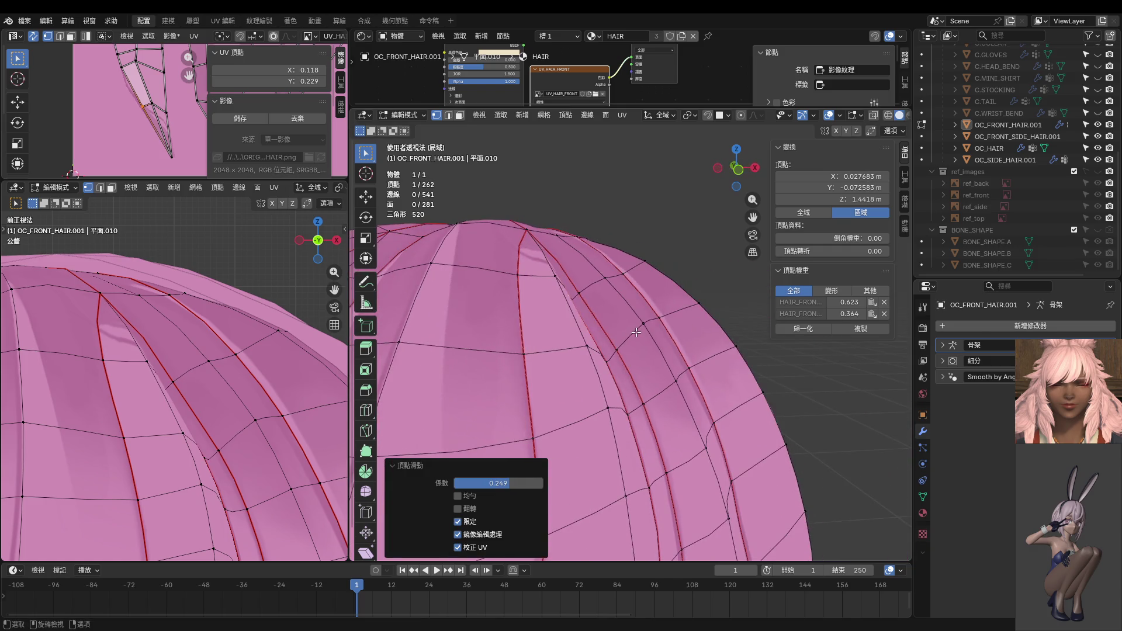
scroll(636, 332, up, 2)
shift+middle_drag(567, 263, 578, 311)
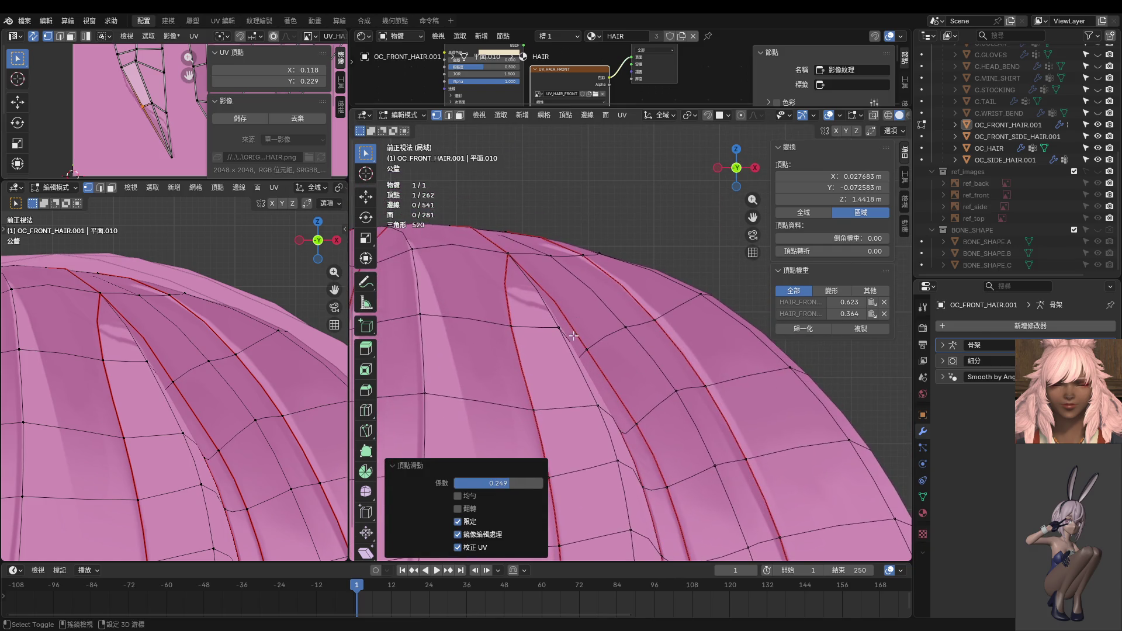
Step: Adjust two more vertices along the front strand
click(559, 321)
key(g)
key(g)
click(565, 326)
click(600, 400)
key(g)
click(595, 386)
middle_drag(594, 387, 653, 419)
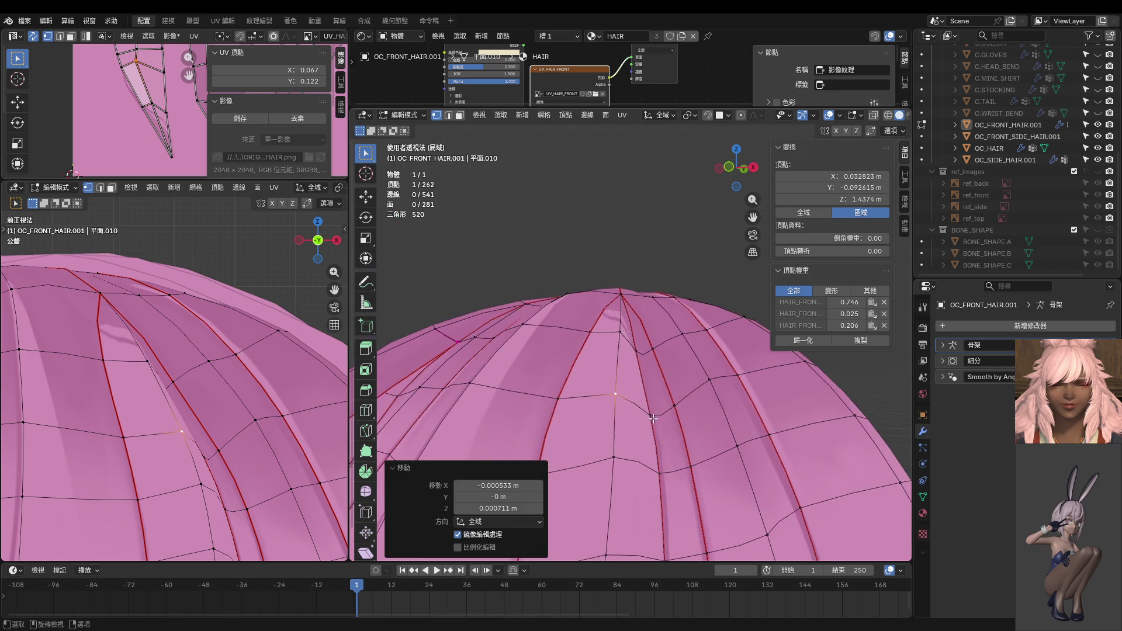
Step: Slide one strand edge to refine the strand's outline
click(642, 387)
shift+click(665, 383)
key(g)
key(g)
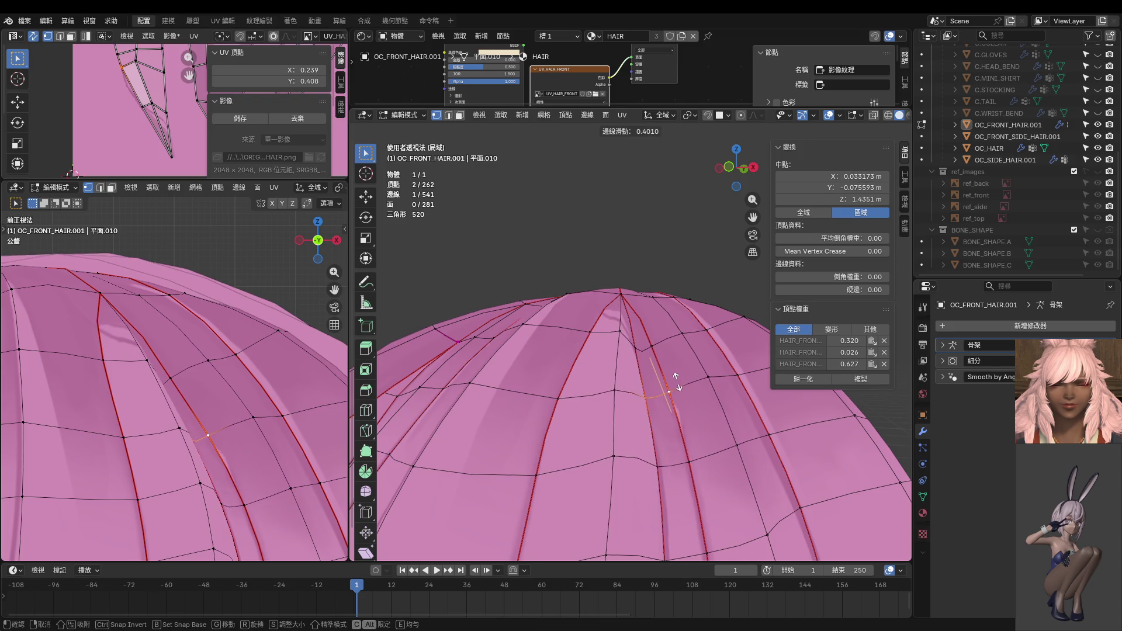
click(677, 381)
middle_drag(676, 382, 678, 409)
Step: Slide a second strand edge and nudge a nearby vertex
click(653, 435)
shift+click(682, 434)
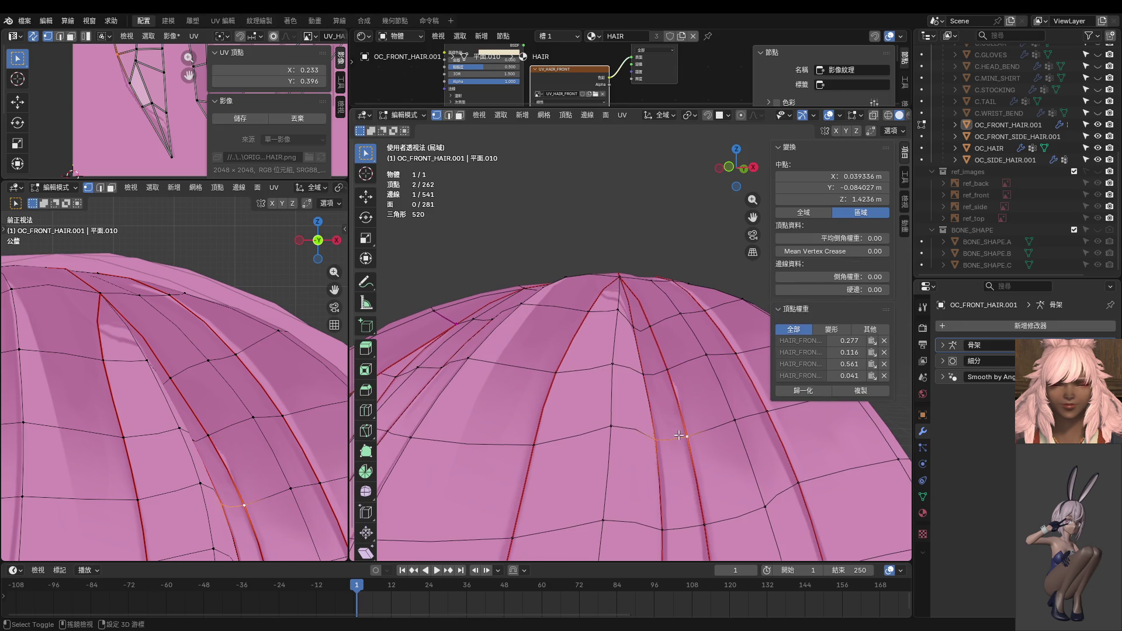
key(g)
key(g)
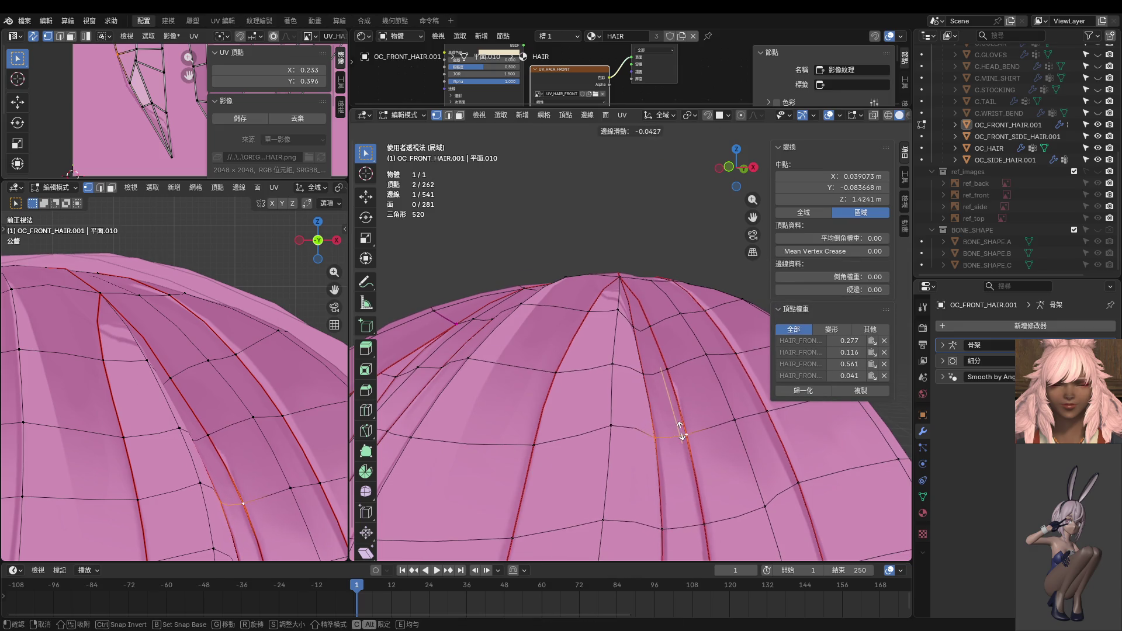
click(681, 436)
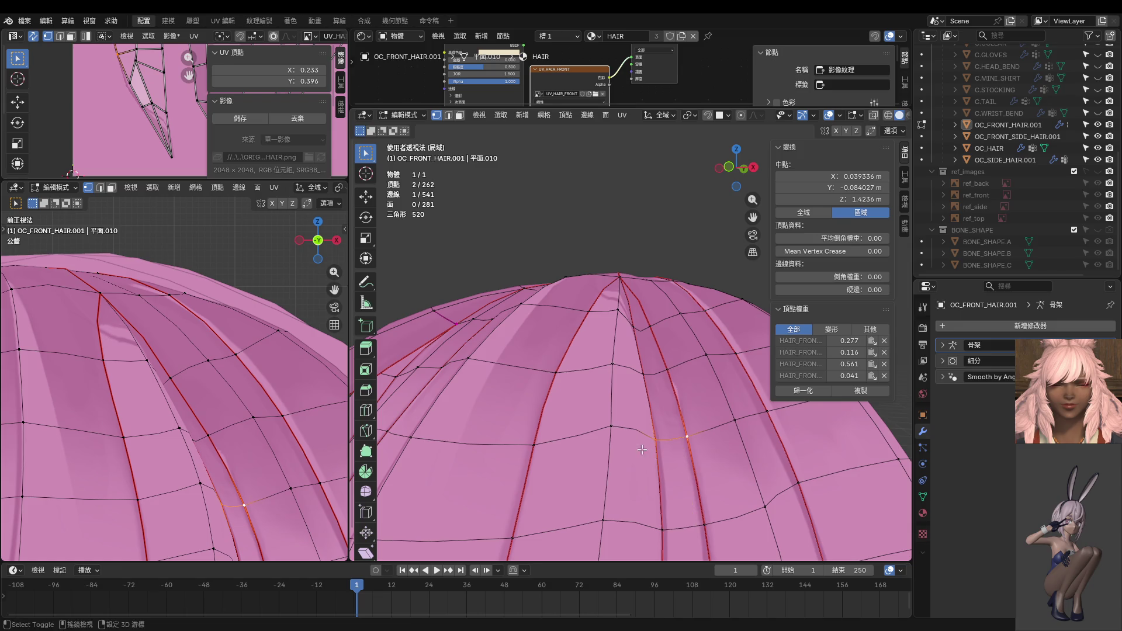
middle_drag(642, 449, 622, 397)
drag(622, 398, 625, 400)
mouse_move(614, 388)
middle_down()
mouse_move(706, 369)
mouse_move(598, 415)
mouse_move(631, 357)
middle_up()
Step: Move two successive vertices up the strand toward the crown
click(598, 414)
key(g)
click(633, 356)
click(636, 314)
key(g)
click(636, 313)
Step: Select and inspect the vertices near the crown, settling on the top vertex
click(678, 285)
shift+click(642, 316)
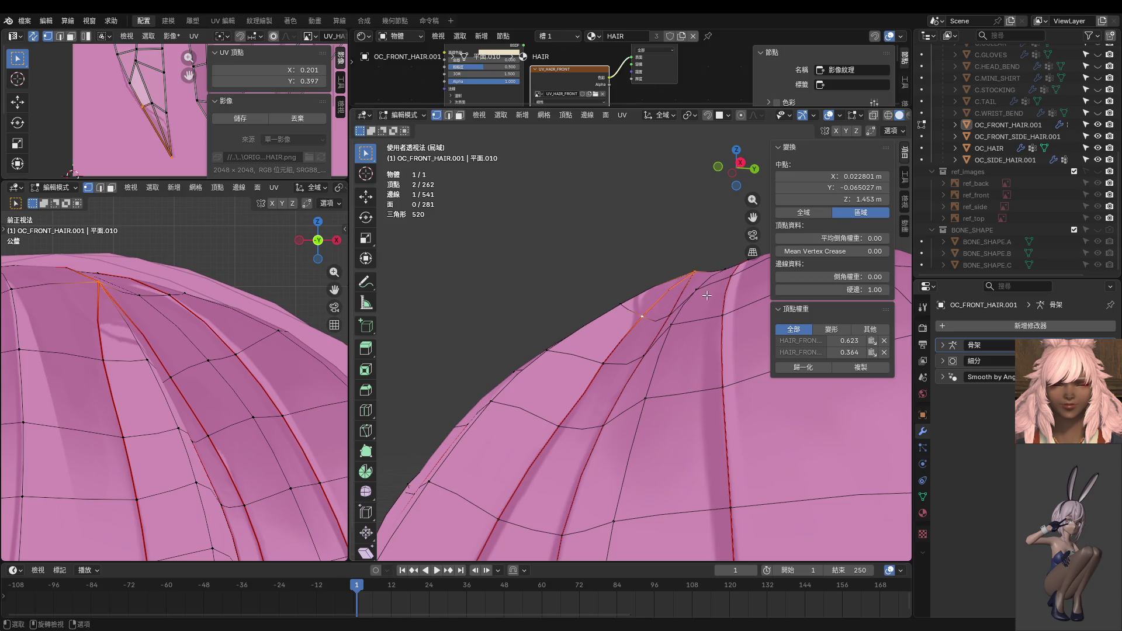
middle_drag(706, 296, 617, 362)
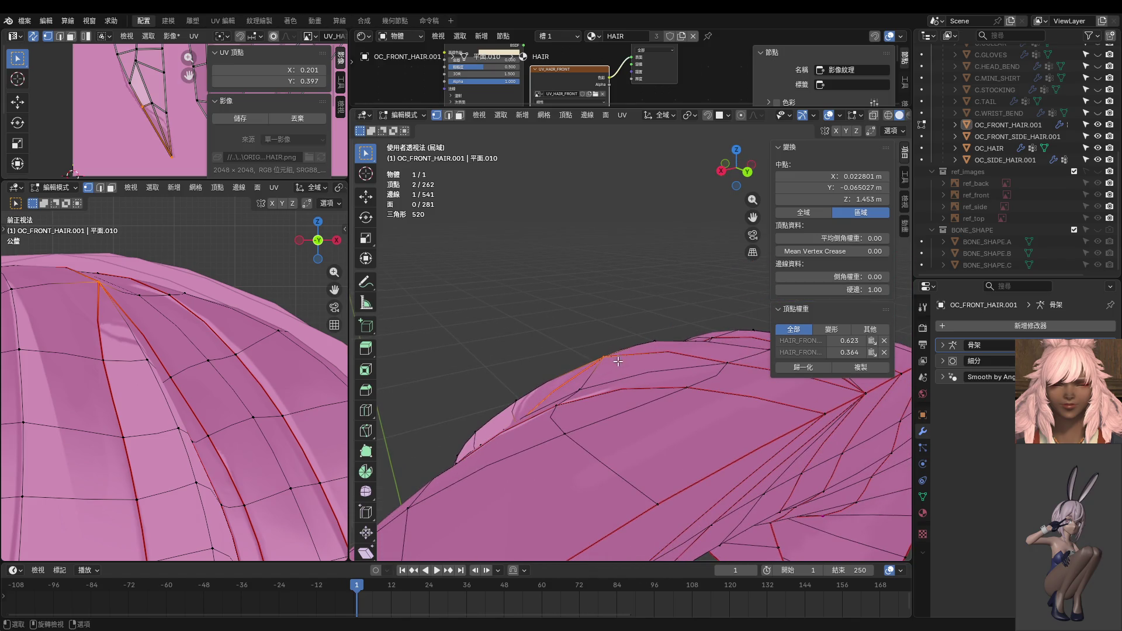
drag(617, 362, 616, 363)
mouse_move(616, 363)
middle_down()
mouse_move(673, 264)
mouse_move(642, 259)
middle_up()
click(670, 261)
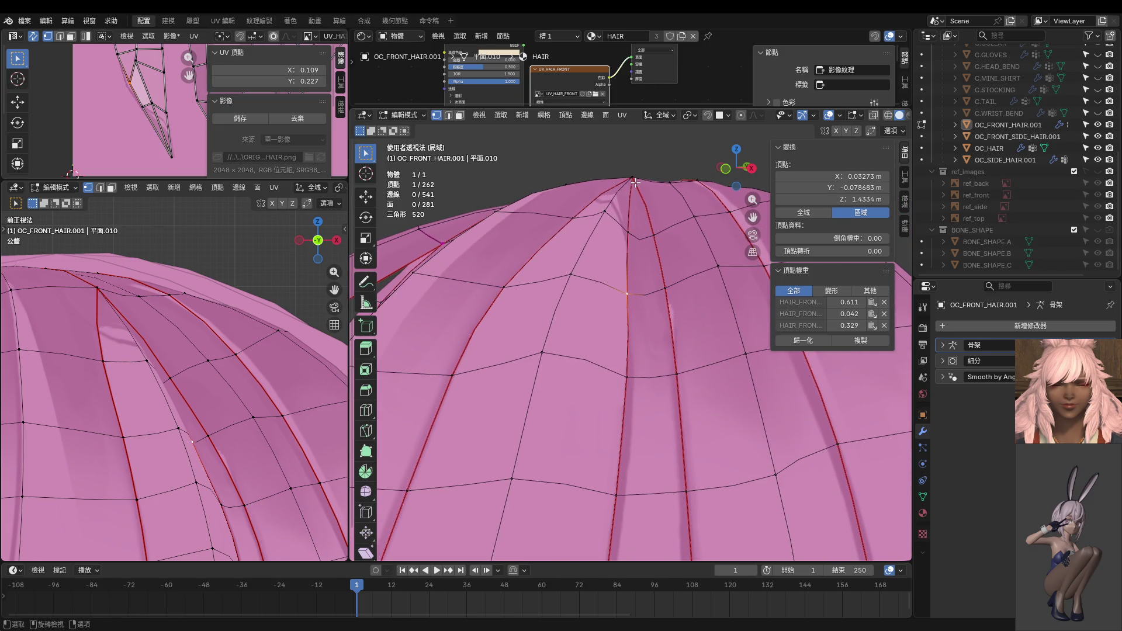
shift+click(628, 228)
click(635, 177)
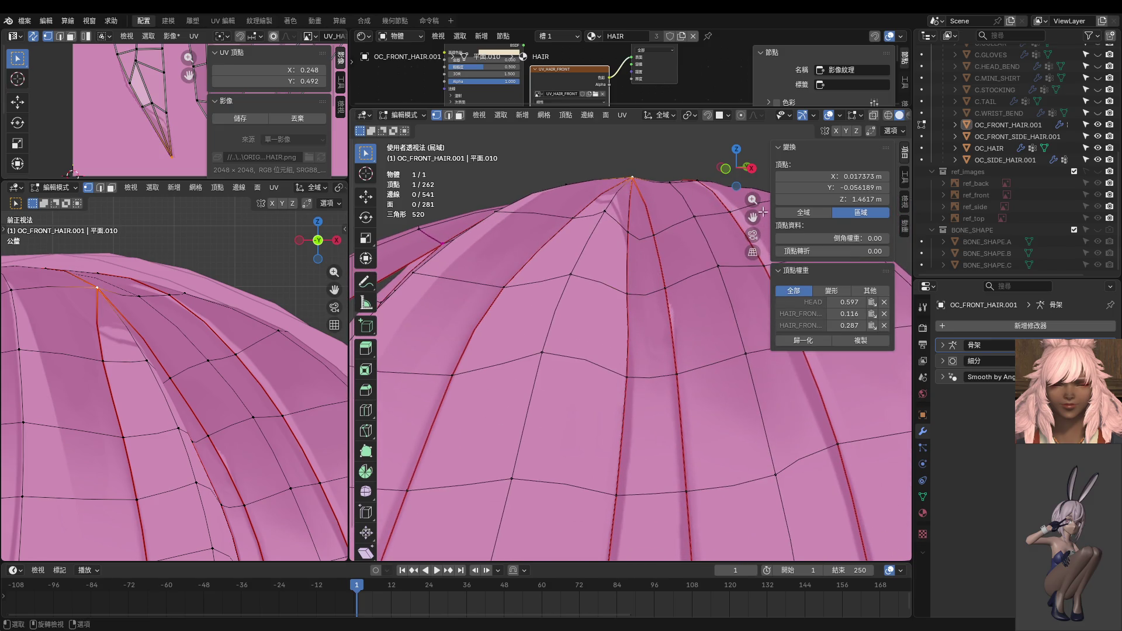
mouse_move(640, 231)
middle_down()
mouse_move(602, 328)
mouse_move(668, 291)
middle_up()
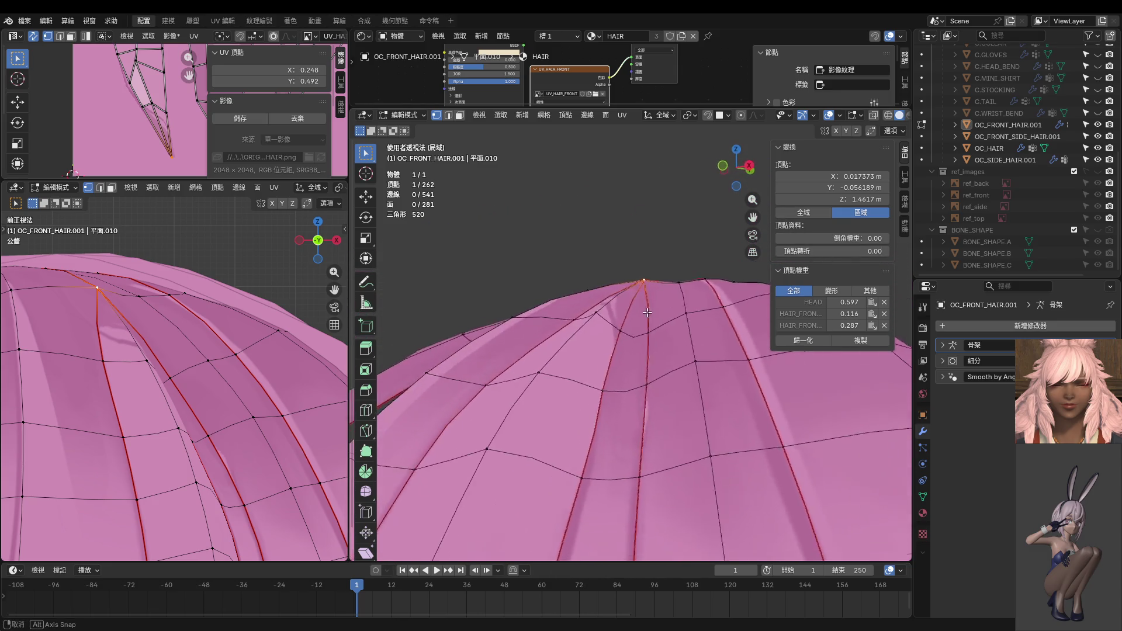
click(654, 303)
scroll(659, 309, down, 3)
Step: Select a vertex path along the bang strand and nudge an edge vertex about a millimetre
mouse_move(652, 343)
middle_down()
mouse_move(643, 327)
mouse_move(636, 391)
middle_up()
shift+click(643, 327)
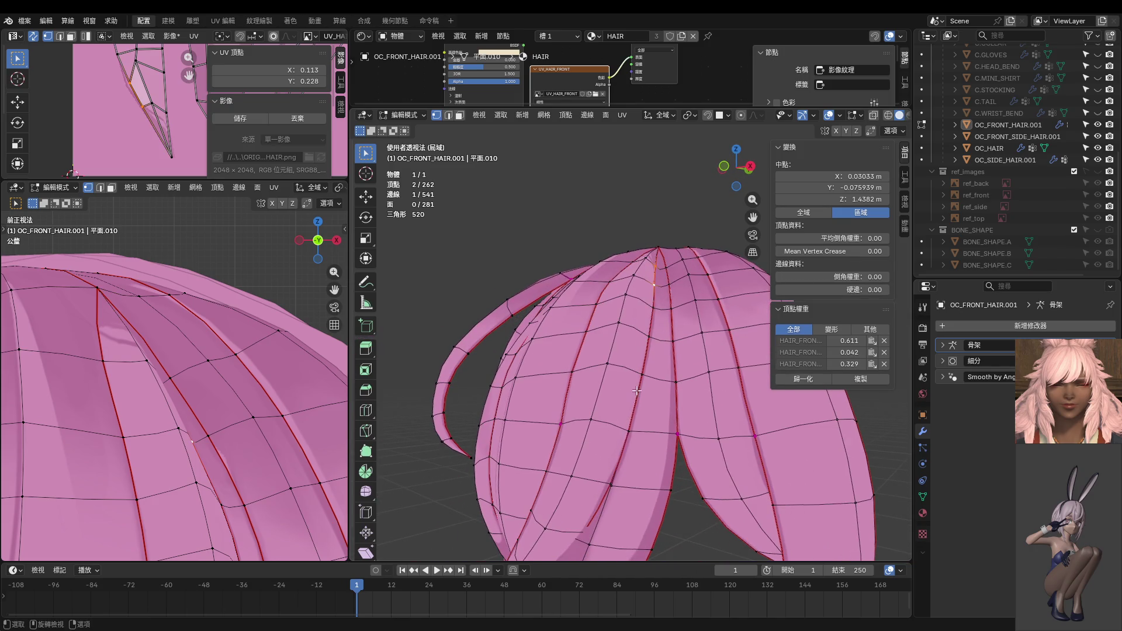
ctrl+click(629, 432)
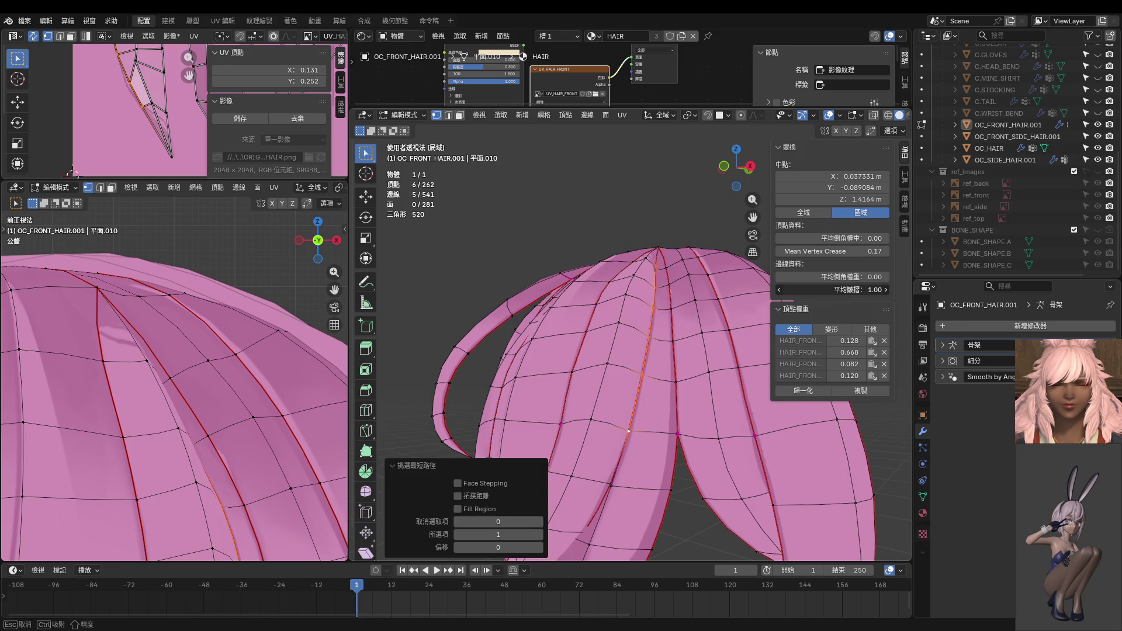
middle_drag(629, 431, 640, 389)
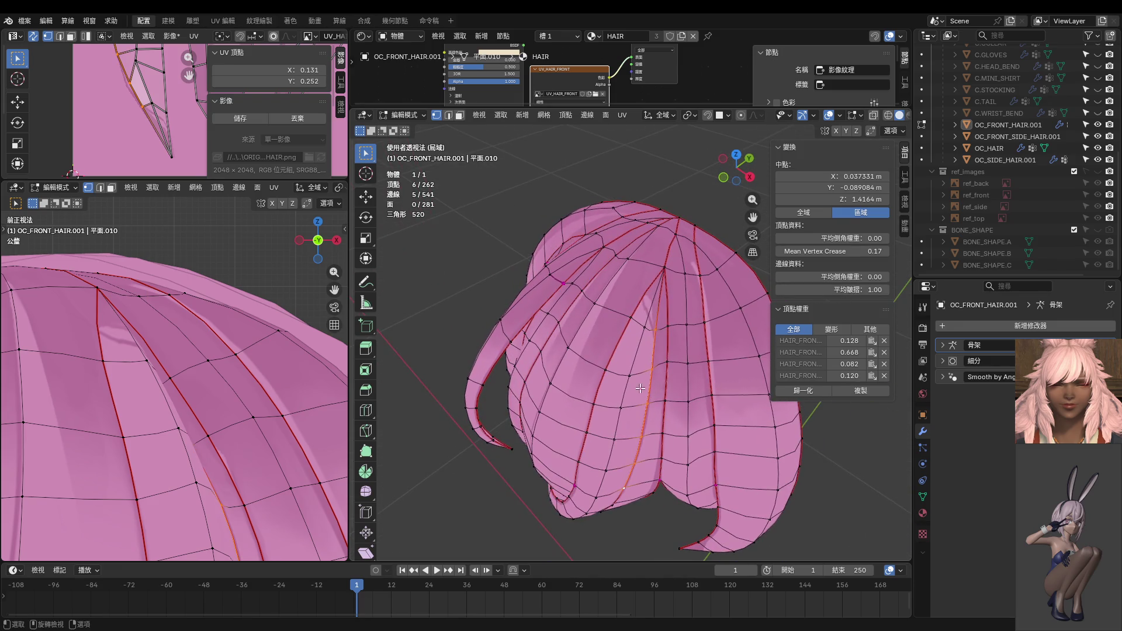
click(623, 409)
key(g)
click(650, 415)
key(g)
click(650, 414)
Step: Nudge the vertex near the strand tip and another vertex higher on the strand
middle_drag(650, 414, 591, 427)
click(592, 427)
key(g)
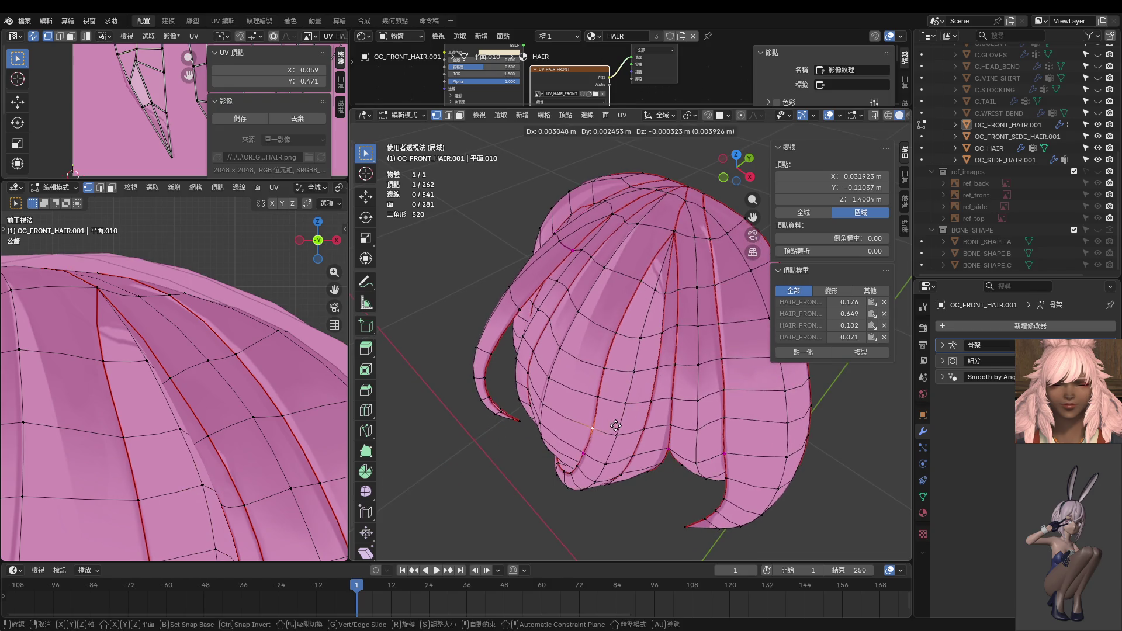
click(611, 425)
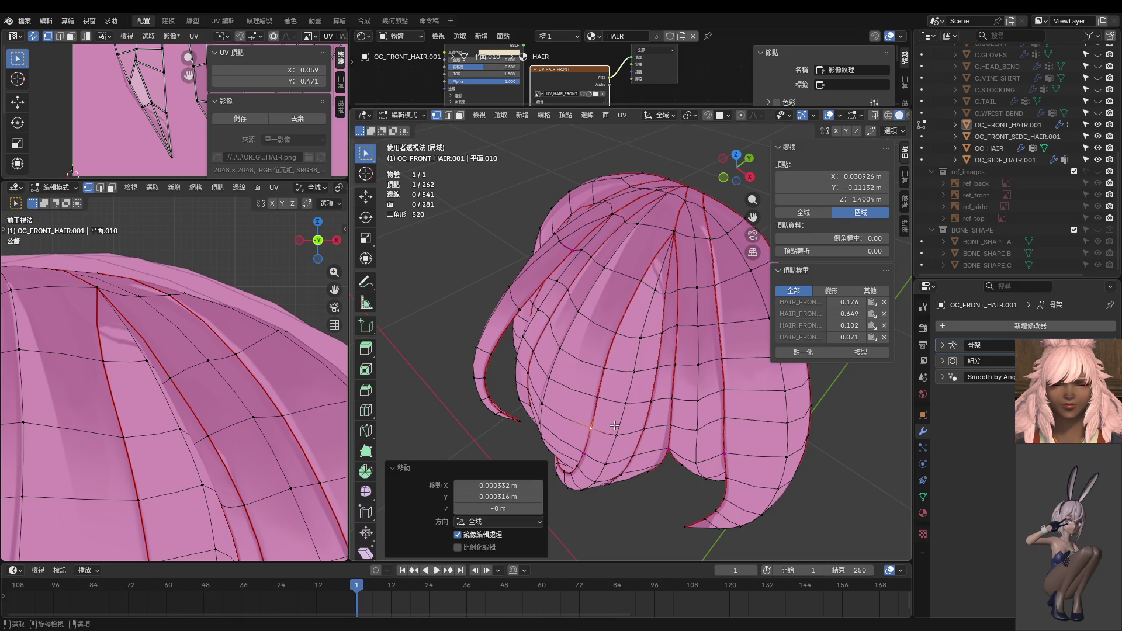
click(651, 282)
key(g)
click(631, 289)
Step: Reposition an upper strand vertex and one near the hairline, then pick a side strand vertex
click(620, 327)
key(g)
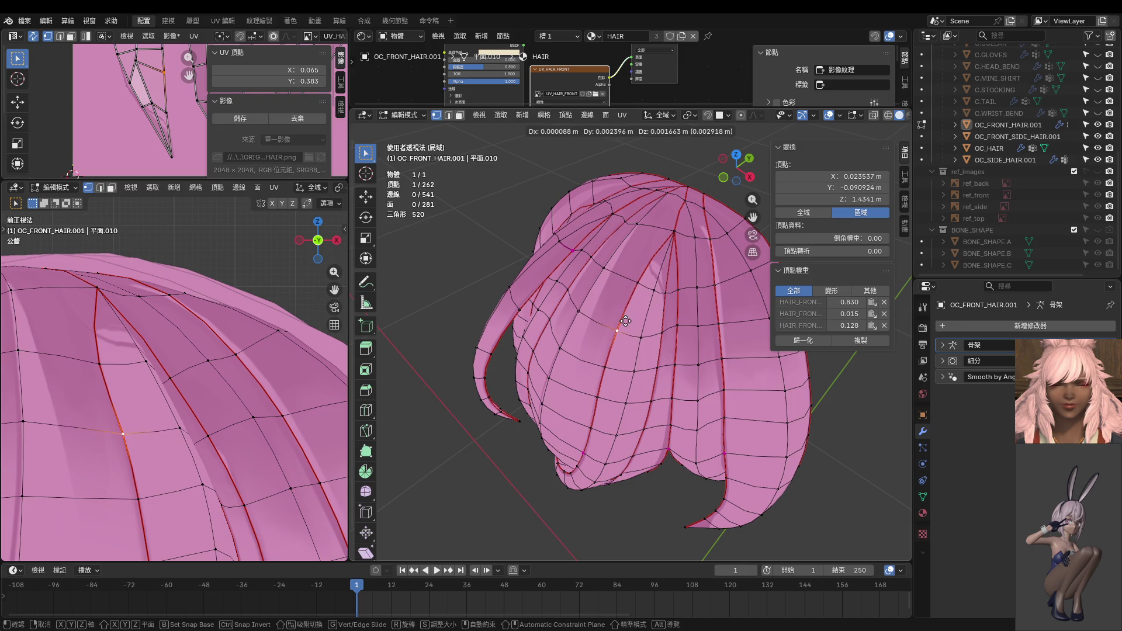
click(625, 321)
key(g)
drag(639, 335, 642, 332)
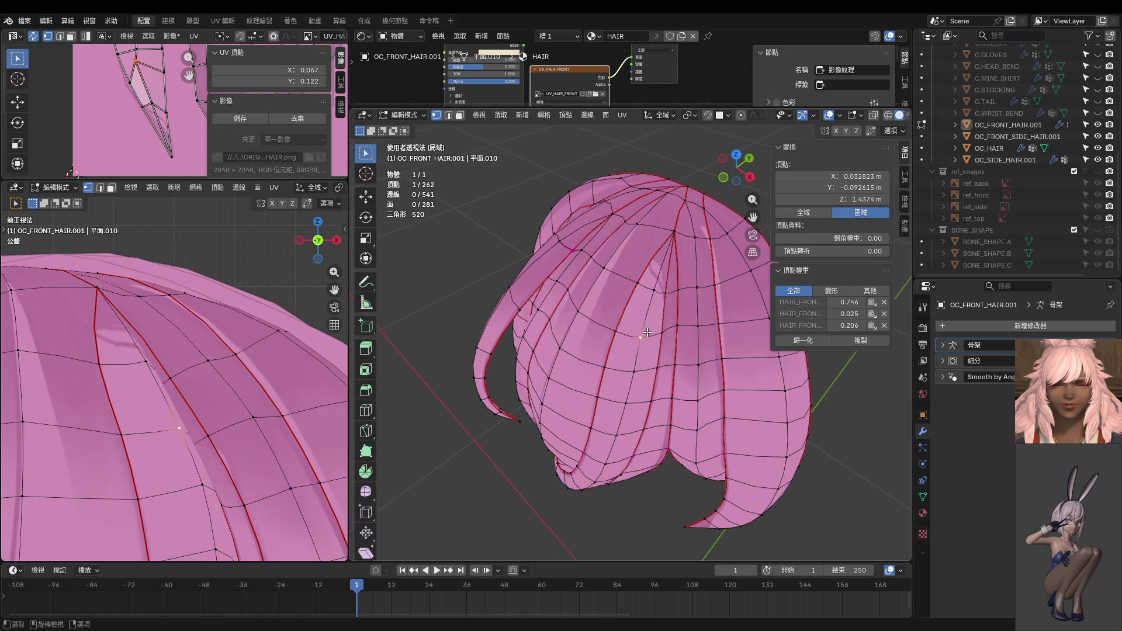
mouse_move(642, 332)
middle_down()
mouse_move(660, 226)
mouse_move(659, 275)
middle_up()
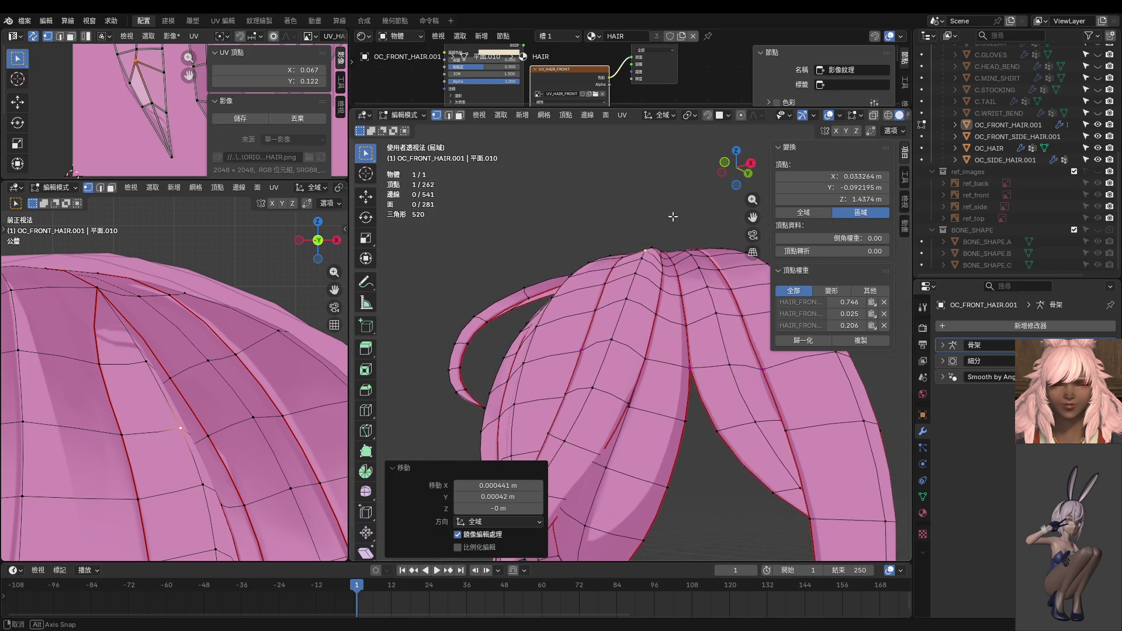
drag(659, 275, 659, 269)
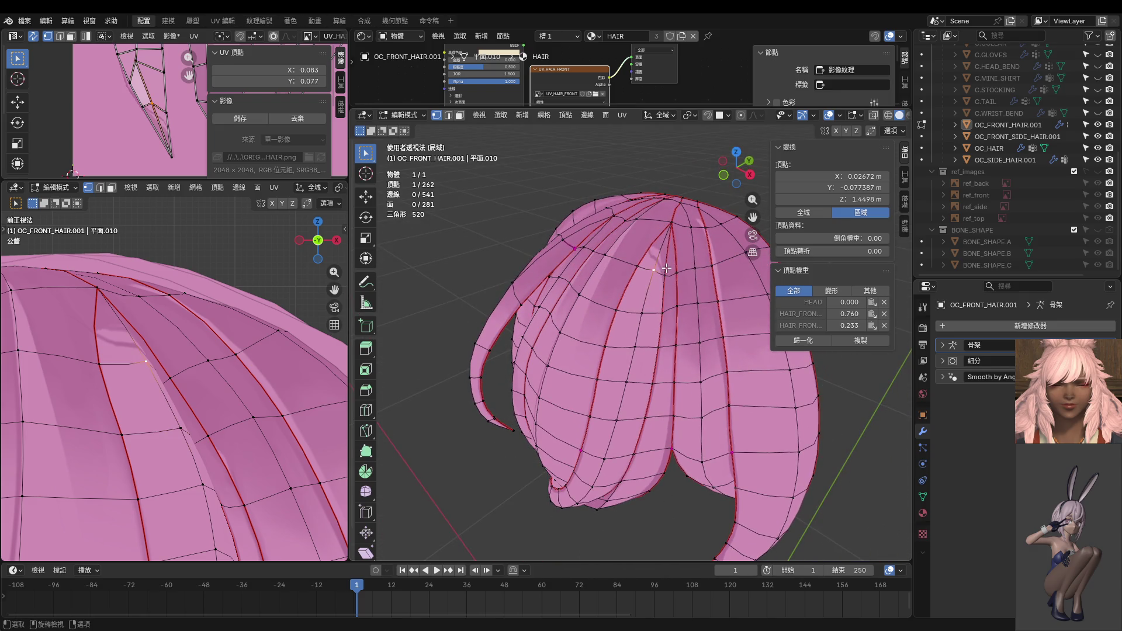
mouse_move(656, 323)
middle_down()
mouse_move(774, 273)
mouse_move(698, 378)
mouse_move(738, 421)
middle_up()
click(699, 379)
Step: Move two bangs tip vertices to new positions
key(g)
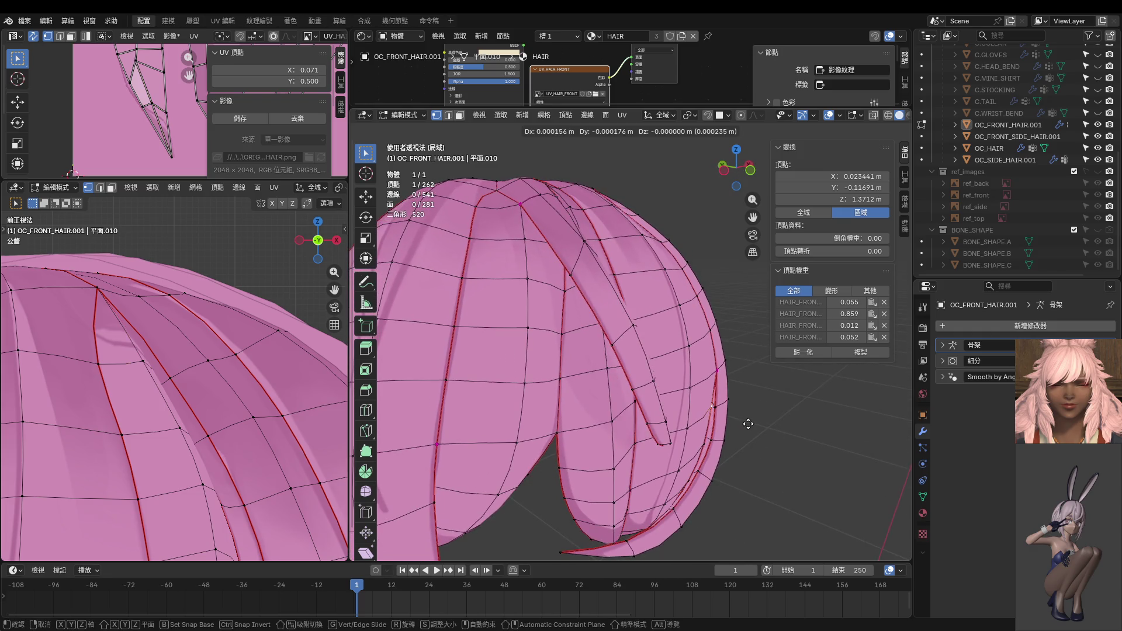
click(752, 425)
click(699, 447)
key(g)
click(694, 466)
Step: Using X-ray, select a connected pair of hidden strand vertices and move them along Y
middle_drag(694, 466, 641, 347)
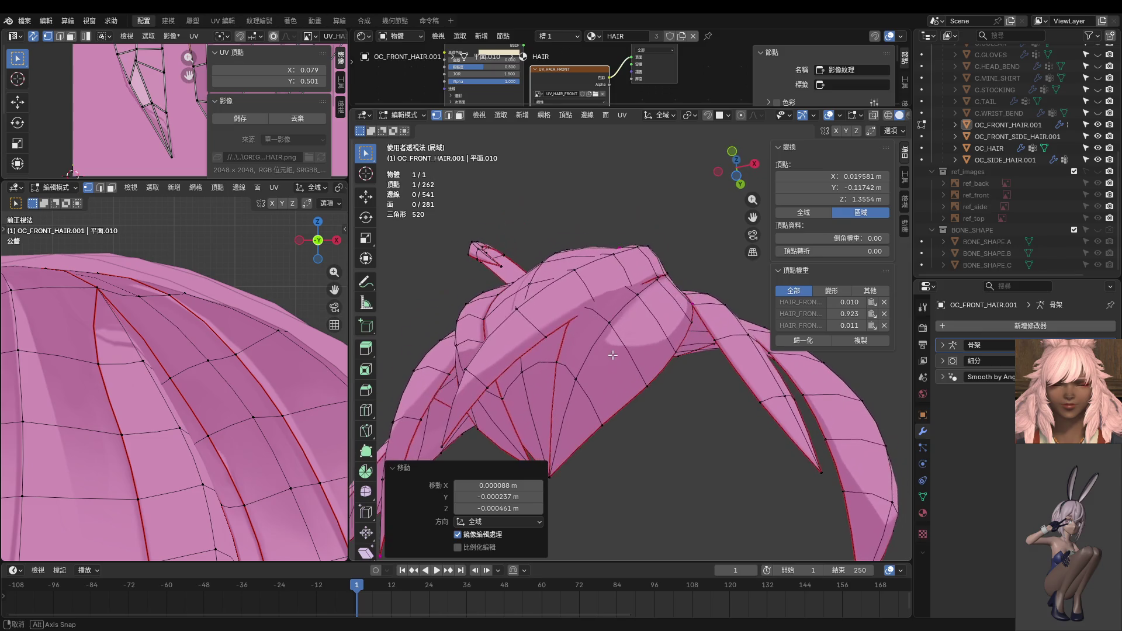
middle_drag(641, 347, 633, 290)
key(alt+z)
shift+click(604, 301)
key(alt+z)
key(alt+z)
shift+click(597, 306)
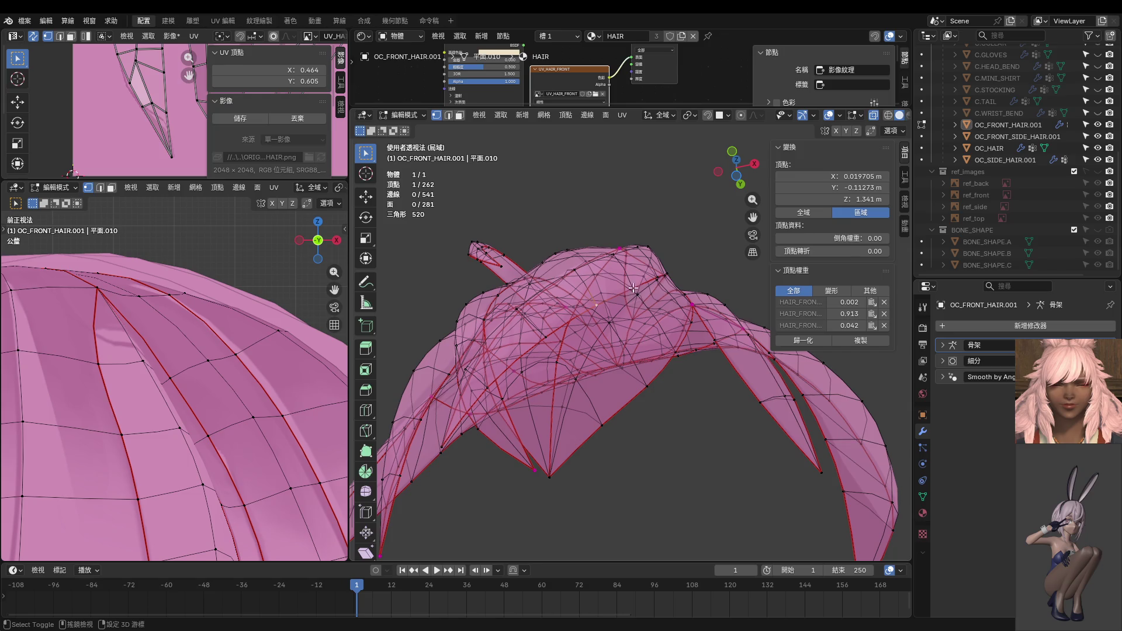
key(alt+z)
middle_drag(597, 306, 533, 365)
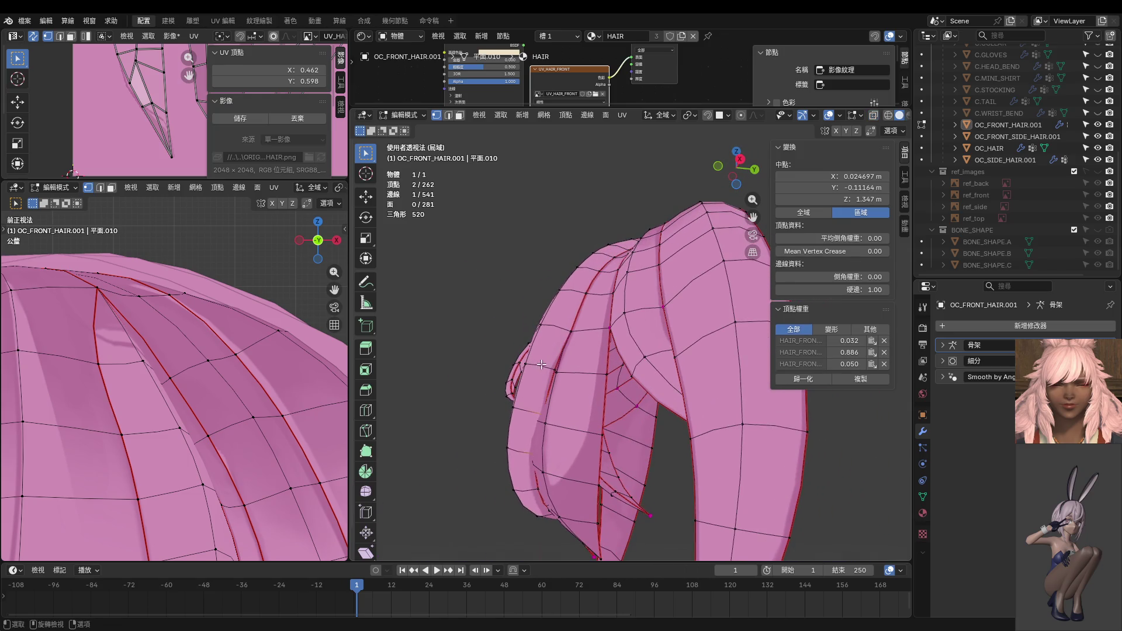
key(g)
key(y)
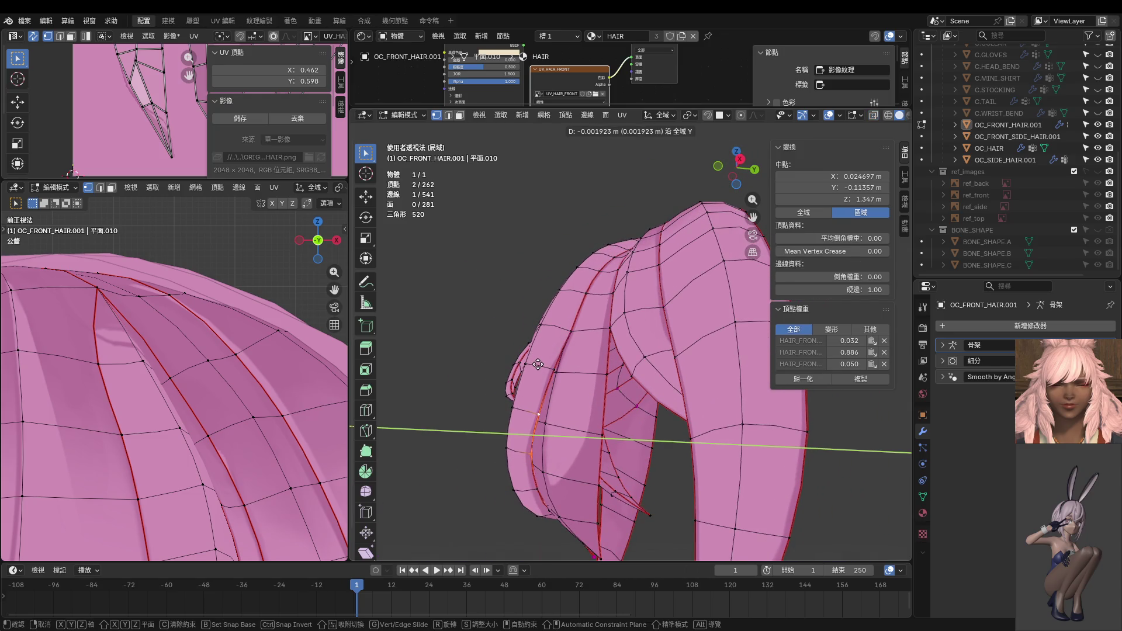
click(538, 364)
Step: Move another single strand vertex along the Y axis
middle_drag(537, 365, 541, 365)
click(572, 323)
key(g)
key(y)
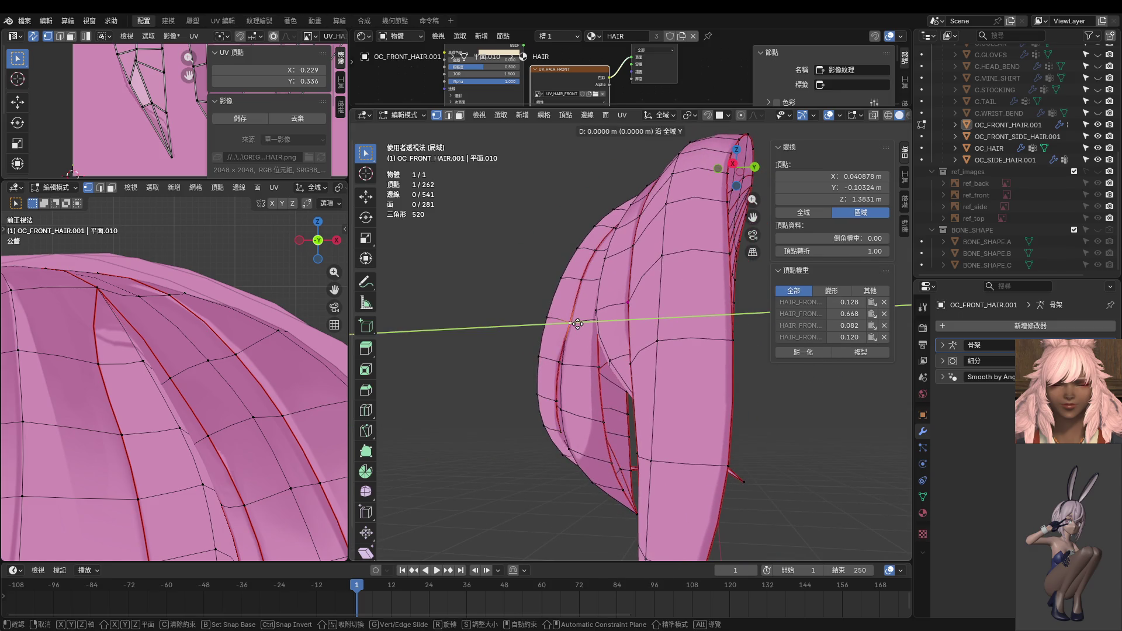
click(576, 323)
Step: Slide a vertex near the strand tip along its edge
mouse_move(576, 323)
middle_down()
mouse_move(627, 326)
mouse_move(550, 377)
mouse_move(672, 455)
mouse_move(621, 335)
middle_up()
click(556, 369)
scroll(684, 447, up, 2)
key(g)
key(g)
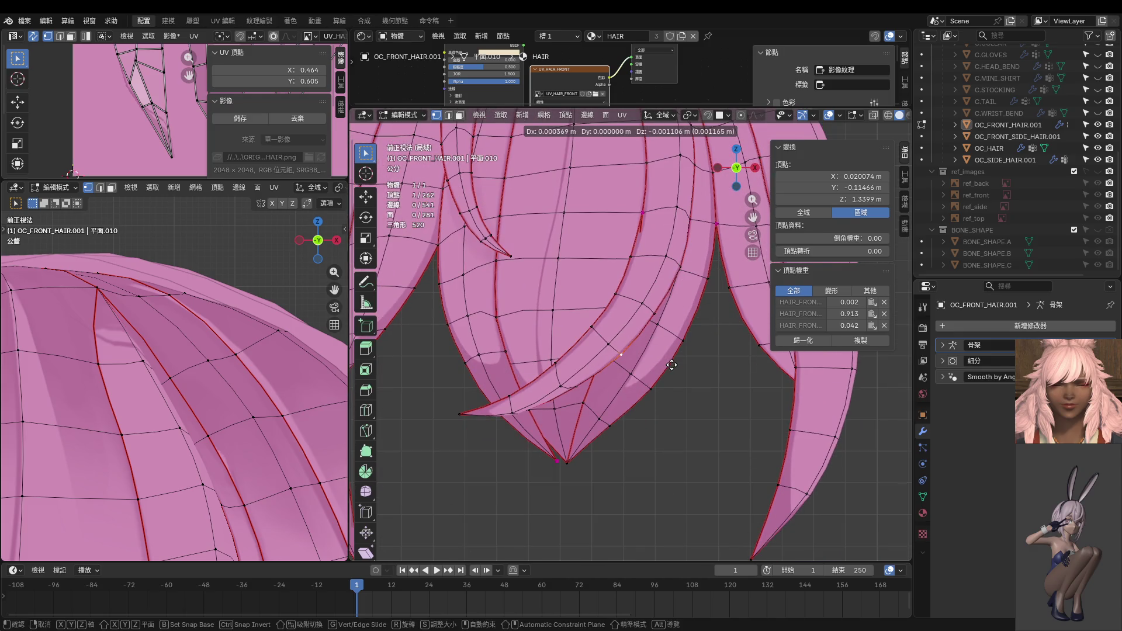
click(670, 366)
Step: Nudge another bangs vertex down, lowering it about 2.4 mm into its final position
click(582, 391)
key(g)
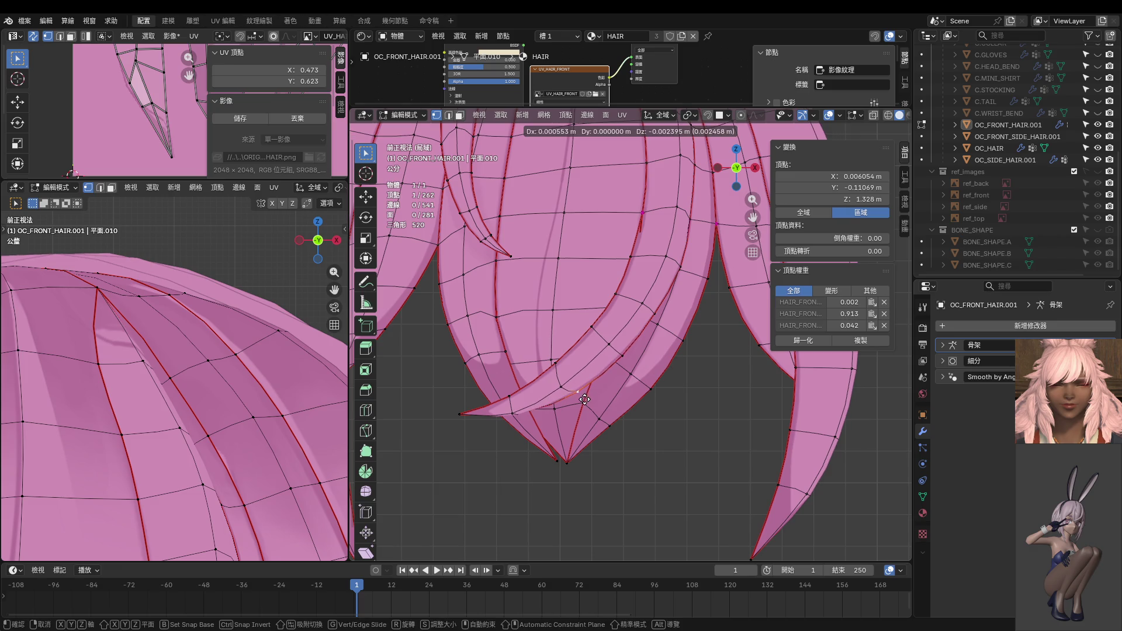
click(584, 395)
key(alt+z)
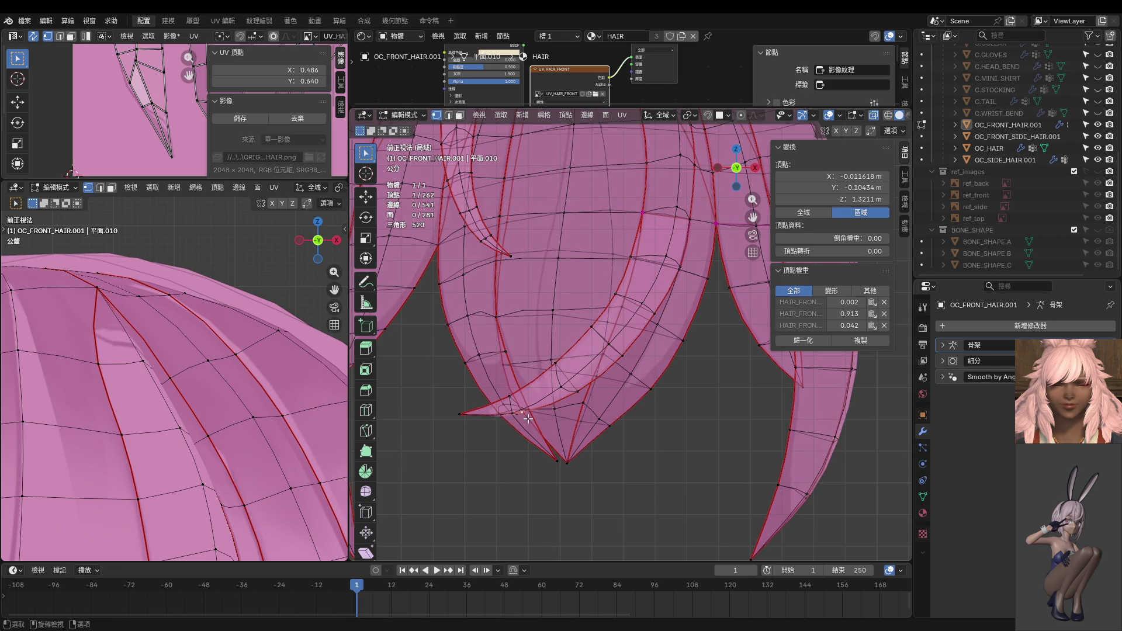
key(alt+z)
key(g)
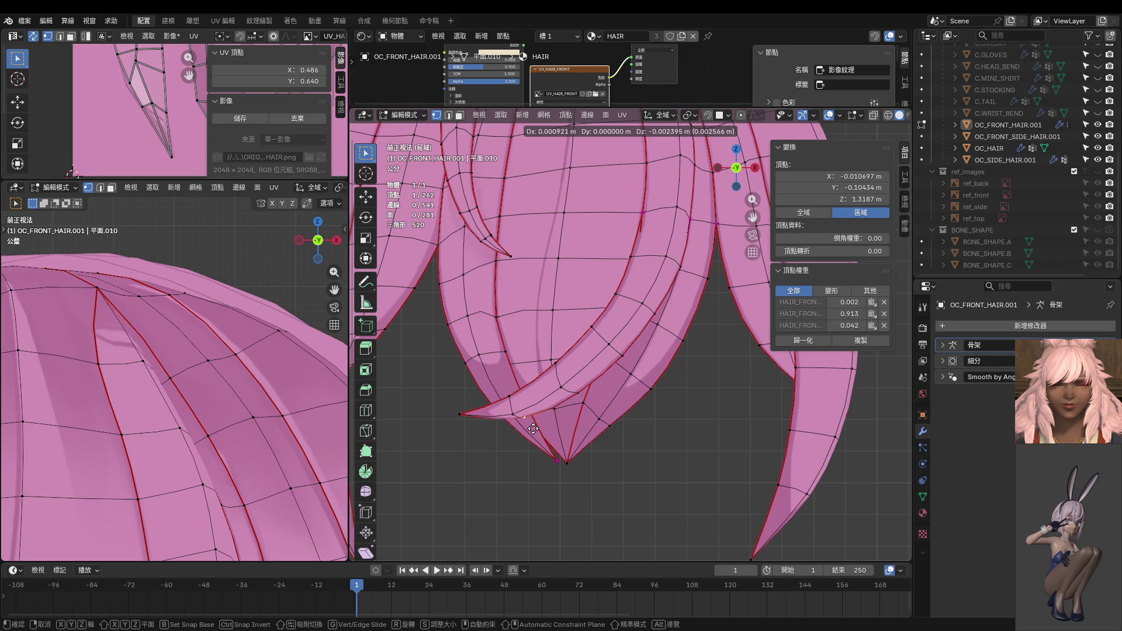
click(532, 428)
Step: Zoom out and return the front hair mesh to Object Mode
scroll(642, 381, down, 1)
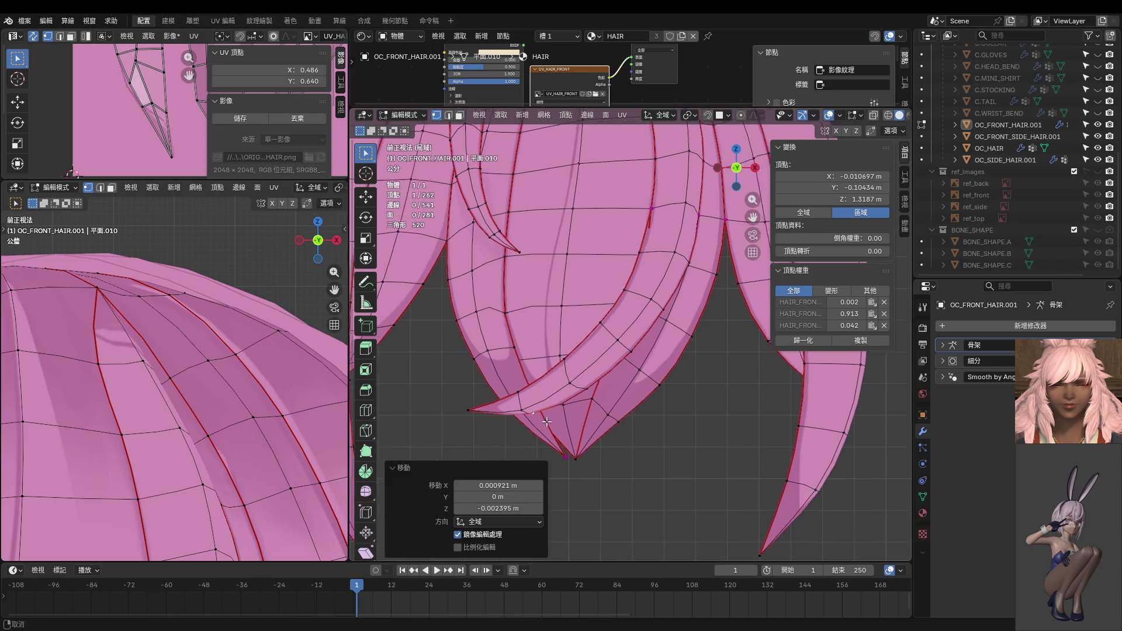
scroll(643, 380, down, 2)
scroll(643, 380, down, 2)
key(Tab)
scroll(231, 383, down, 2)
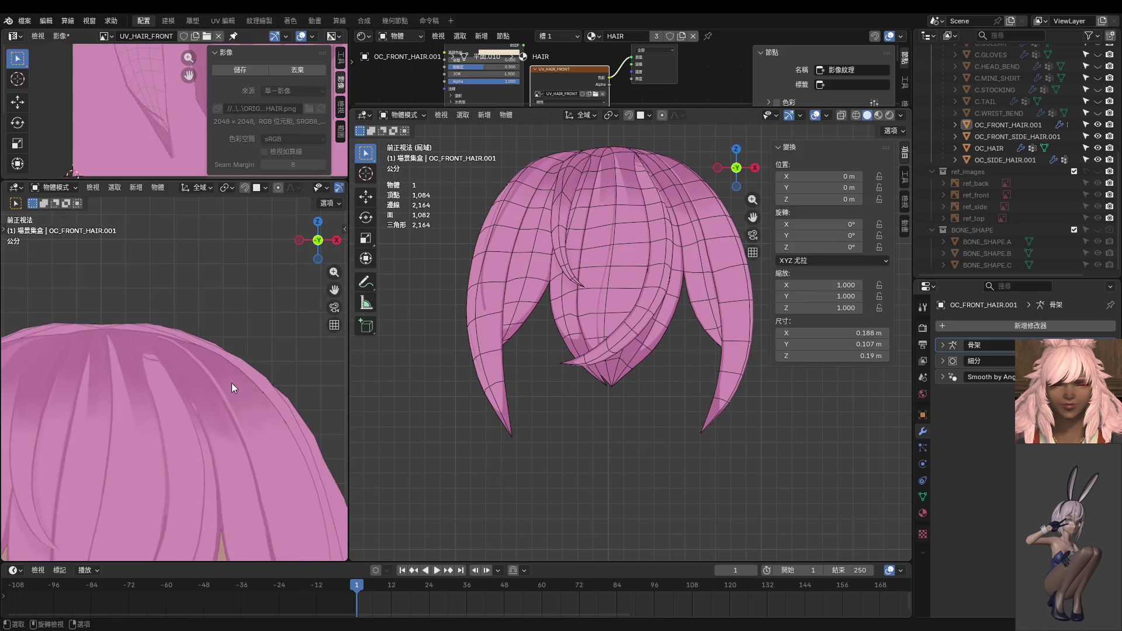
Step: Switch the front hair mesh into Texture Paint mode
scroll(230, 384, down, 2)
scroll(213, 390, up, 1)
scroll(187, 372, up, 2)
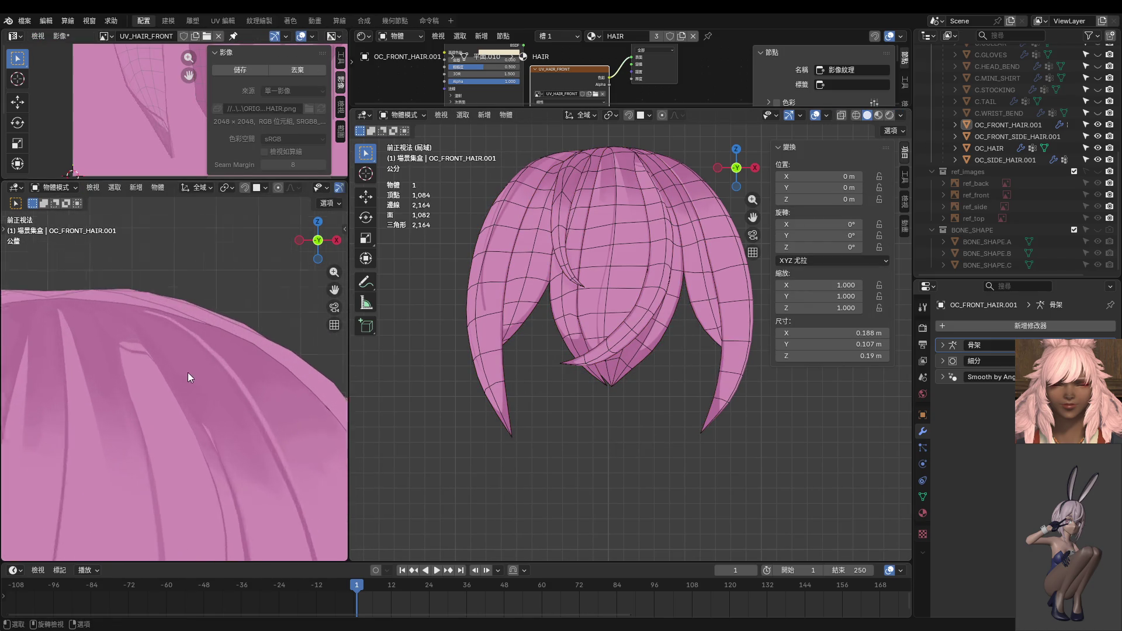
scroll(178, 344, up, 2)
key(ctrl+Tab)
click(692, 317)
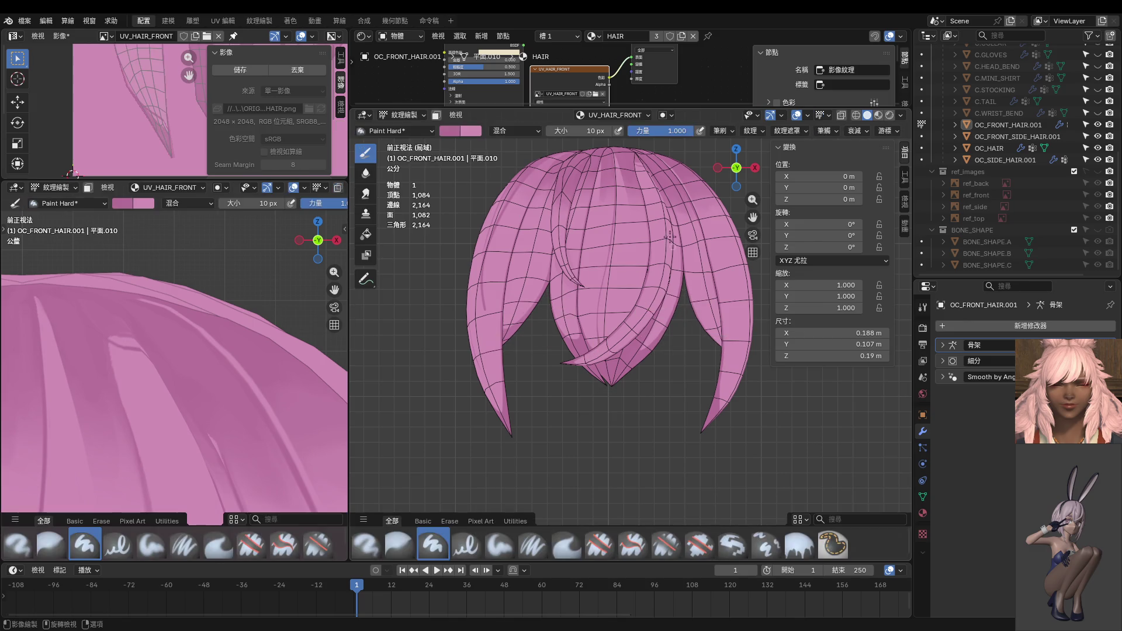
Step: Enlarge the brush to 106 px and paint darker shadow strokes down the hair and crown
scroll(681, 386, up, 3)
scroll(642, 350, up, 2)
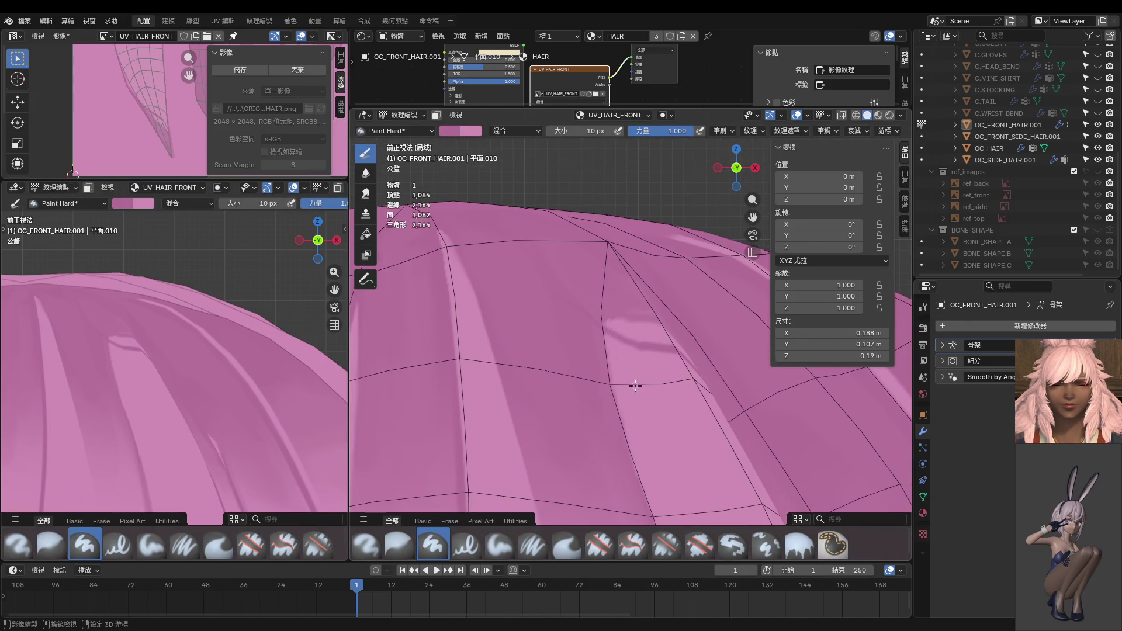
scroll(584, 263, up, 2)
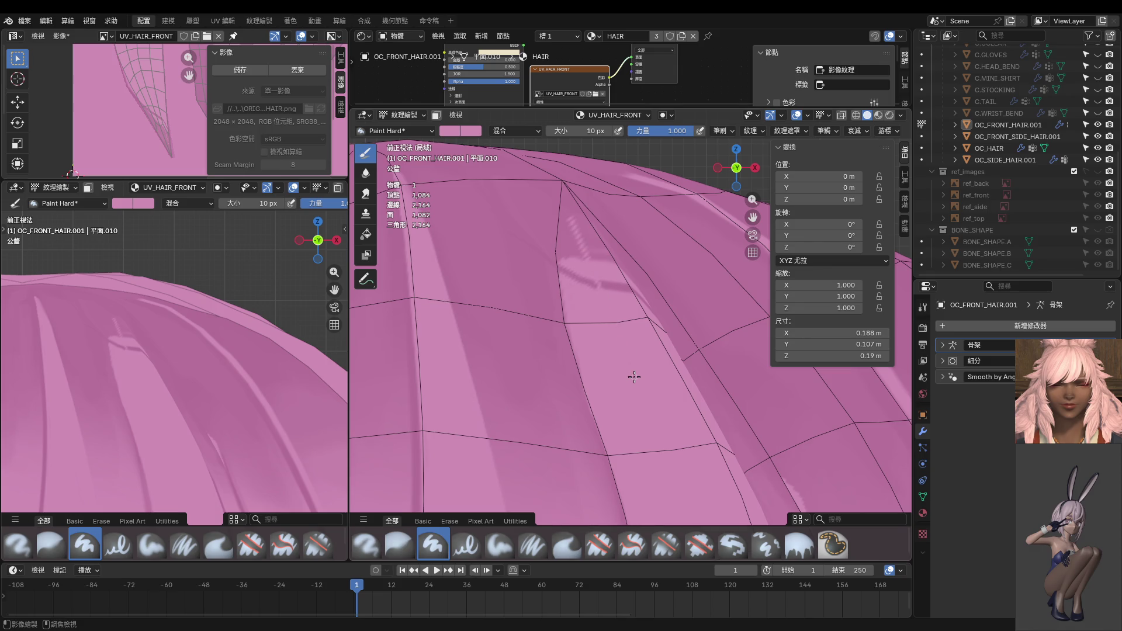
key(f)
click(544, 228)
drag(558, 234, 643, 409)
drag(581, 226, 631, 401)
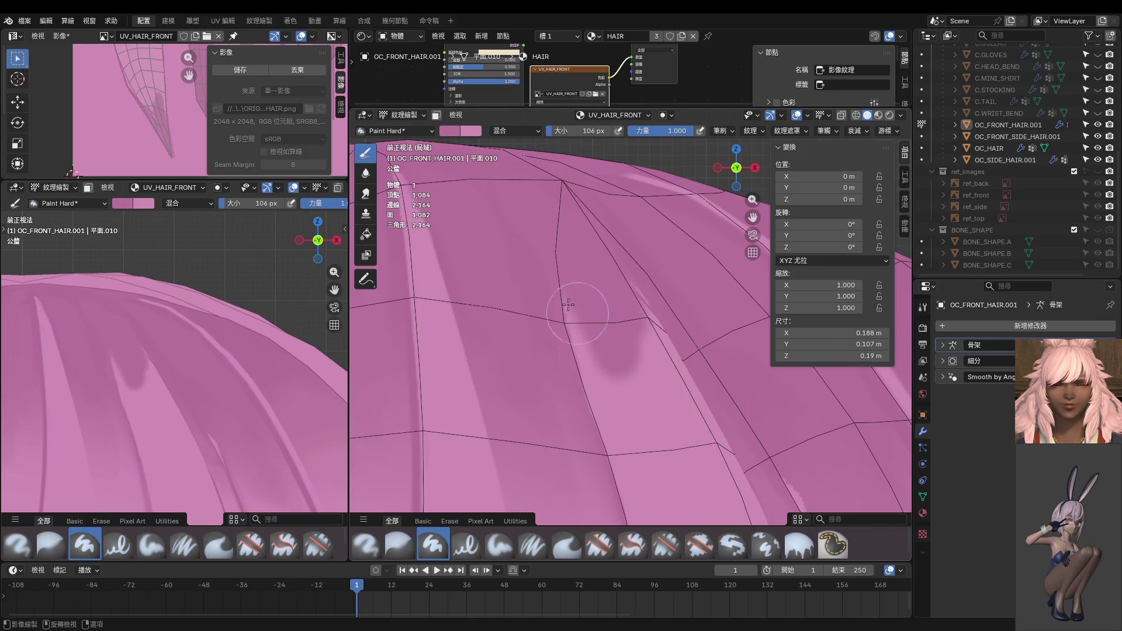
scroll(631, 401, down, 2)
mouse_move(650, 382)
middle_down()
mouse_move(602, 362)
mouse_move(707, 327)
middle_up()
drag(677, 351, 648, 403)
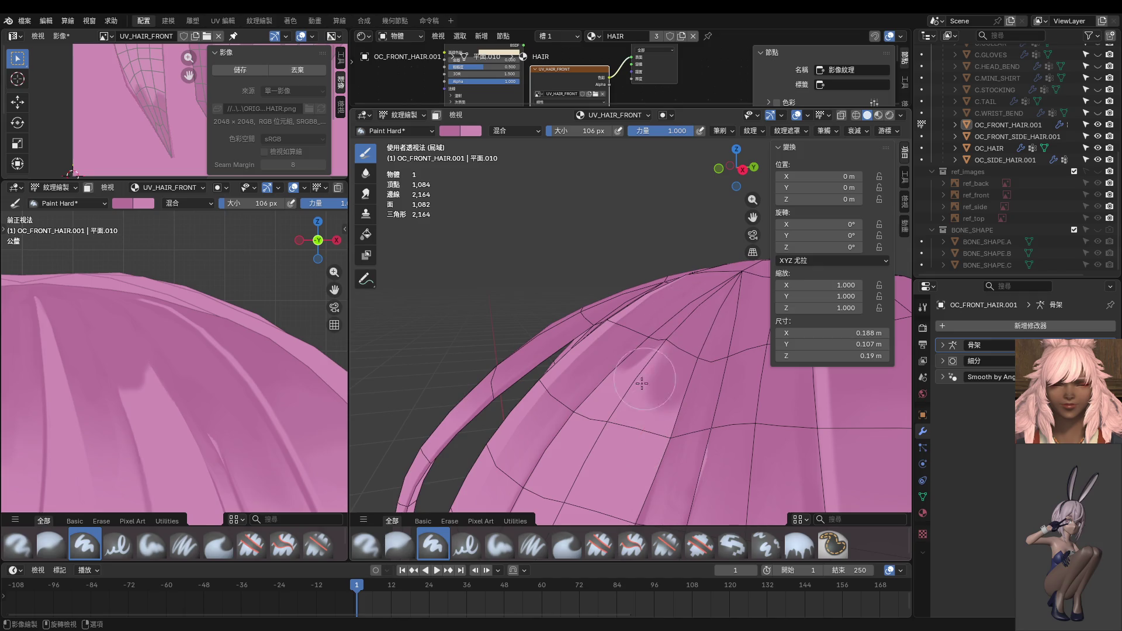
mouse_move(672, 374)
middle_down()
mouse_move(668, 426)
mouse_move(660, 333)
mouse_move(648, 389)
middle_up()
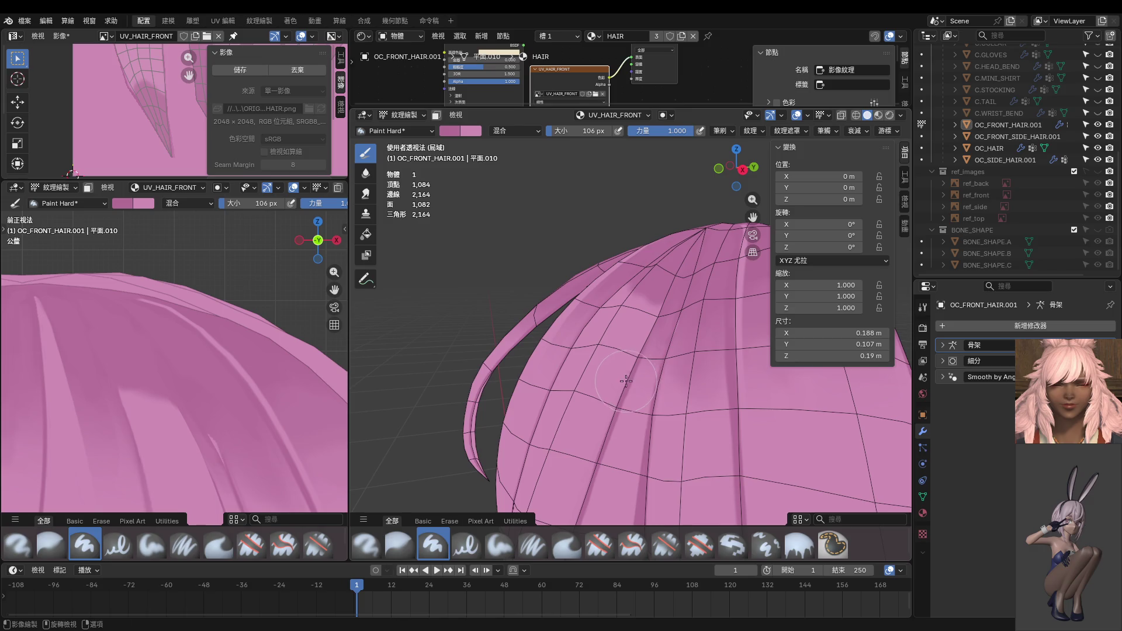
Step: Shrink the brush to 8 px and frame the side strand in the view
key(f)
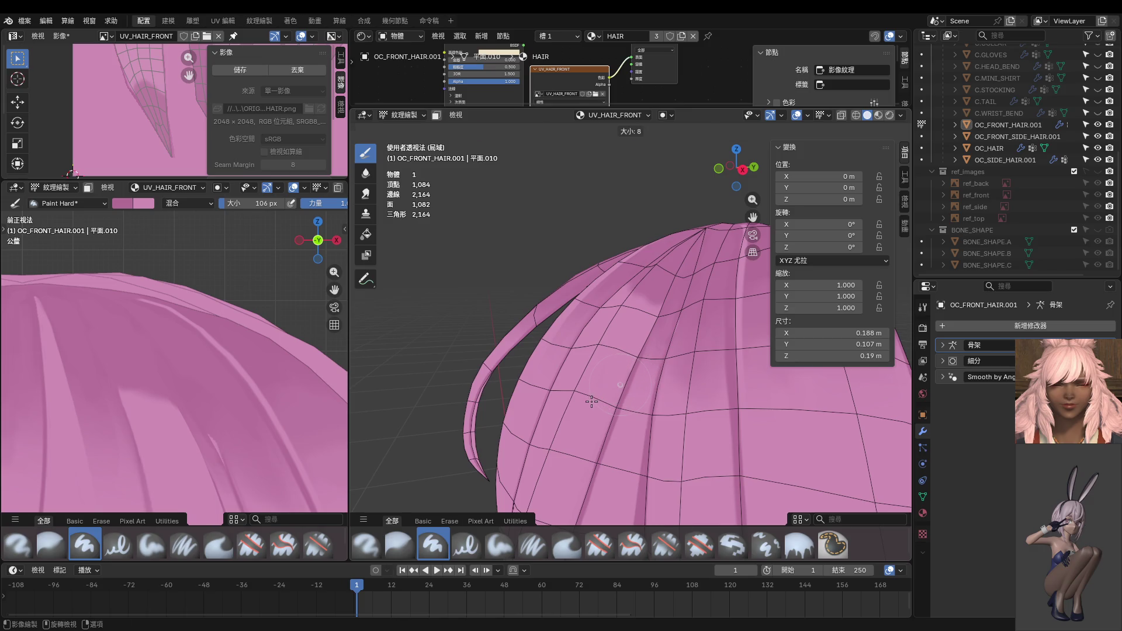
click(591, 401)
shift+middle_drag(591, 401, 665, 241)
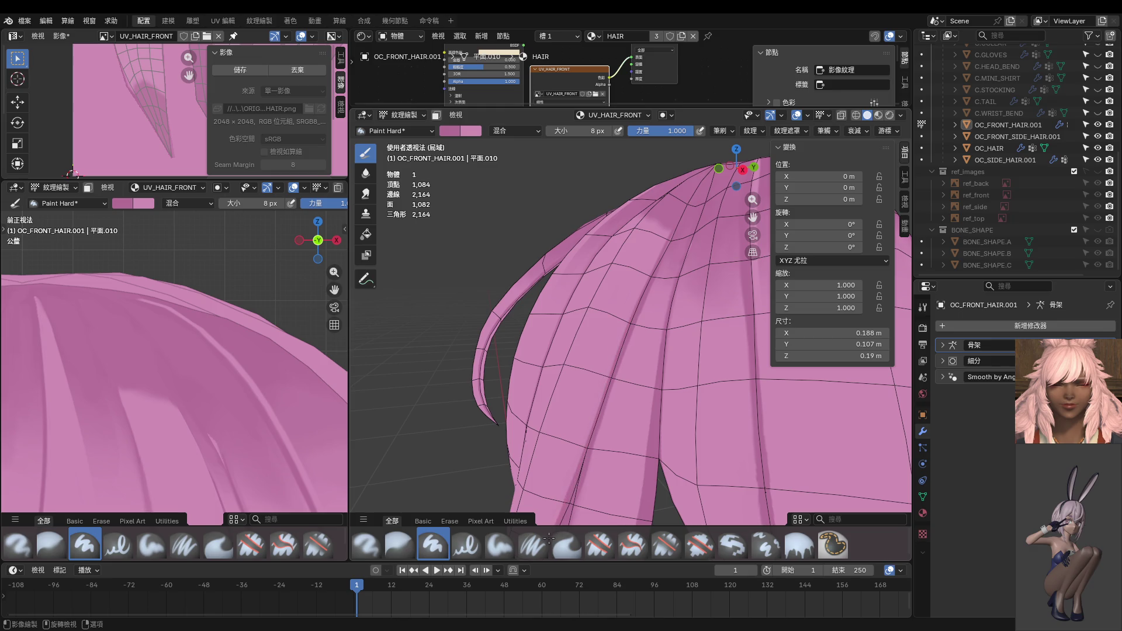
shift+middle_drag(582, 512, 595, 353)
scroll(594, 322, up, 2)
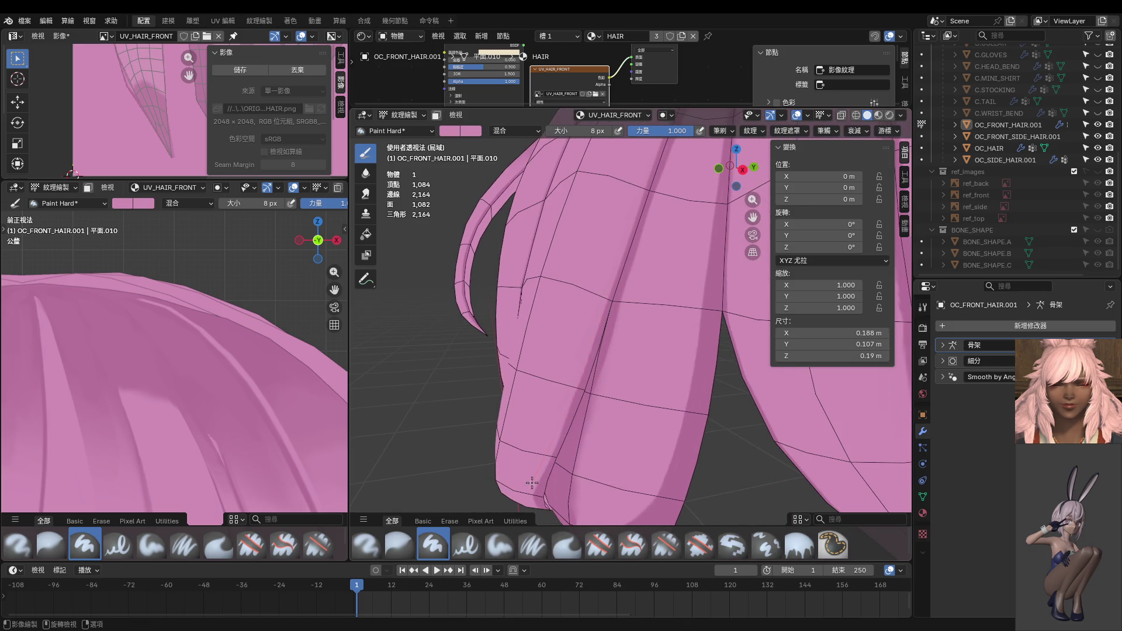
middle_drag(564, 432, 591, 307)
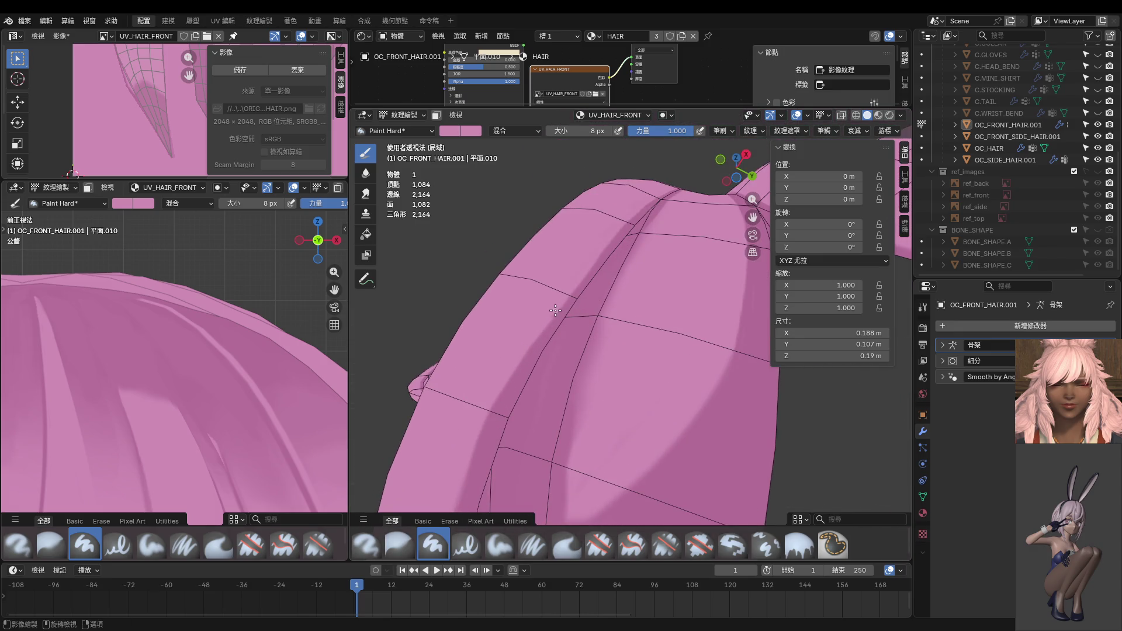
shift+middle_drag(475, 441, 561, 318)
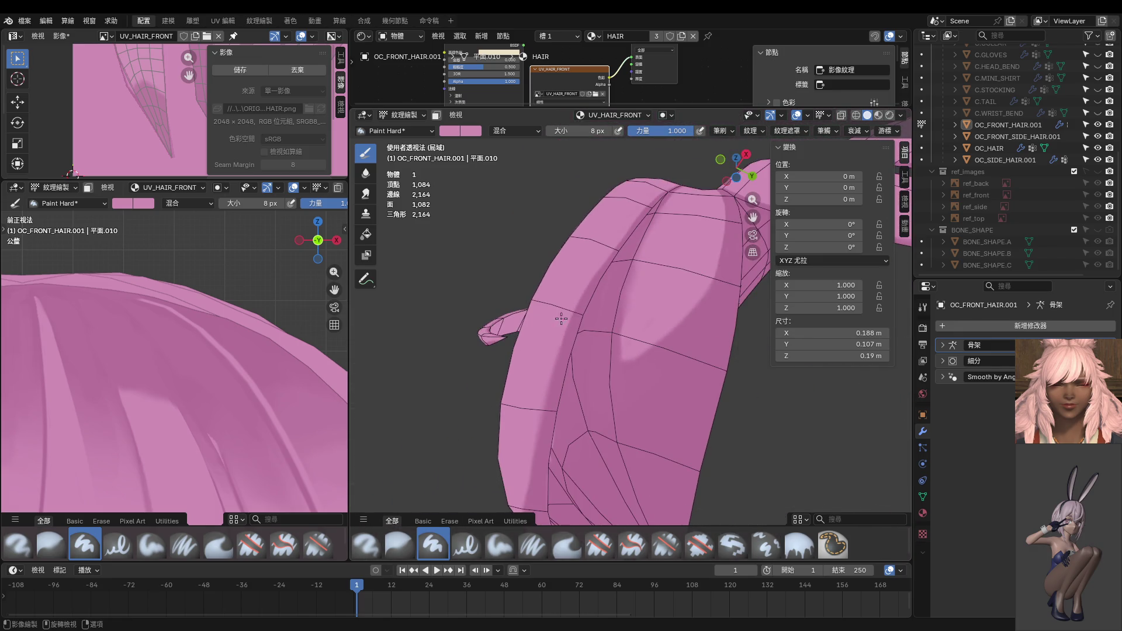
Step: Change the strand's face selection in Edit Mode, then enable face-selection masking in Texture Paint
key(Tab)
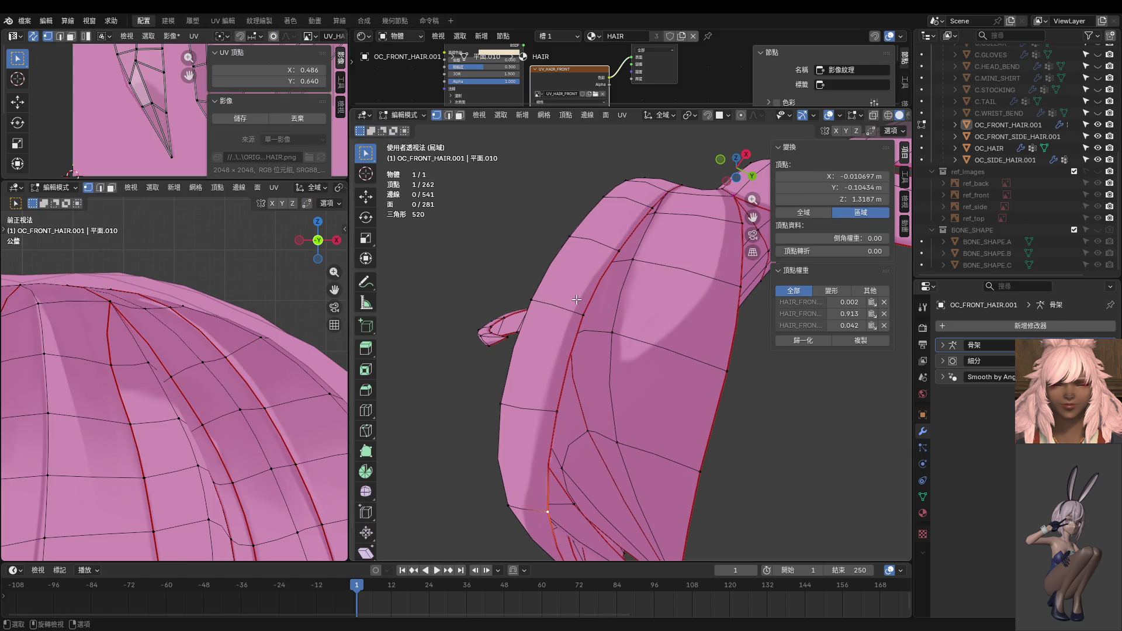
key(a)
key(Tab)
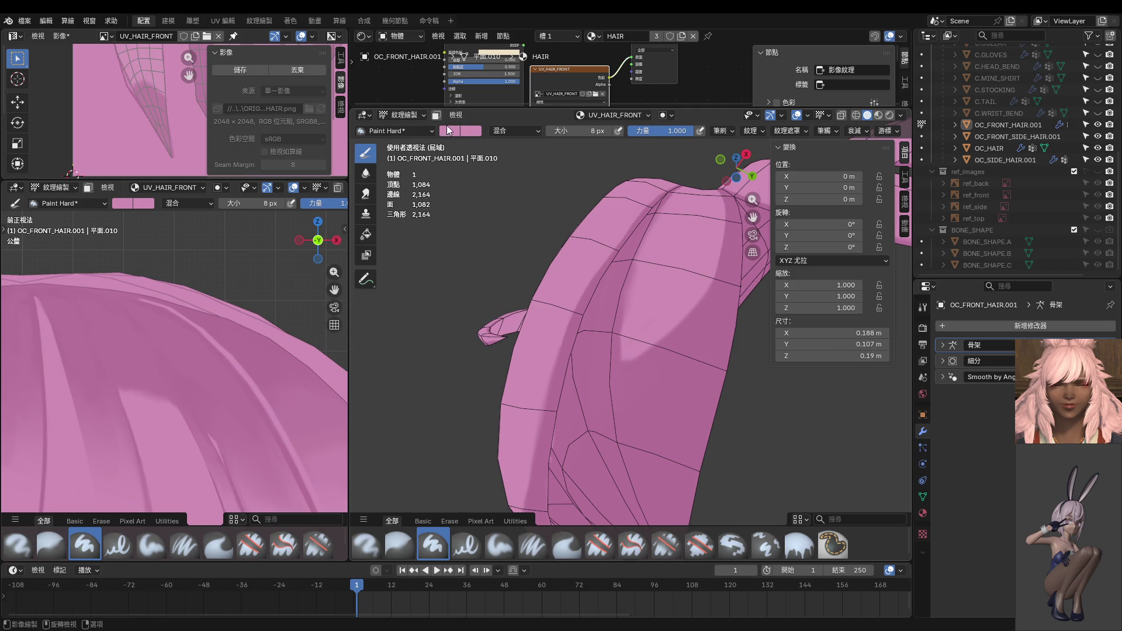
click(436, 115)
shift+middle_drag(596, 263, 602, 245)
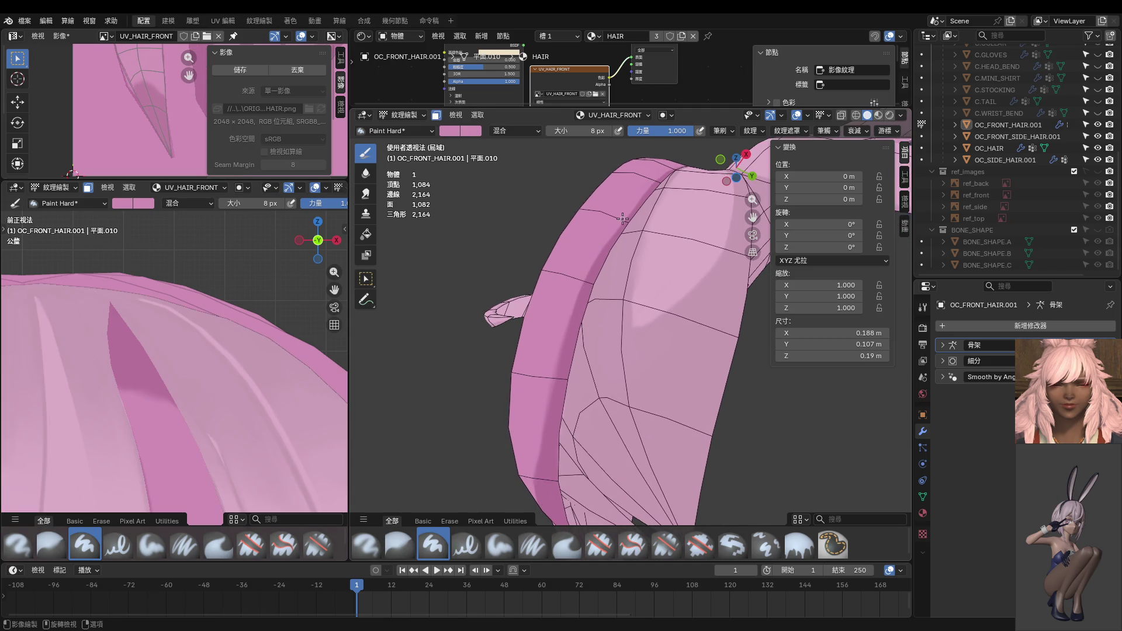
Step: Set the brush radius to 26 px and orbit in close around the hair strand
key(f)
click(584, 294)
shift+middle_drag(604, 341, 571, 295)
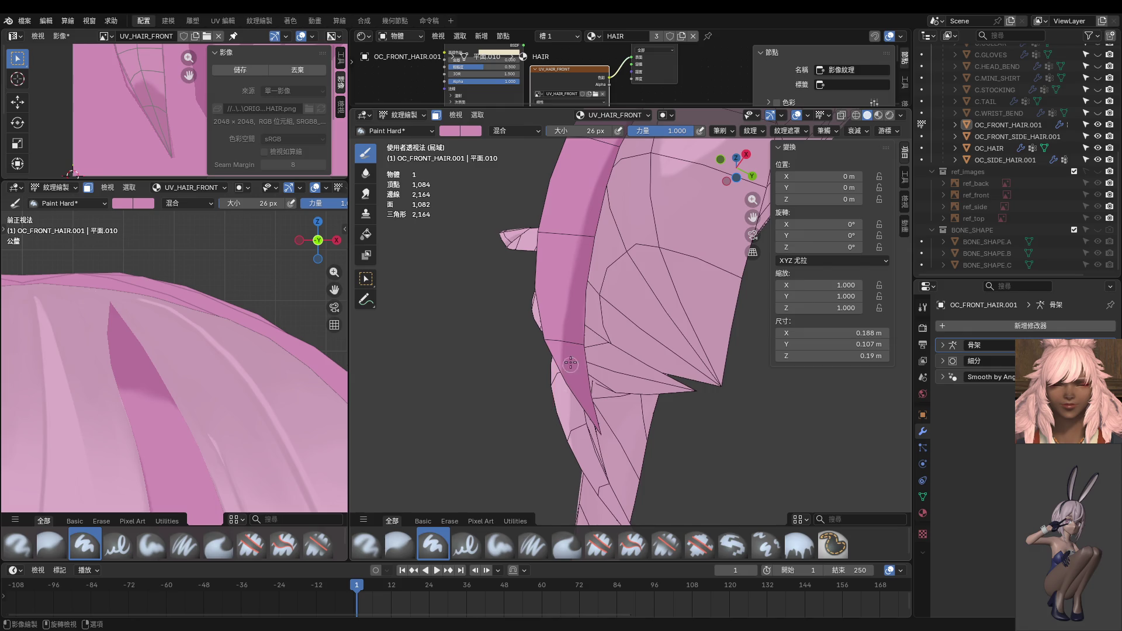
middle_drag(565, 410, 699, 409)
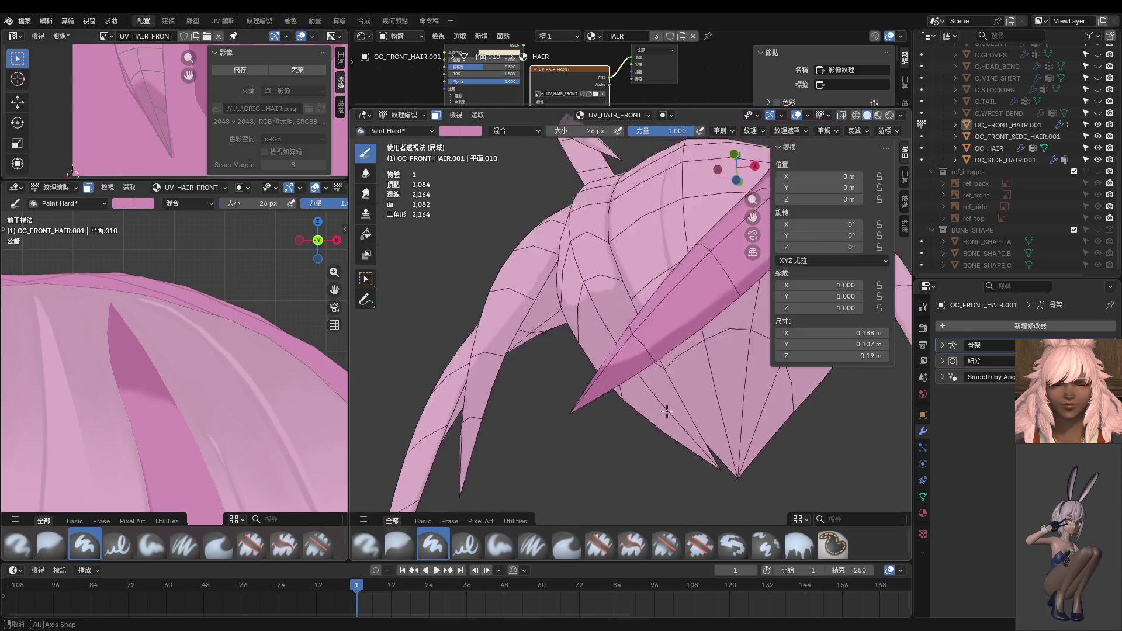
scroll(699, 408, down, 2)
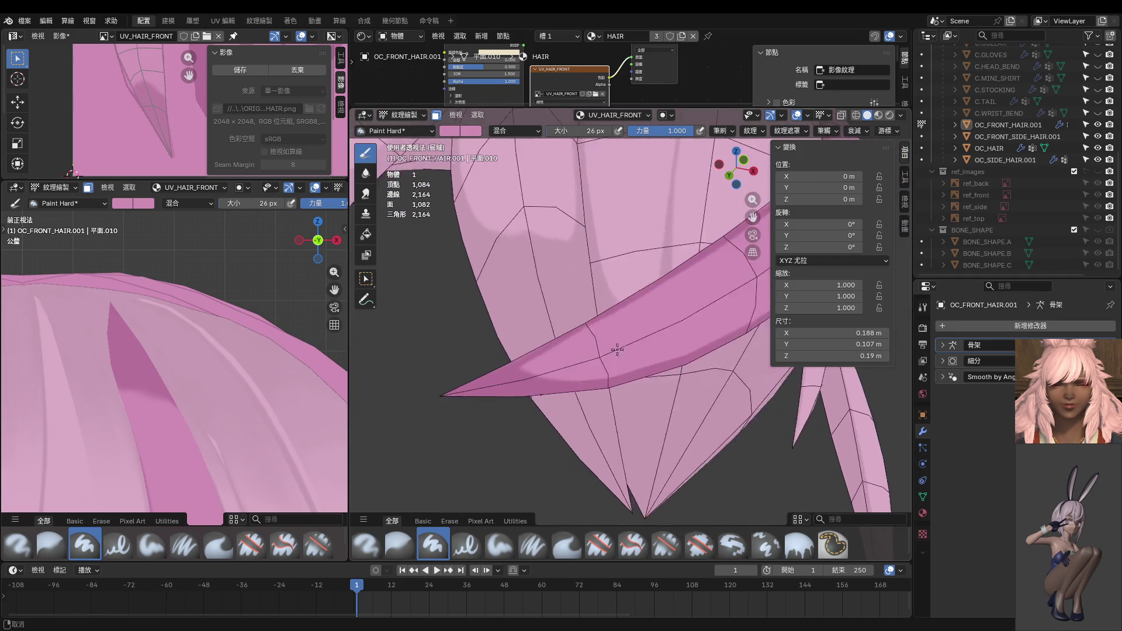
scroll(613, 351, down, 2)
scroll(595, 312, down, 1)
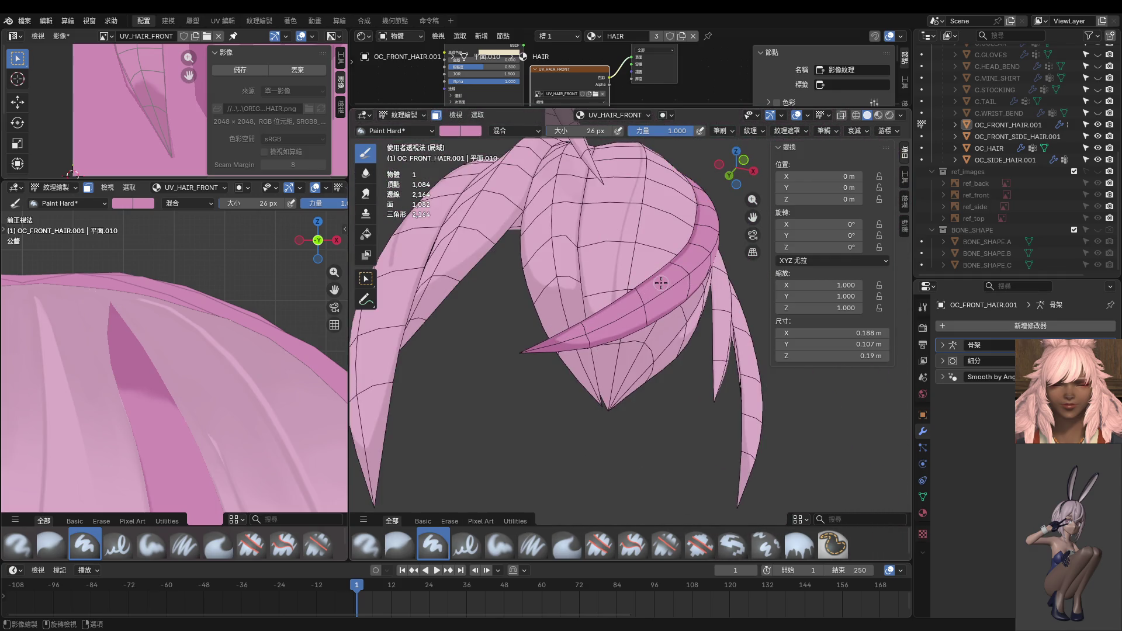
Step: Inspect the hair from the front view (numpad 1), then switch to Object Mode
key(KP_1)
scroll(662, 283, up, 2)
scroll(657, 315, up, 3)
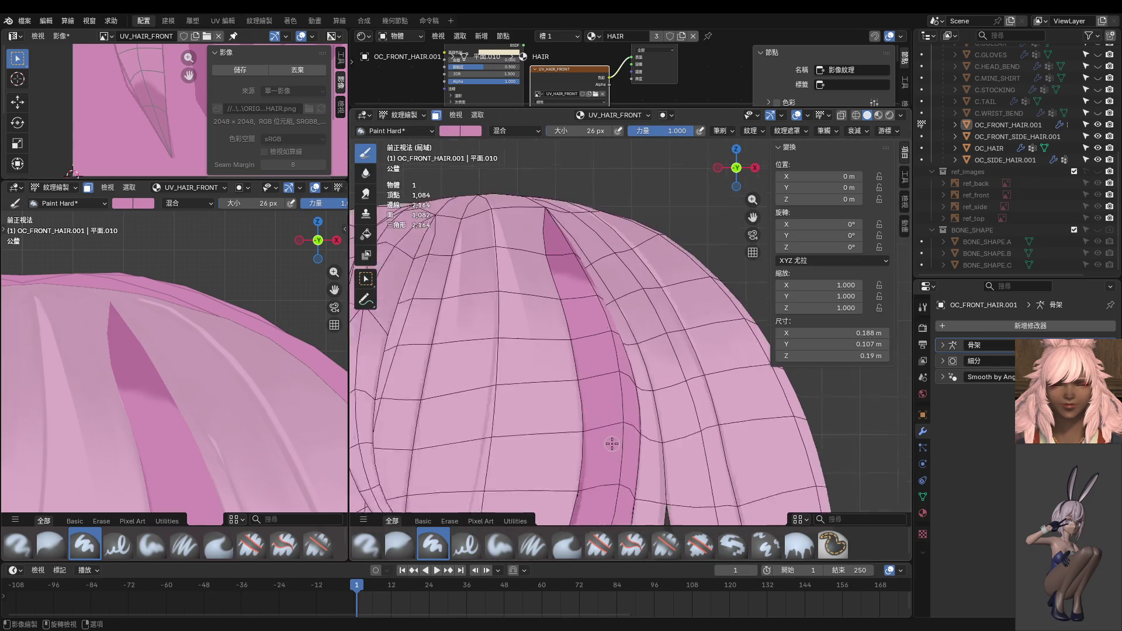
scroll(653, 344, up, 2)
scroll(651, 358, up, 1)
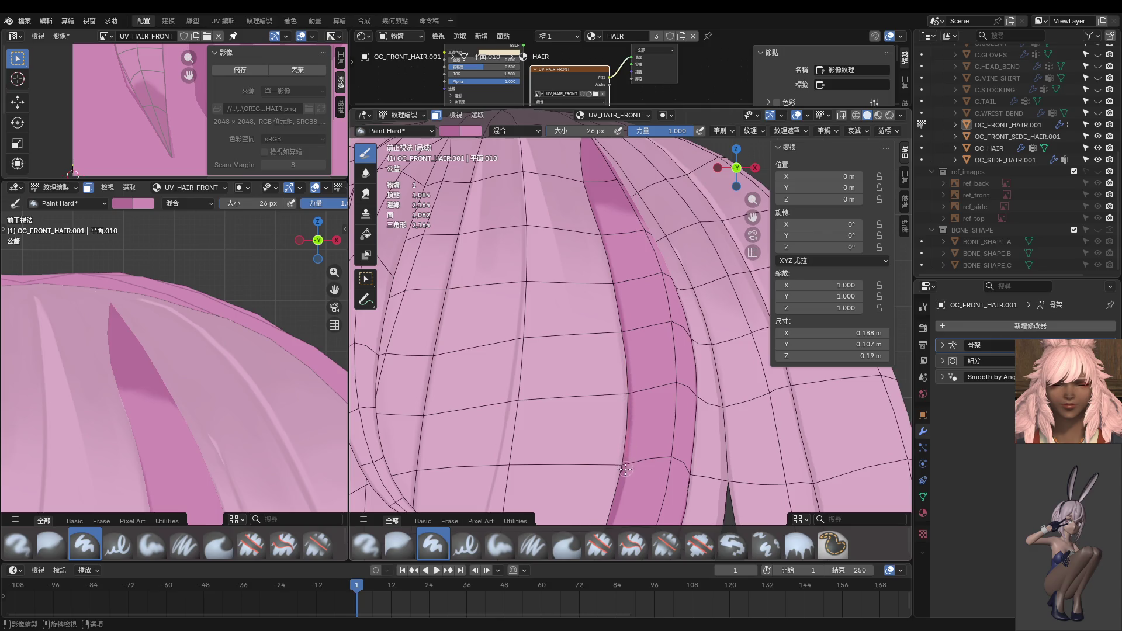
scroll(622, 438, down, 2)
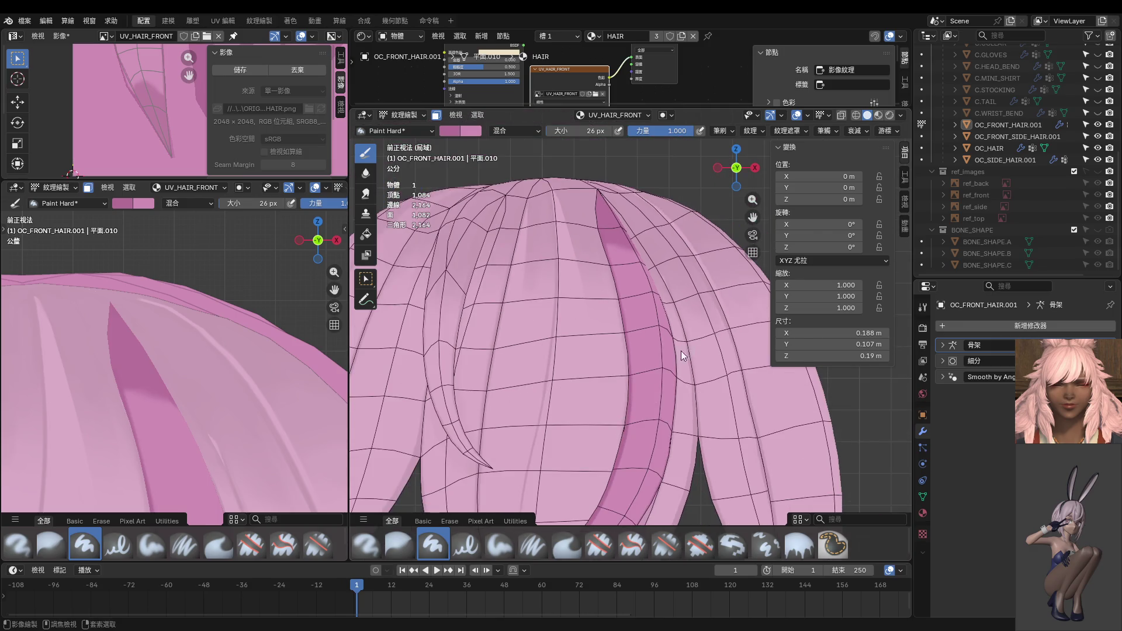
key(ctrl+Tab)
scroll(642, 350, down, 2)
scroll(607, 345, down, 2)
scroll(247, 385, down, 2)
scroll(247, 384, down, 1)
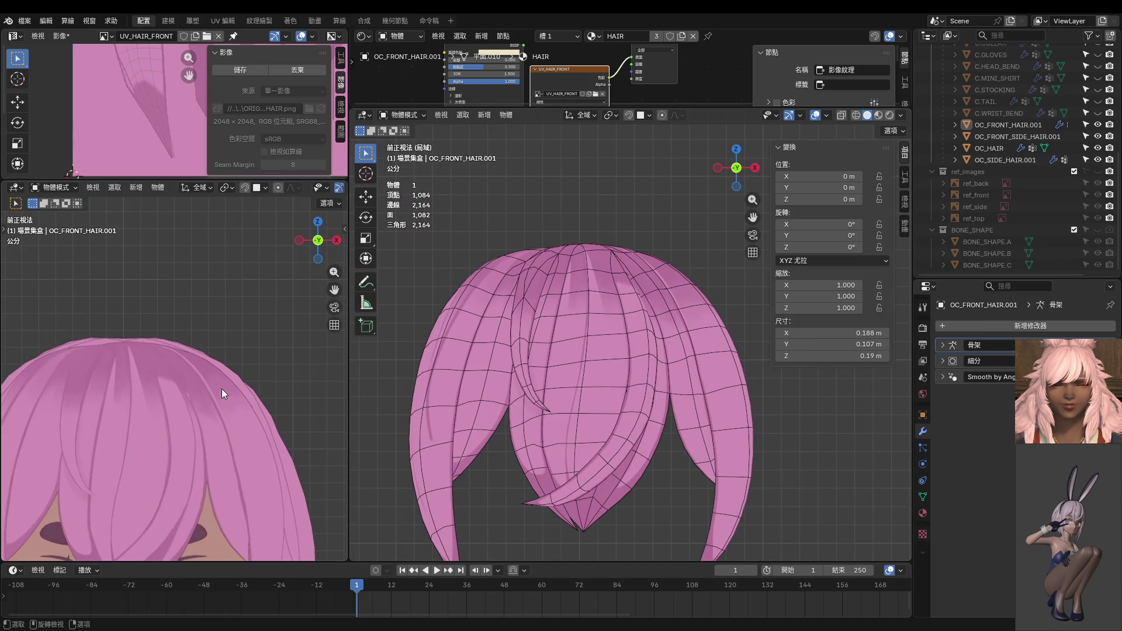
Step: Re-enter Texture Paint, adjust the face selection in Edit Mode, then return to painting
scroll(222, 387, up, 2)
scroll(635, 274, up, 3)
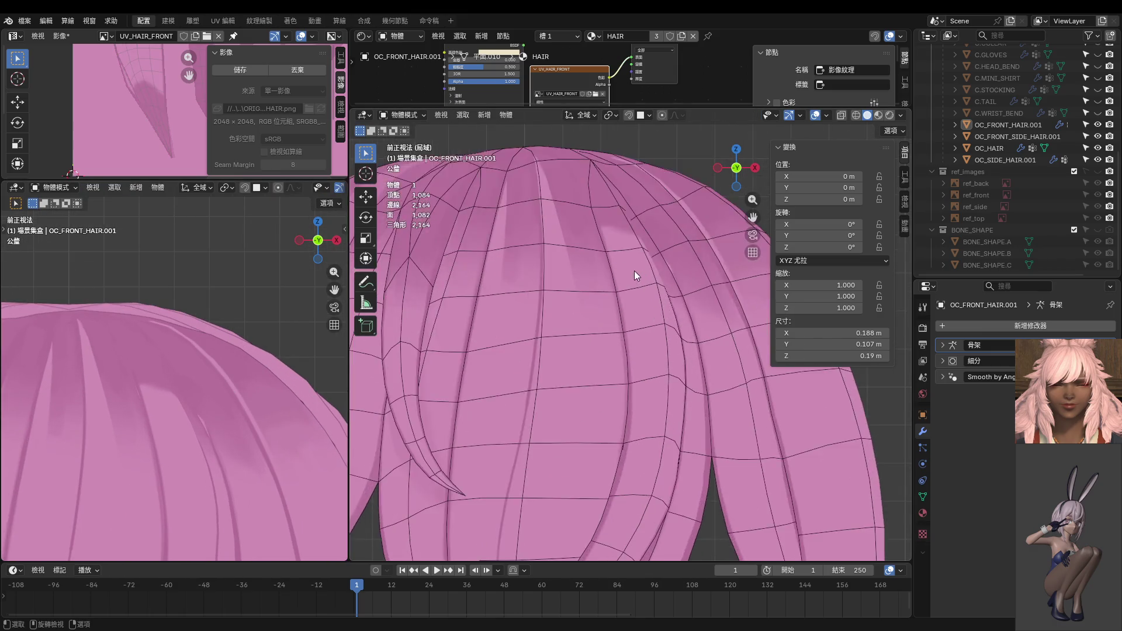
scroll(621, 374, up, 2)
scroll(598, 356, up, 2)
key(ctrl+Tab)
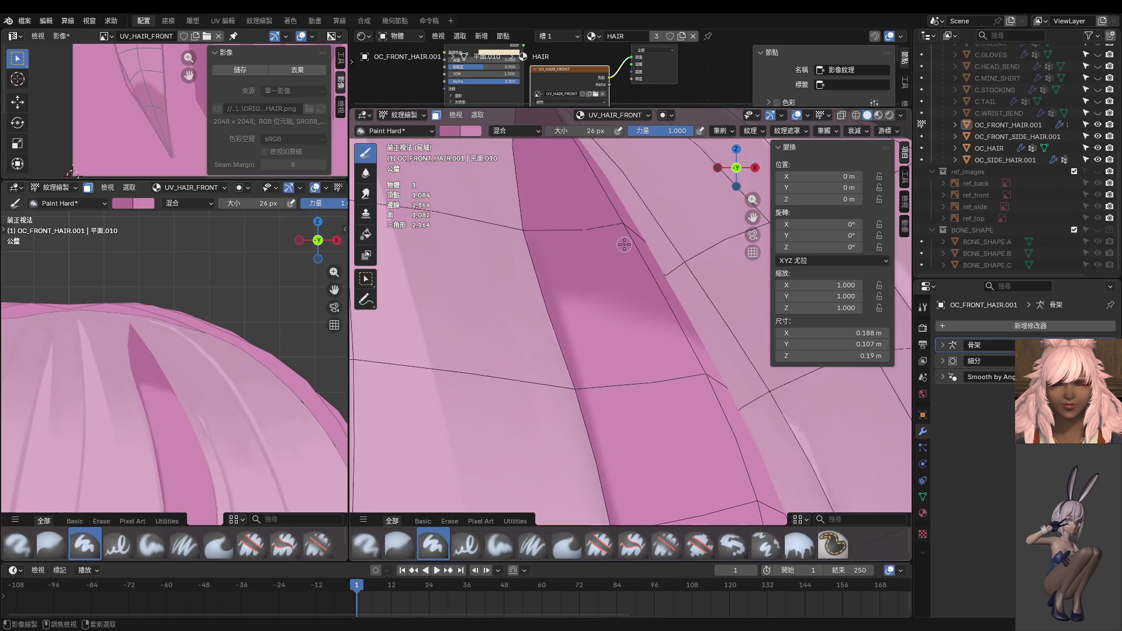
key(ctrl+Tab)
click(595, 304)
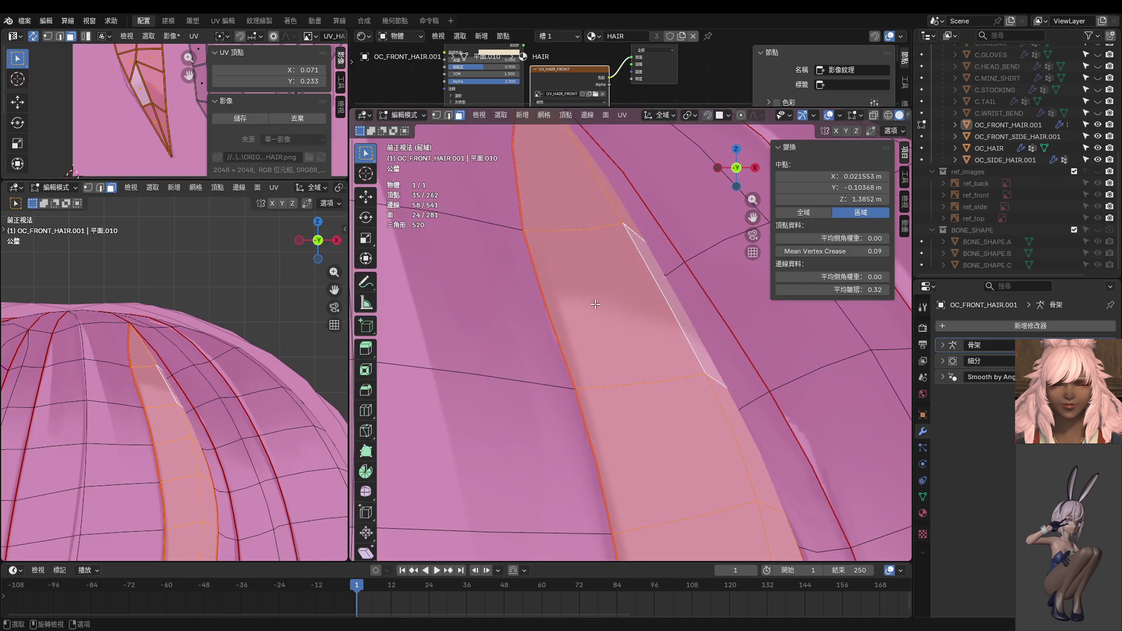
key(Tab)
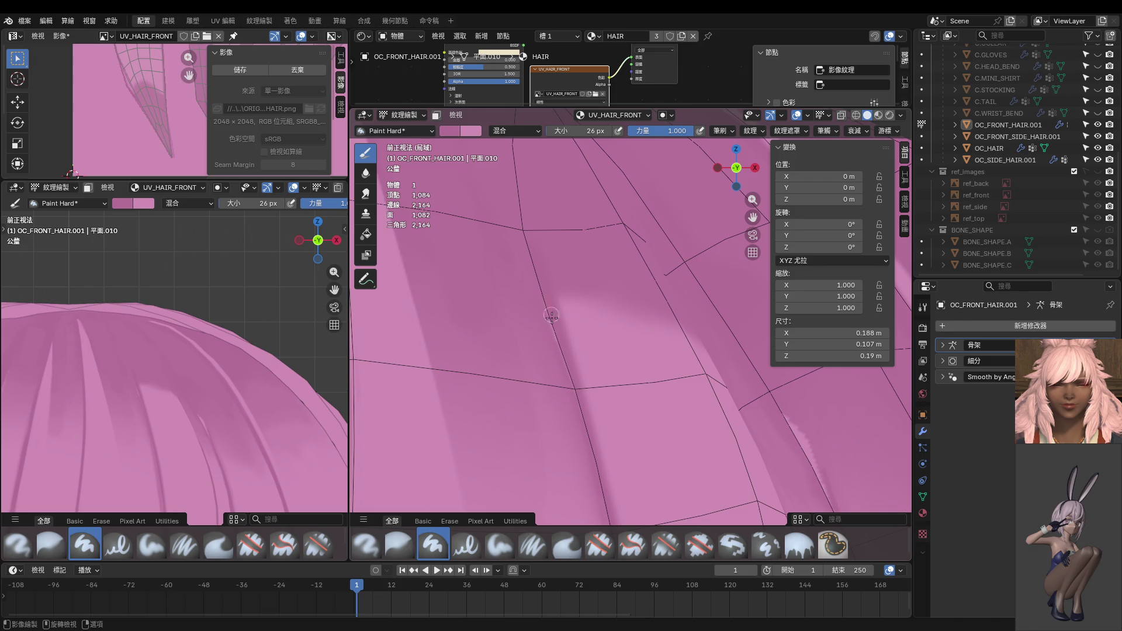
Step: Sample the hair's pink colour and resize the brush to 10 px, then 18 px
scroll(617, 390, down, 2)
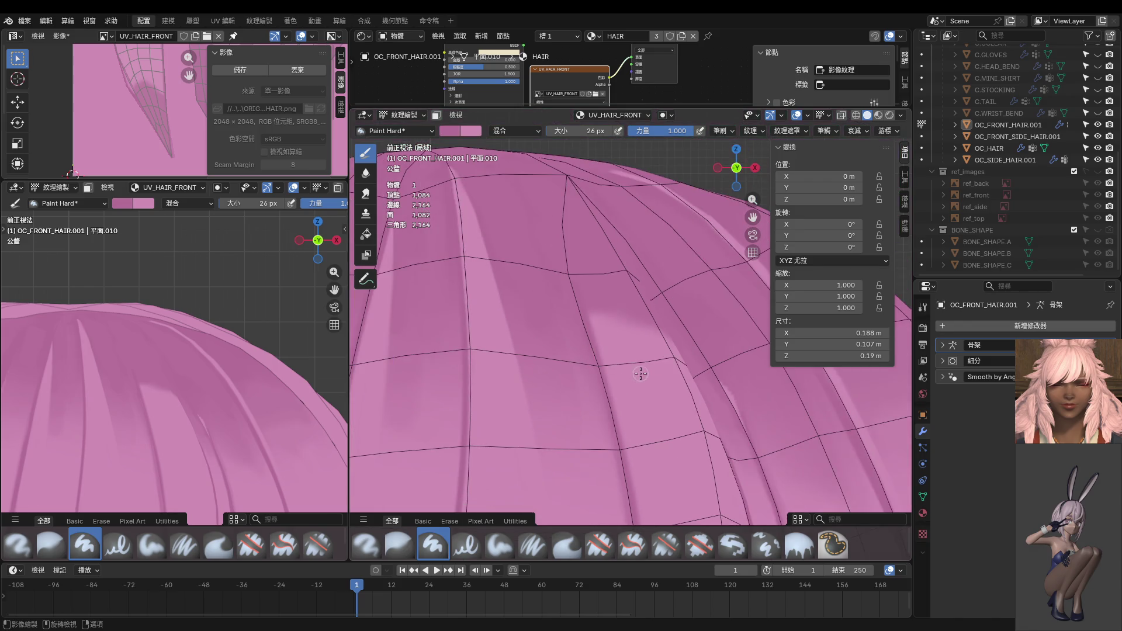
middle_drag(672, 384, 658, 371)
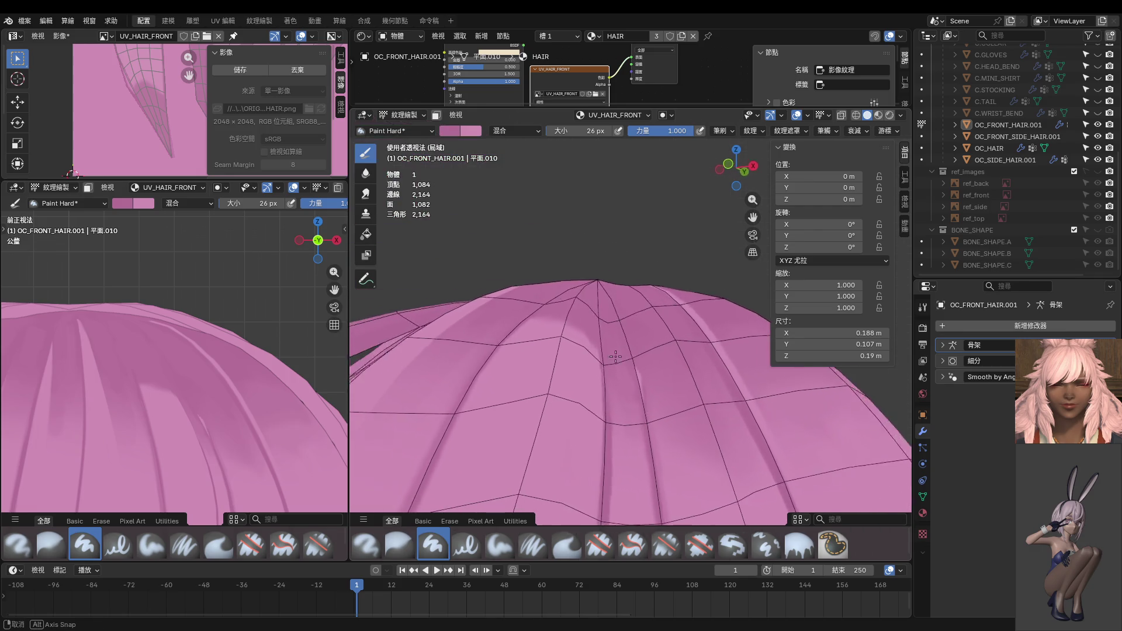
key(s)
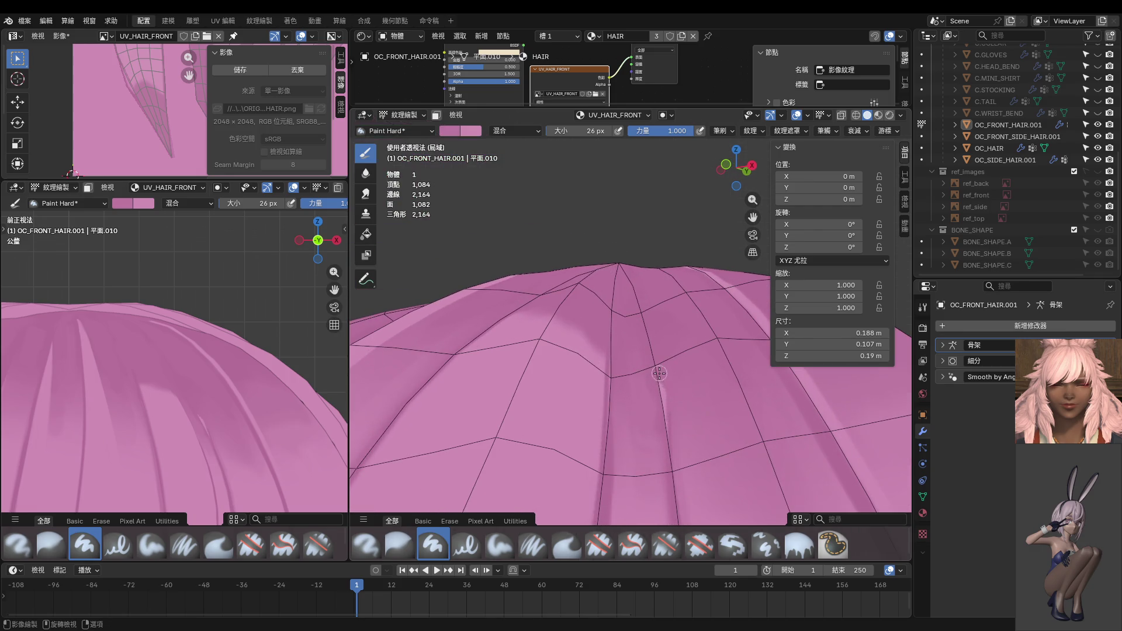
middle_drag(707, 451, 687, 372)
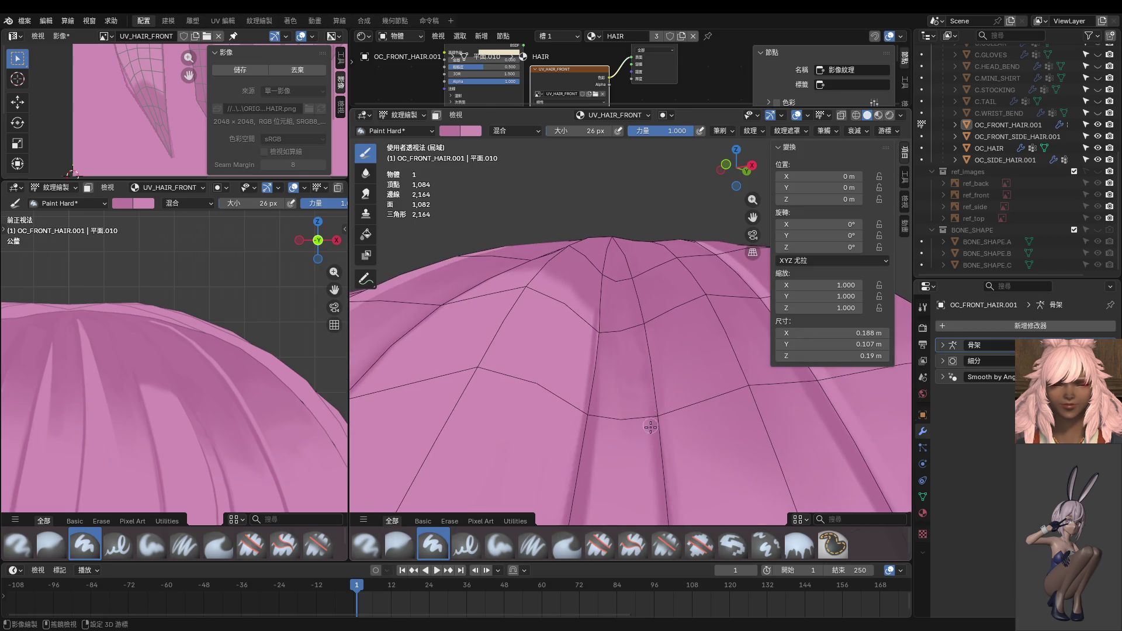
key(f)
click(644, 371)
key(f)
click(656, 411)
Step: Paint the sampled pink over the stray reddish and light streaks between the strands
scroll(704, 436, down, 4)
scroll(674, 432, up, 4)
shift+middle_drag(658, 418, 590, 167)
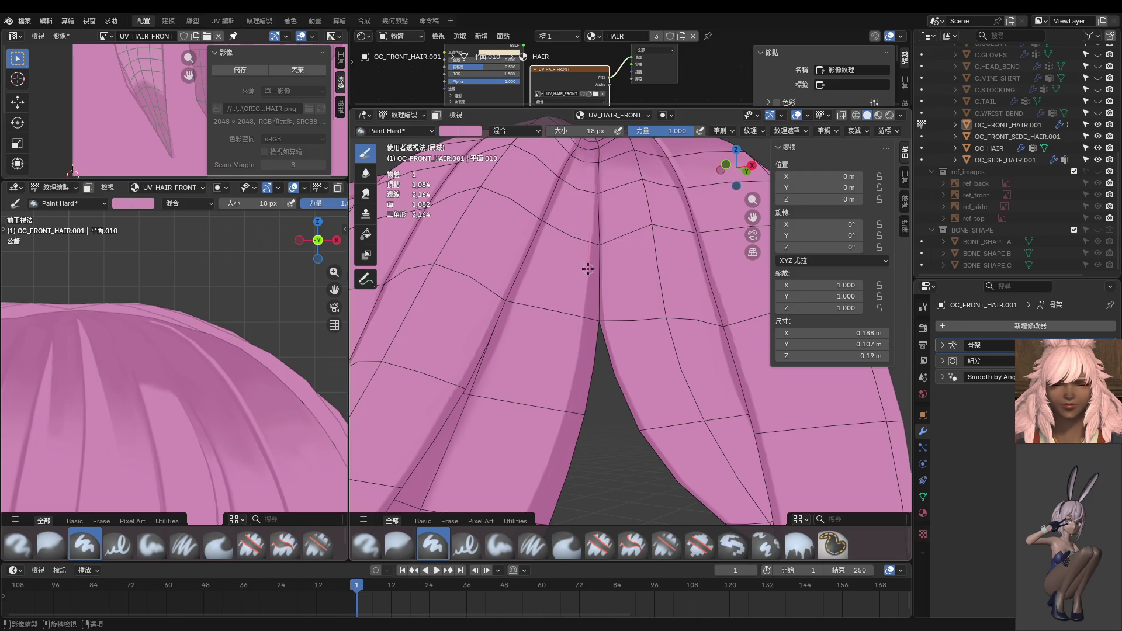
middle_drag(581, 220, 592, 248)
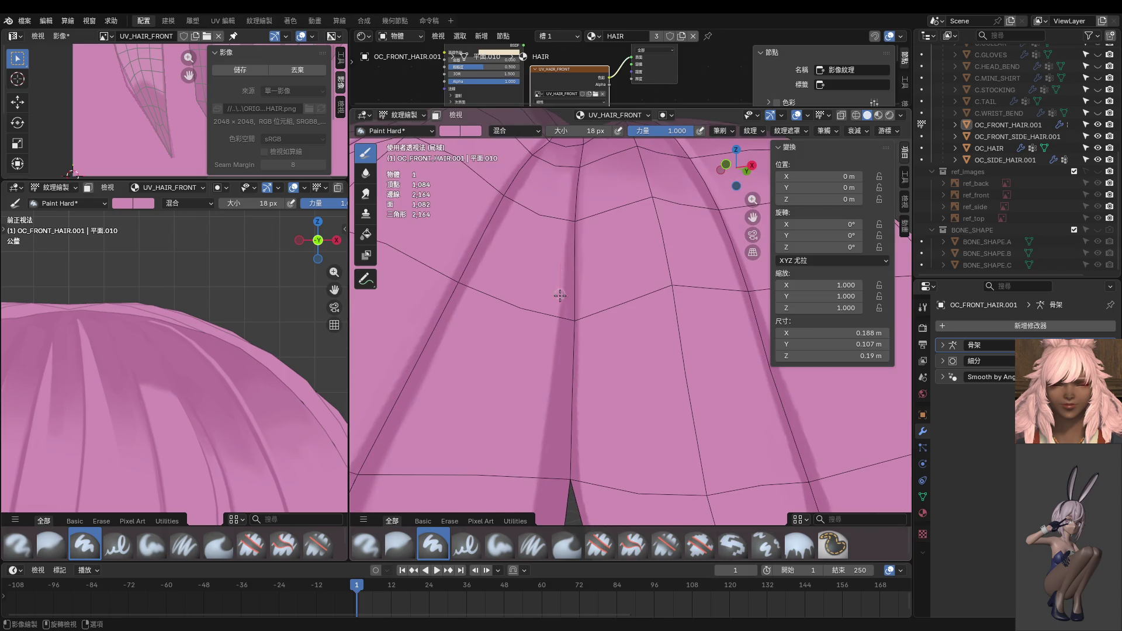
scroll(554, 350, down, 3)
middle_drag(554, 349, 586, 222)
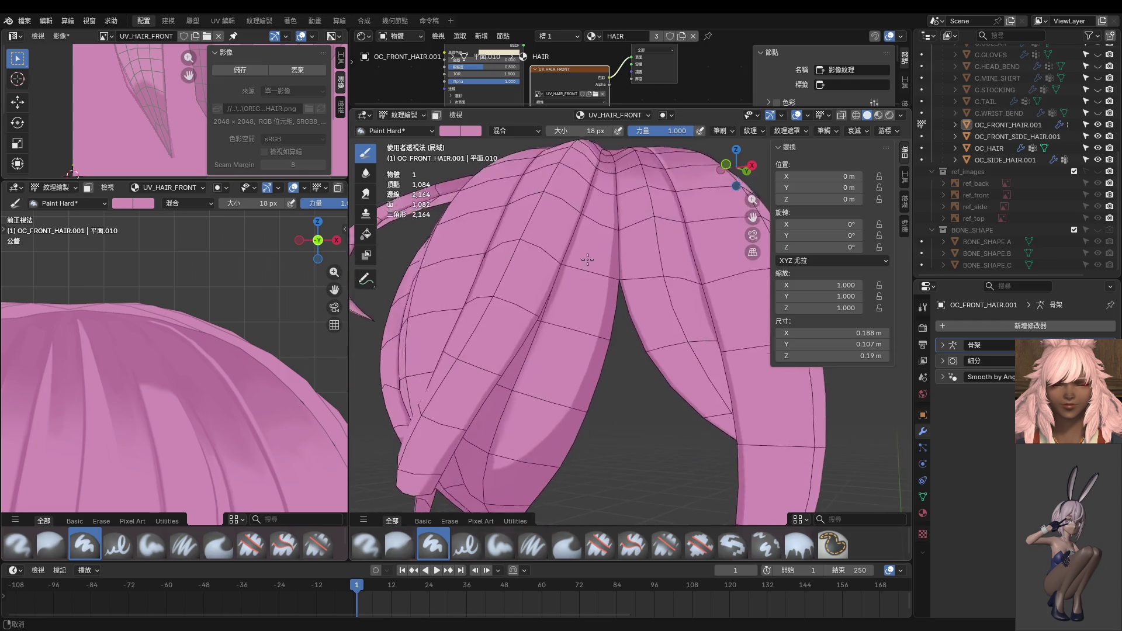
scroll(598, 328, up, 2)
middle_drag(598, 328, 602, 341)
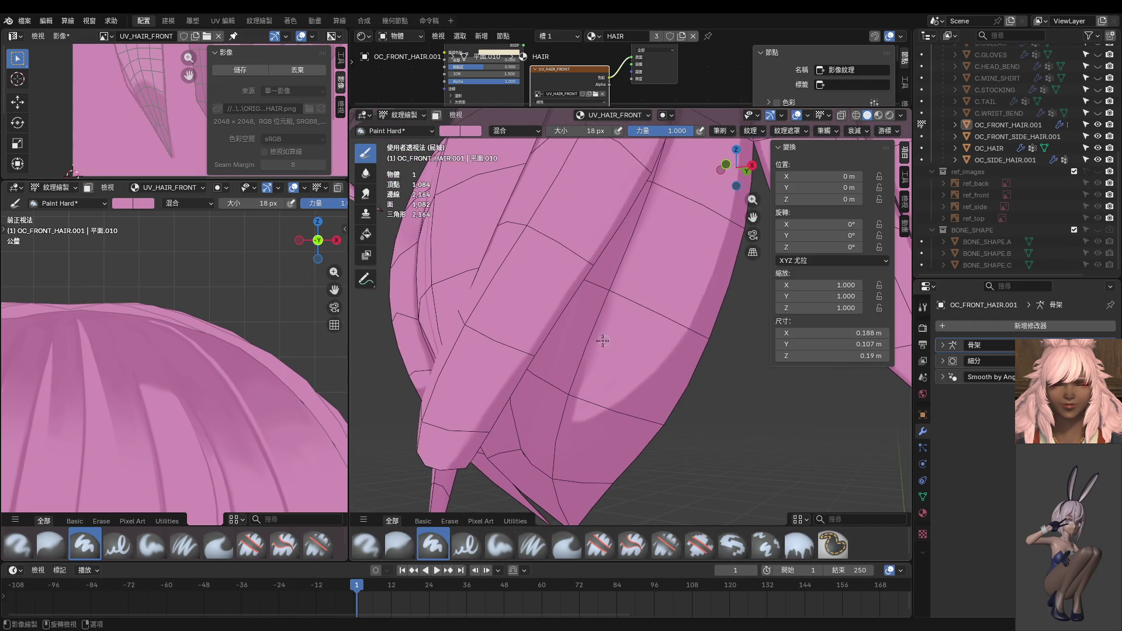
drag(560, 459, 628, 273)
scroll(610, 383, down, 4)
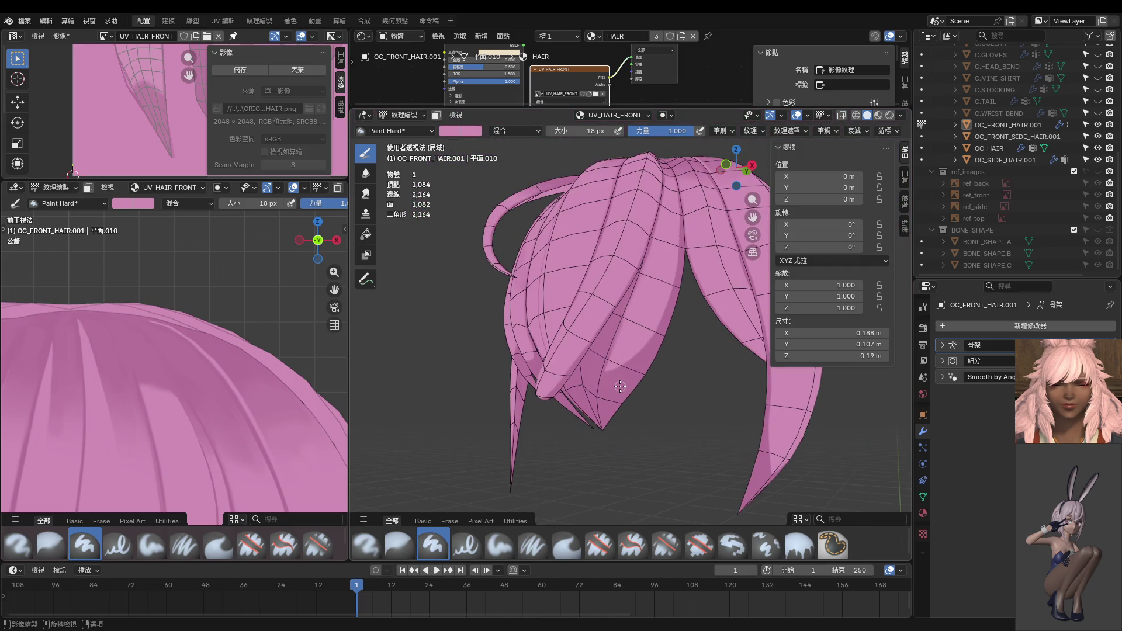
Step: Switch to the front view and save the painted texture as UV_HAIR.png
key(KP_1)
scroll(233, 353, down, 6)
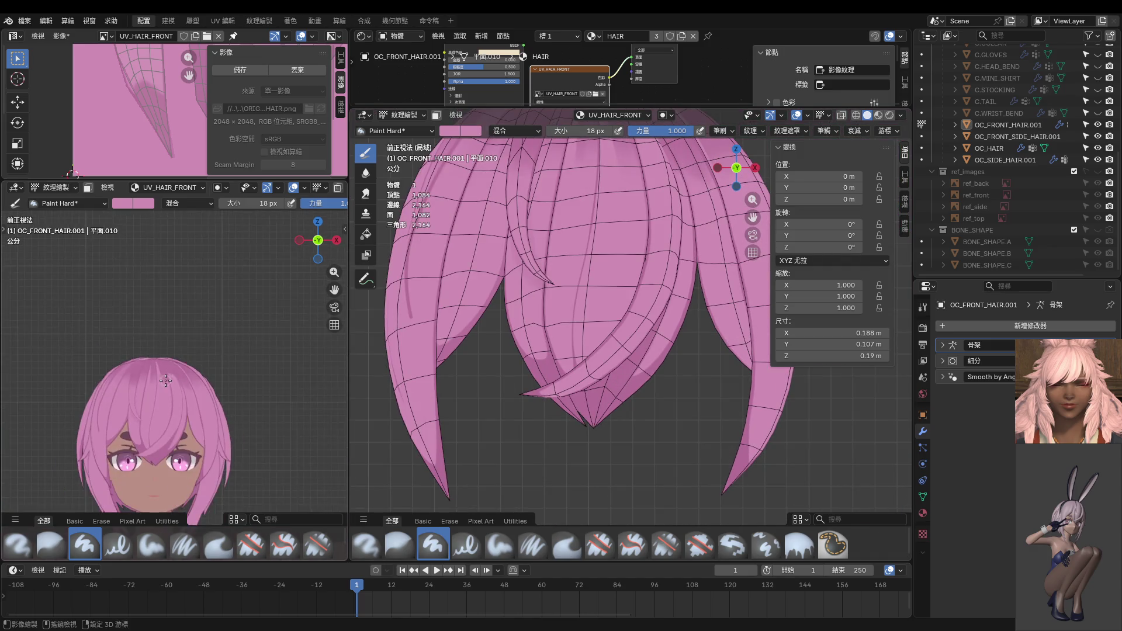
scroll(233, 292, up, 4)
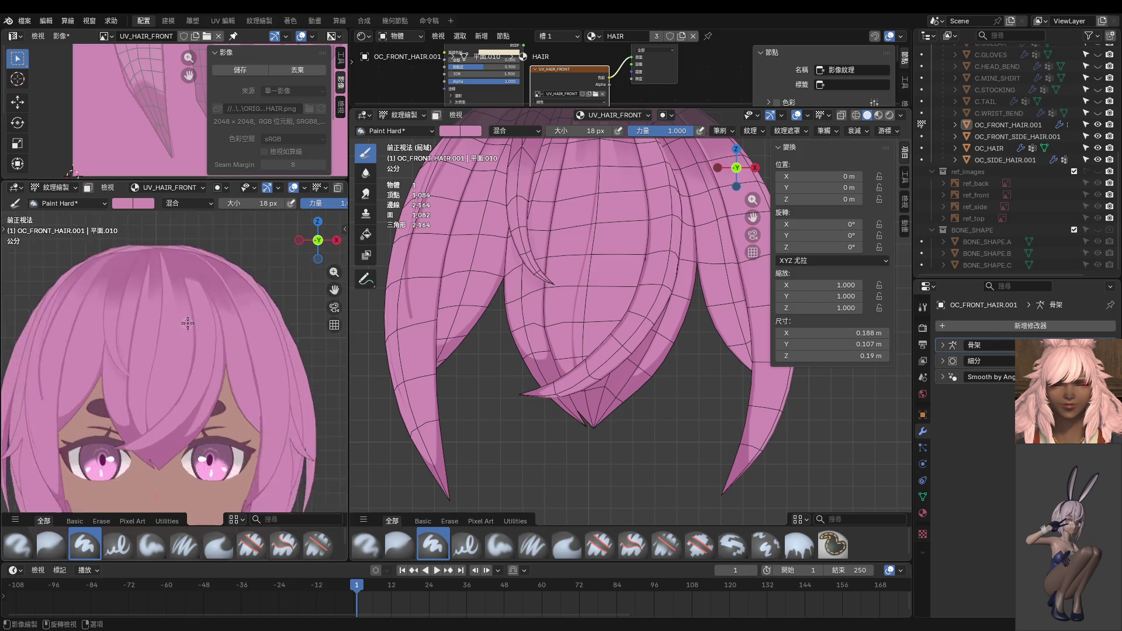
click(245, 69)
Step: Zoom onto the hair dome's top and paint two light highlight strokes
shift+middle_drag(572, 241, 571, 308)
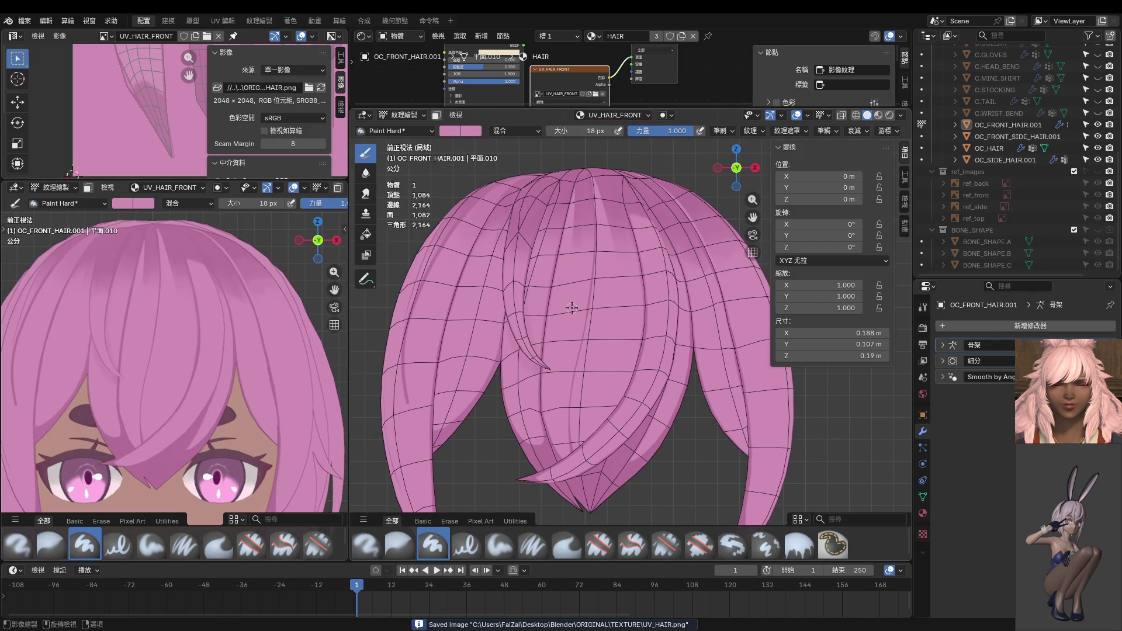
scroll(571, 308, up, 3)
shift+middle_drag(626, 191, 639, 339)
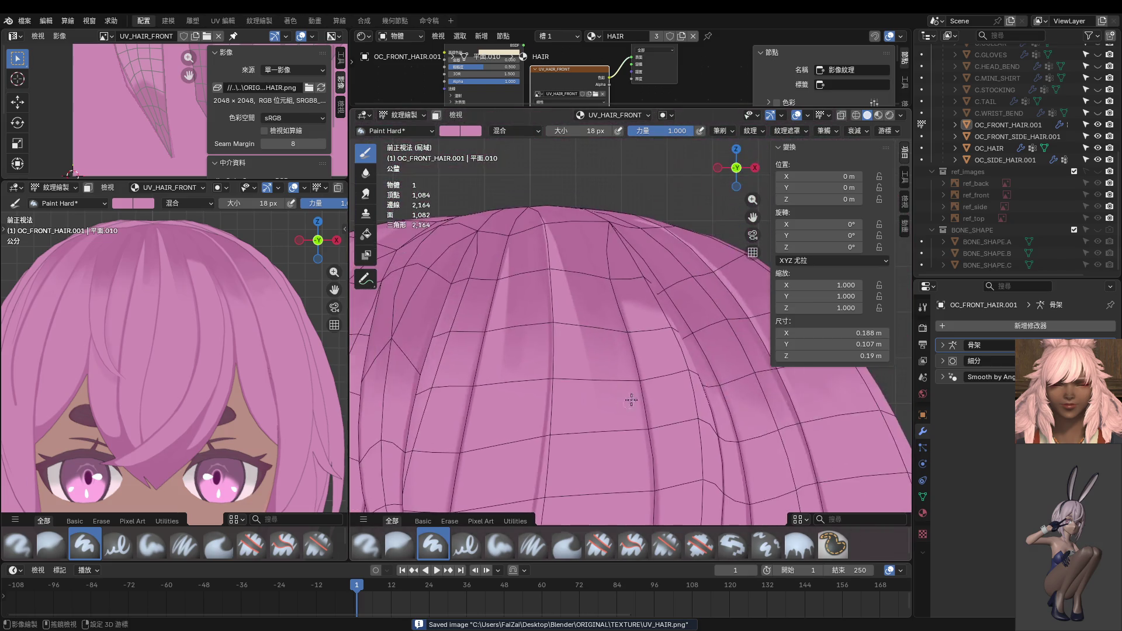
scroll(639, 338, up, 3)
drag(593, 263, 614, 355)
drag(634, 301, 671, 366)
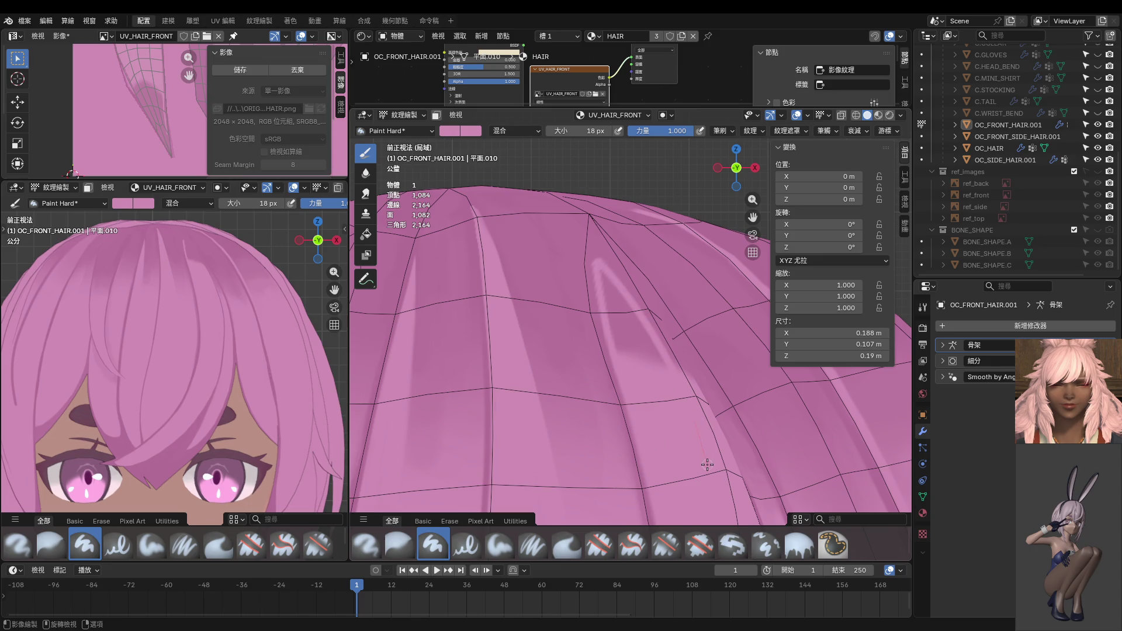
Step: Keep the second highlight stroke and repaint a highlight streak down the hair dome
key(ctrl+z)
key(ctrl+shift+z)
middle_drag(641, 391, 685, 385)
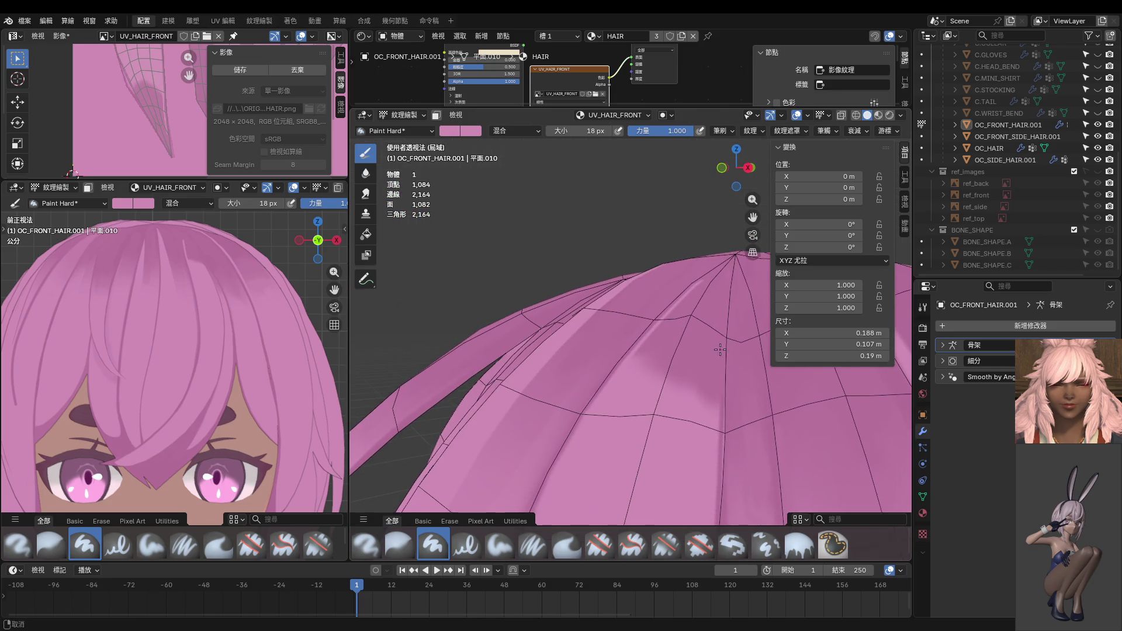
middle_drag(703, 349, 708, 338)
drag(709, 279, 681, 426)
key(ctrl+z)
drag(711, 292, 692, 429)
Step: Redo that highlight streak thinner, retrying it several times until it fits
middle_drag(693, 430, 666, 264)
key(ctrl+z)
drag(685, 214, 656, 373)
key(ctrl+z)
drag(683, 216, 648, 316)
key(ctrl+z)
drag(676, 226, 649, 325)
Step: Paint four more light highlight streaks down the hair from a closer angle
mouse_move(619, 461)
middle_down()
mouse_move(668, 347)
mouse_move(657, 256)
middle_up()
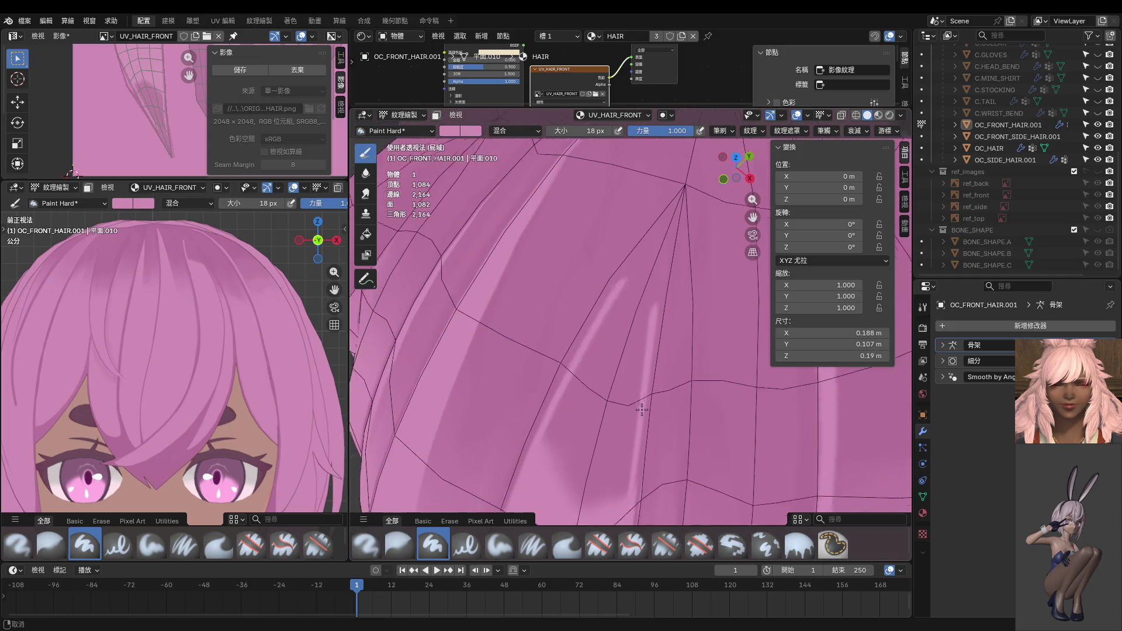
drag(659, 250, 610, 374)
drag(656, 254, 579, 376)
drag(645, 272, 572, 437)
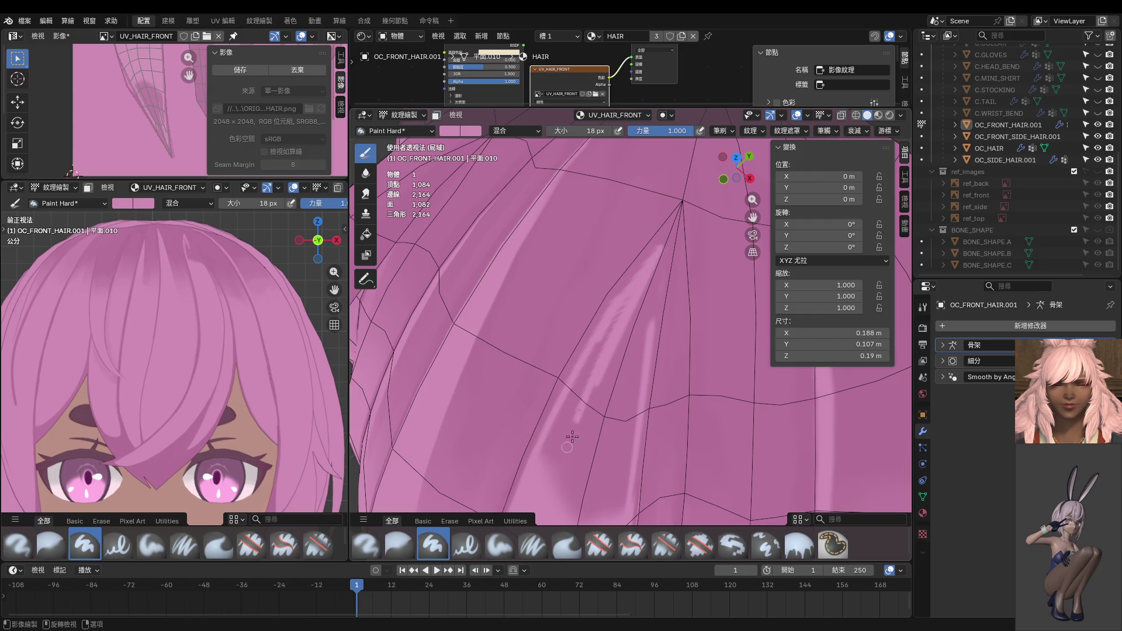
drag(612, 323, 547, 479)
Step: Try a light stroke and a wider 54 px highlight, then undo the latest streaks
middle_drag(616, 352, 625, 245)
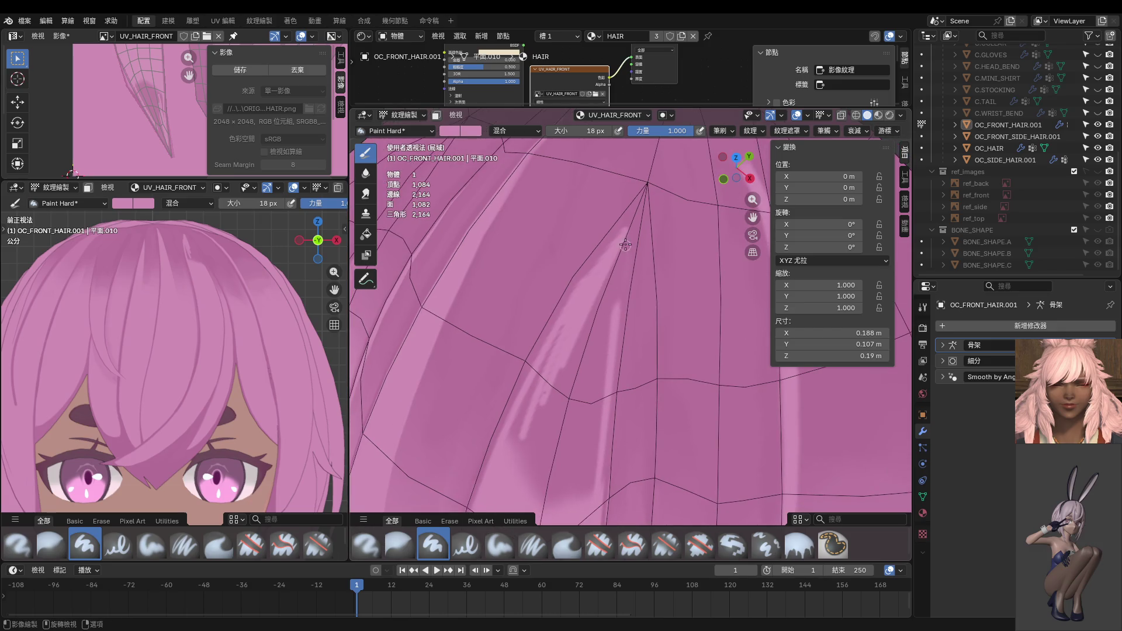
middle_drag(589, 329, 508, 269)
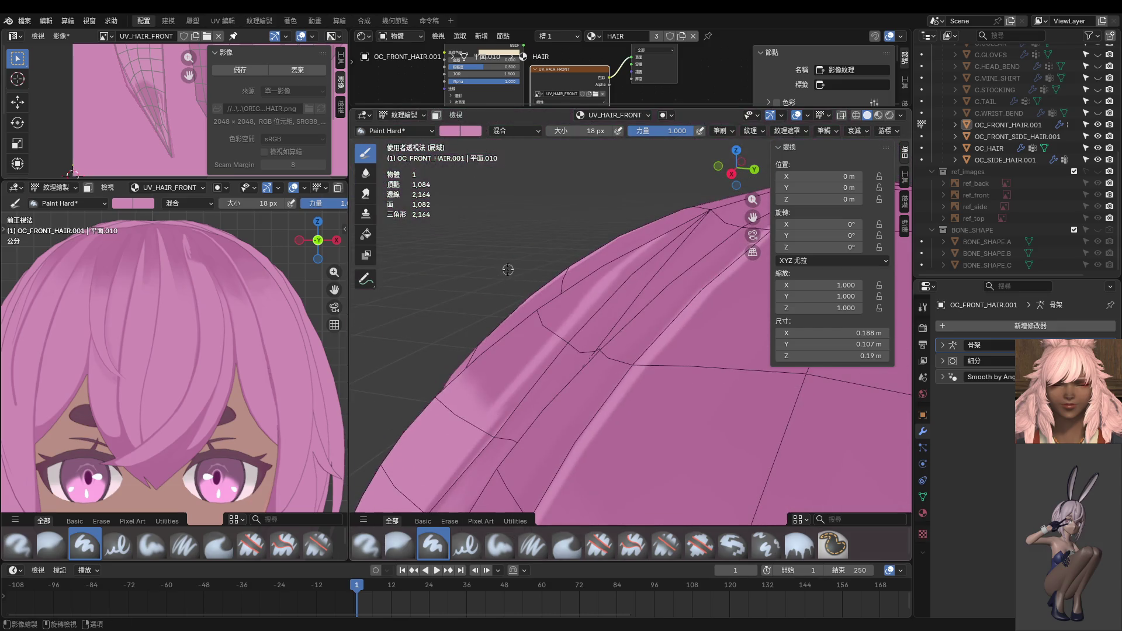
drag(585, 291, 514, 368)
middle_drag(522, 362, 579, 374)
key(f)
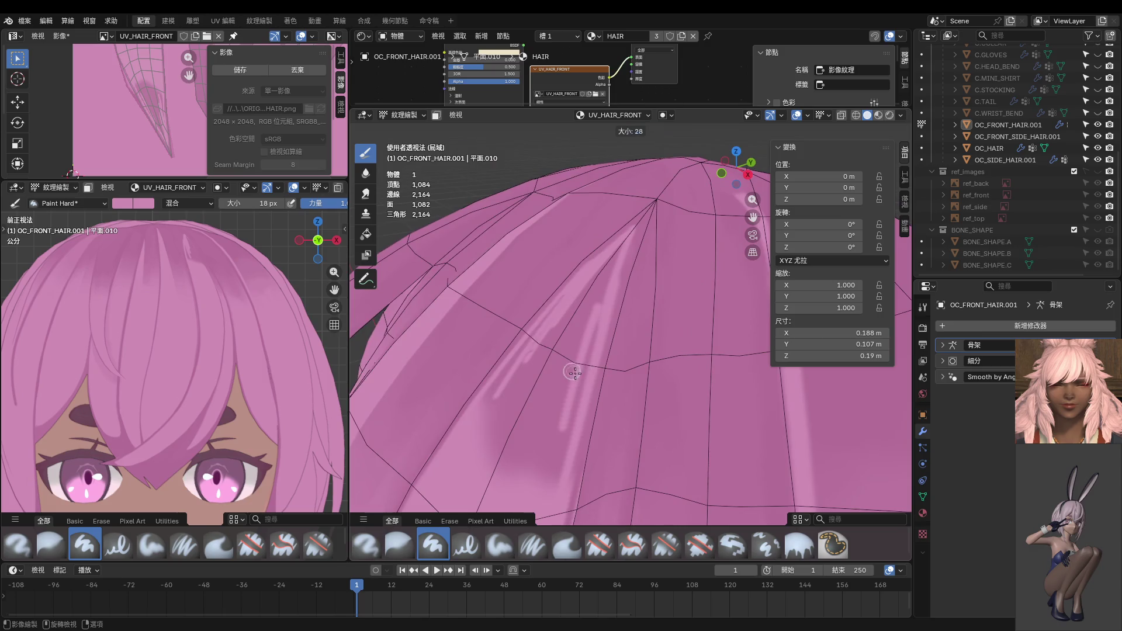
click(581, 375)
drag(585, 295, 491, 468)
scroll(550, 366, up, 2)
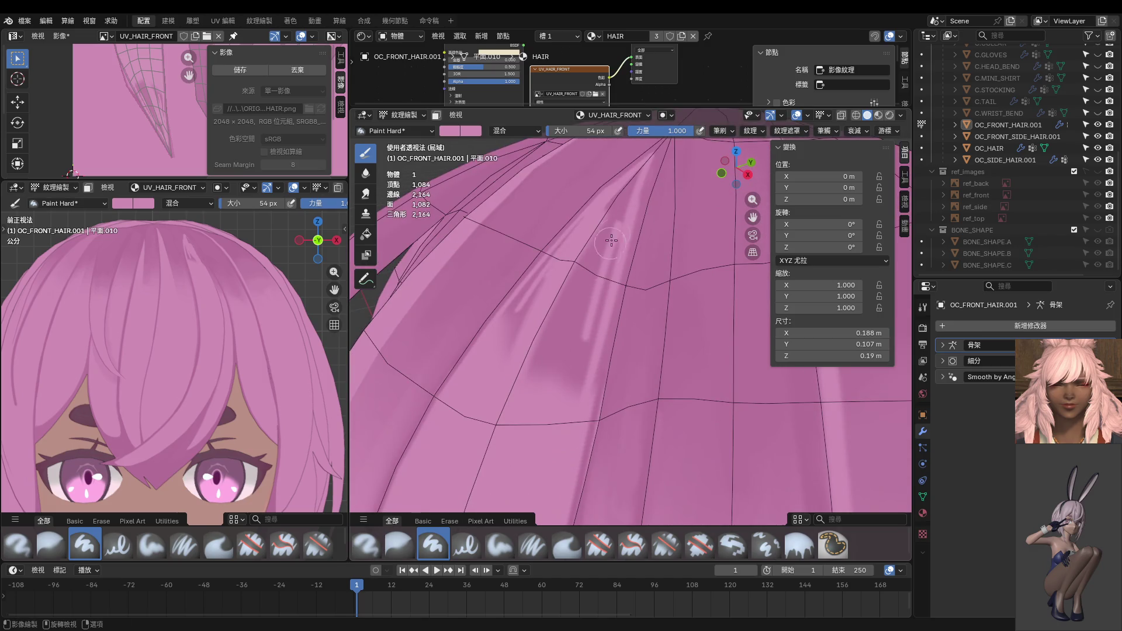
key(ctrl+z)
key(ctrl+z)
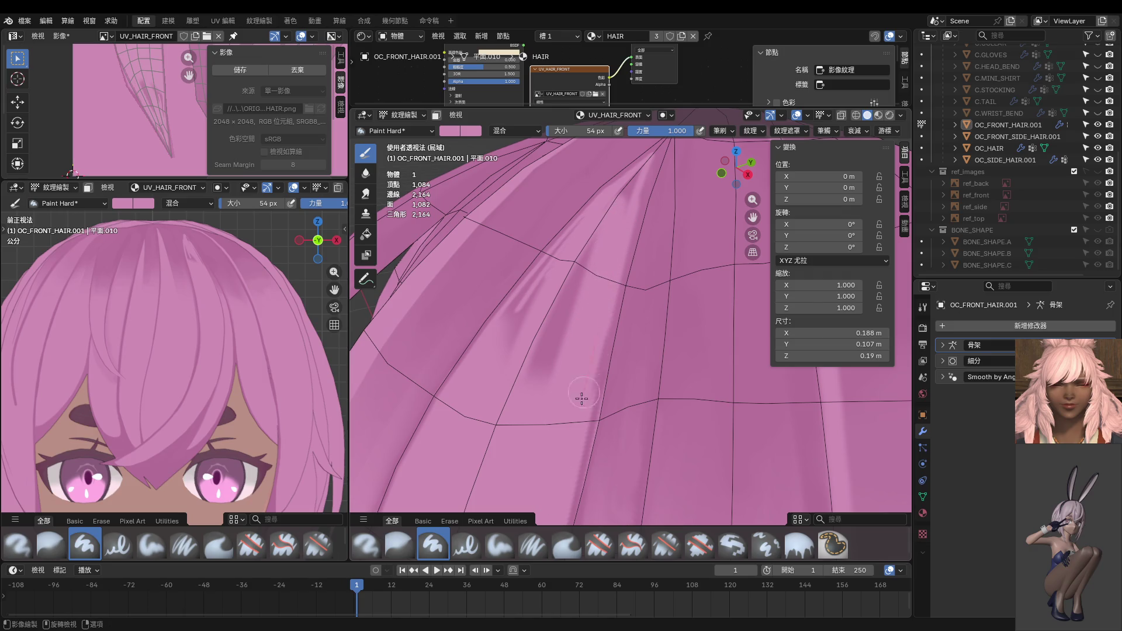
Step: Resize the brush, trying 10 px and 18 px before going up to 166 px
middle_drag(556, 474, 649, 341)
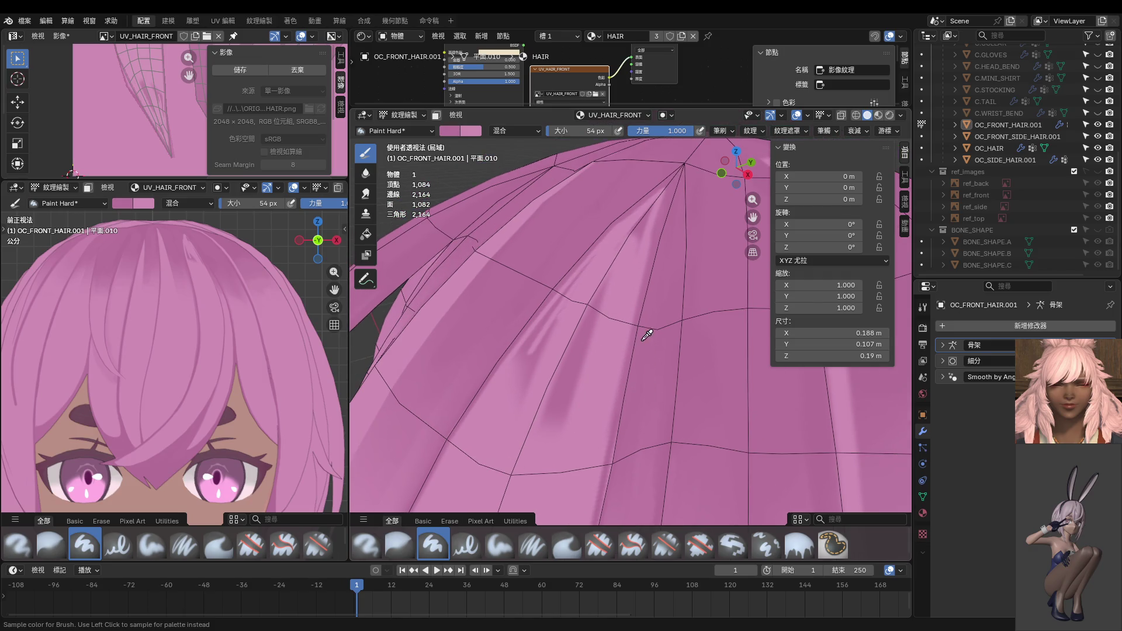
key(f)
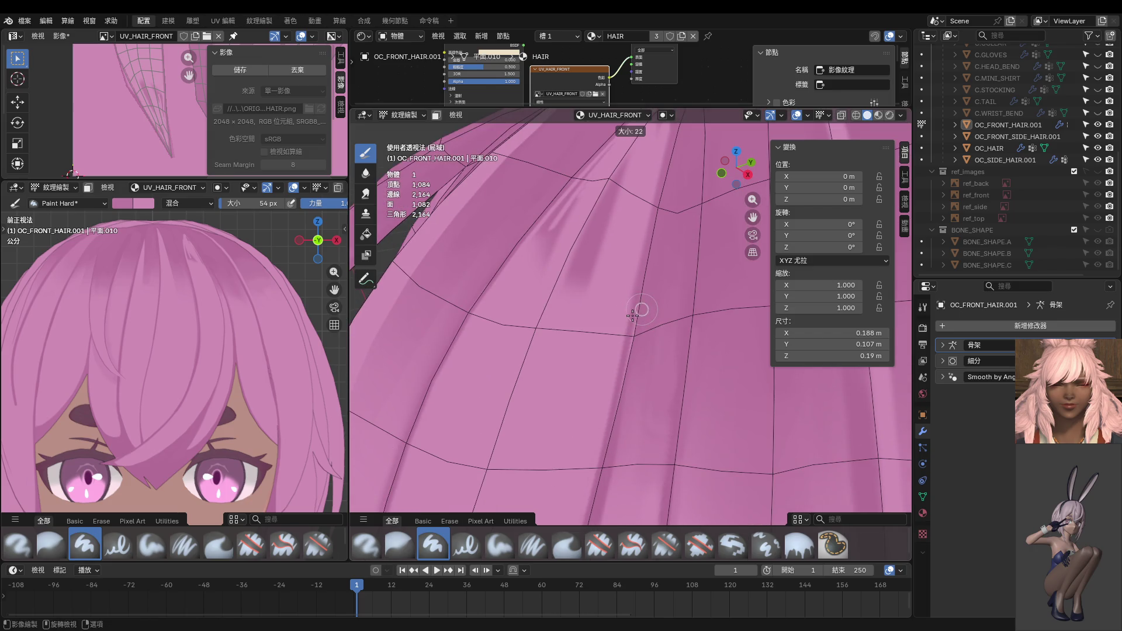
click(629, 318)
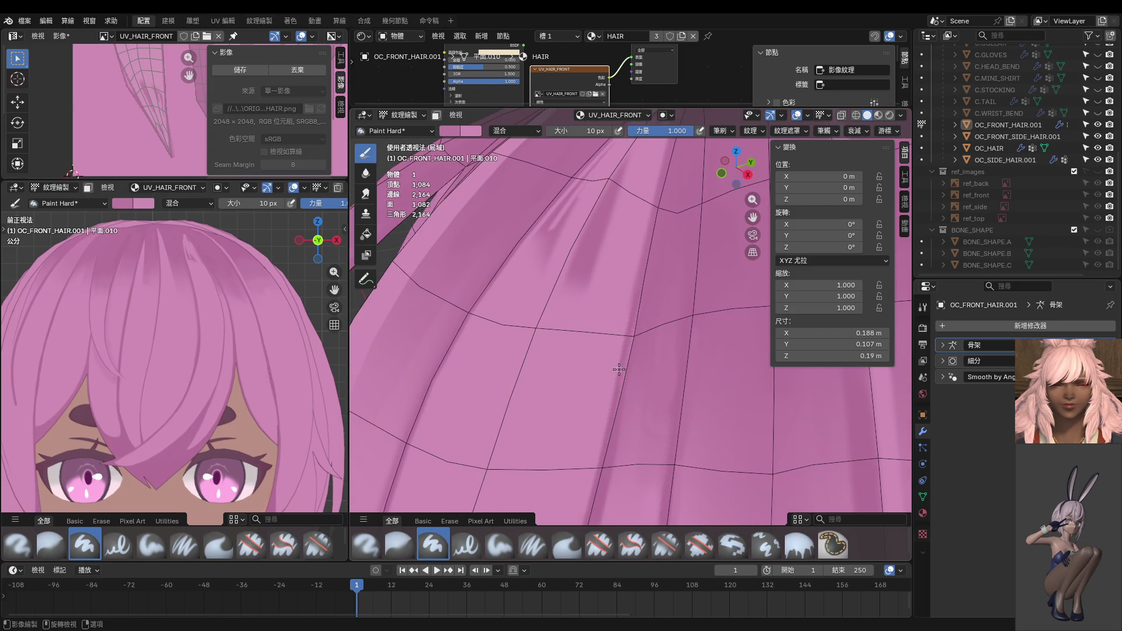
key(f)
click(631, 353)
shift+scroll(577, 425, up, 2)
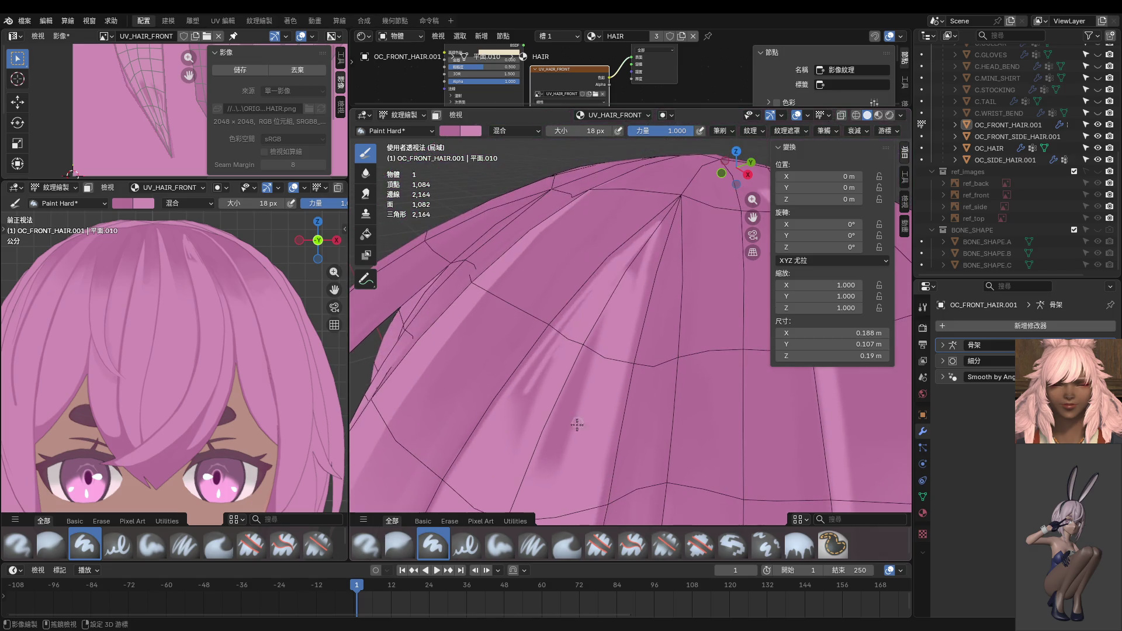
key(f)
click(562, 408)
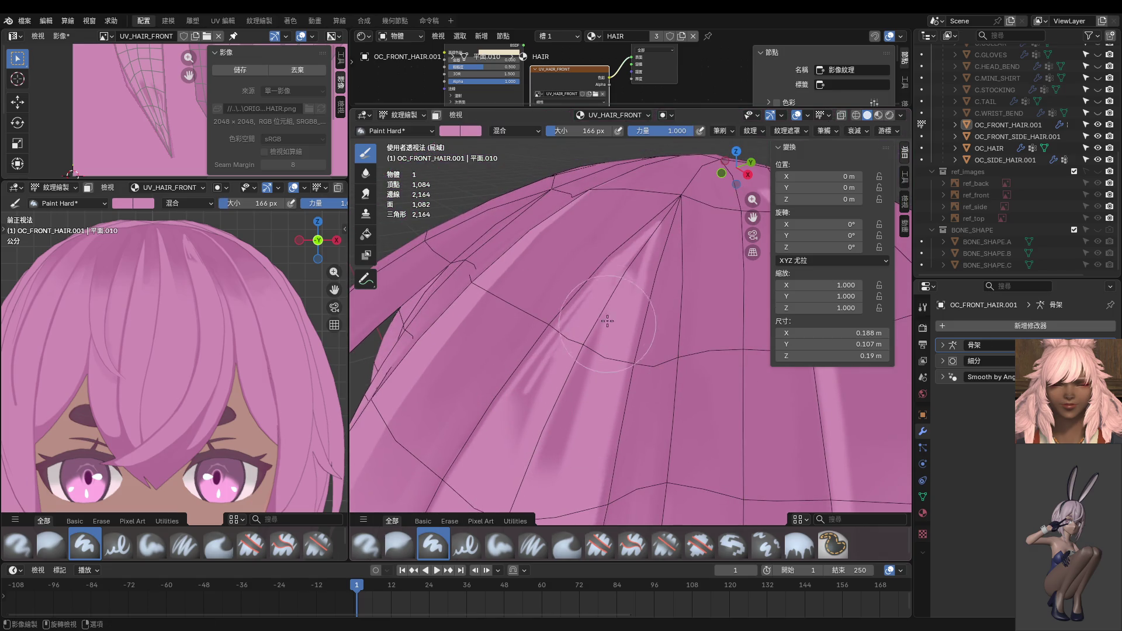
Step: With a 78 px brush, paint a dark shadow streak along one hair strand
middle_drag(555, 403, 627, 284)
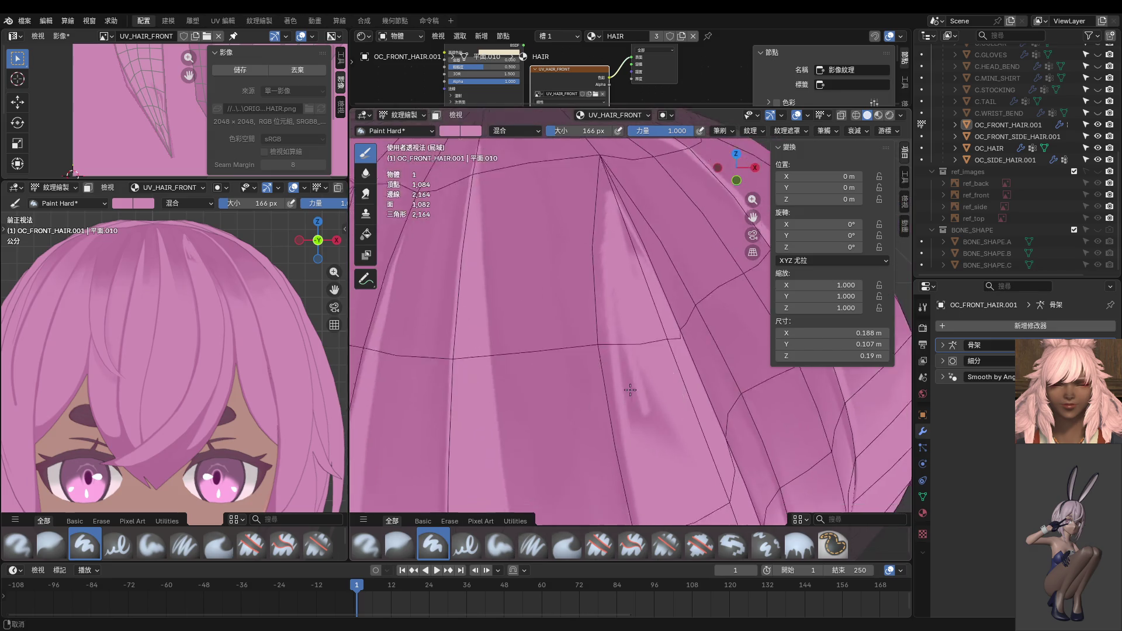
key(f)
click(608, 287)
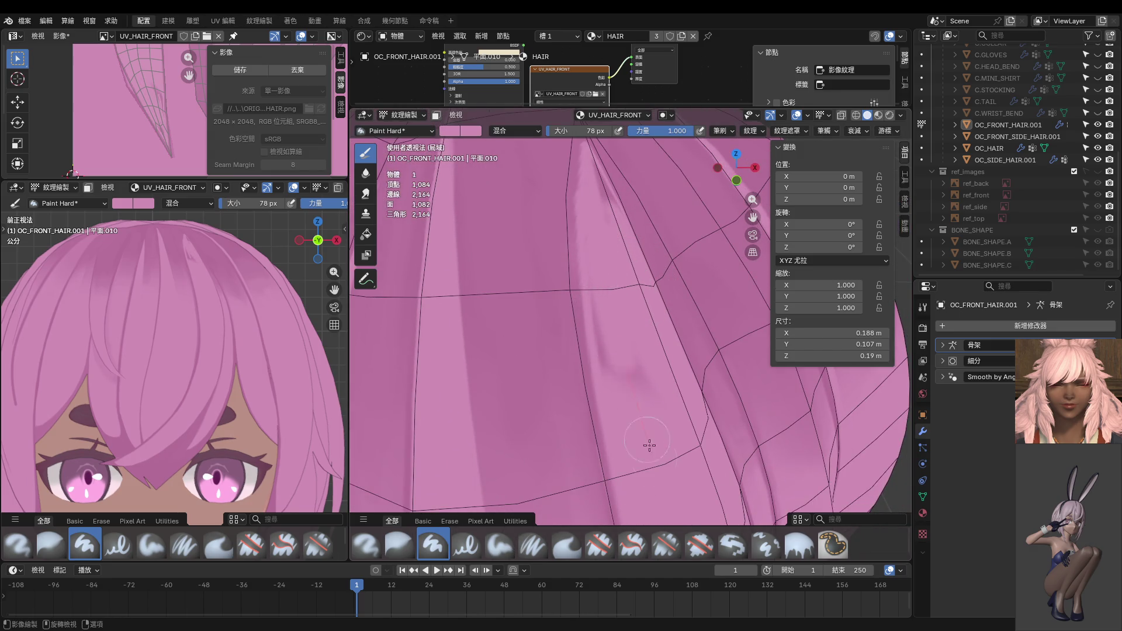
drag(606, 280, 608, 356)
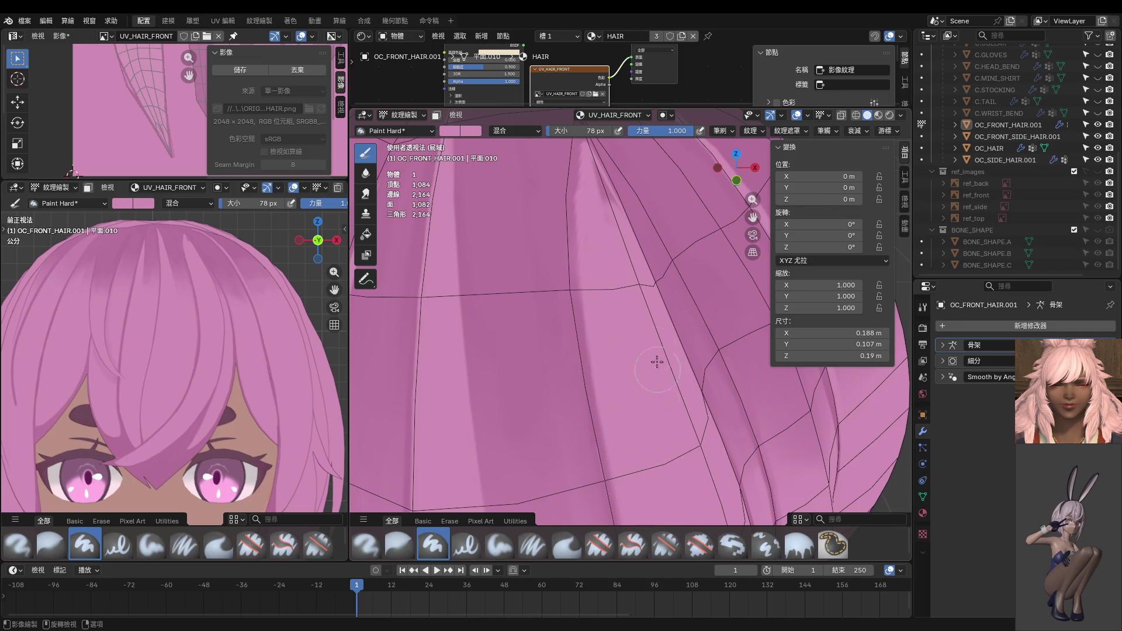
Step: Shrink the brush to 44 px, then 30 px, and paint a shading stroke along a strand's edge
middle_drag(656, 362, 596, 437)
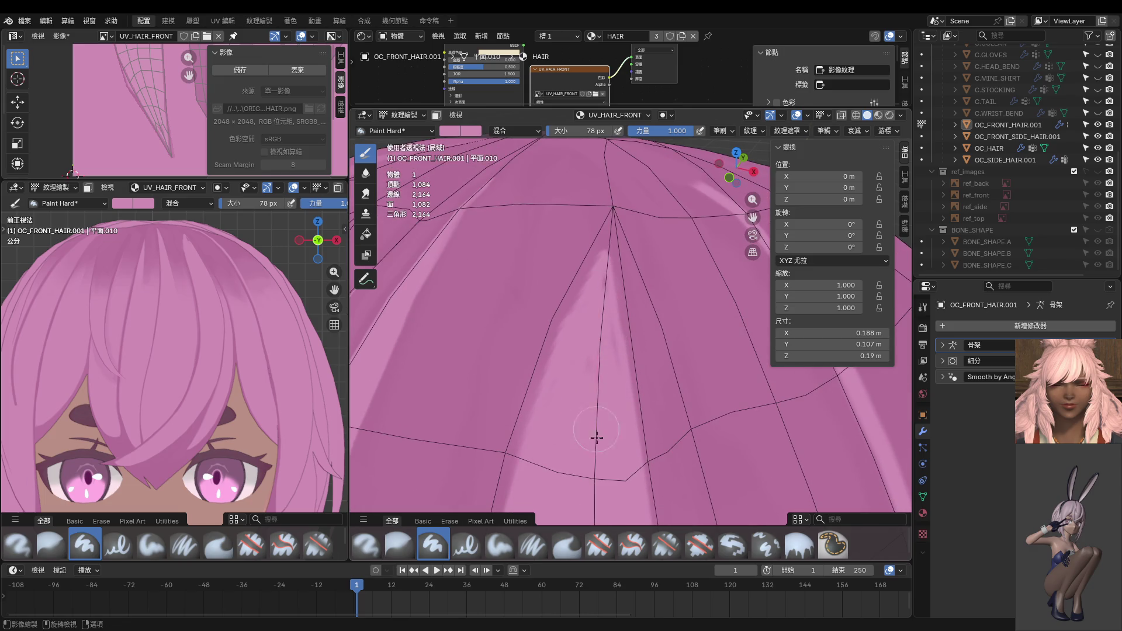
key(f)
click(604, 343)
shift+middle_drag(586, 428, 598, 331)
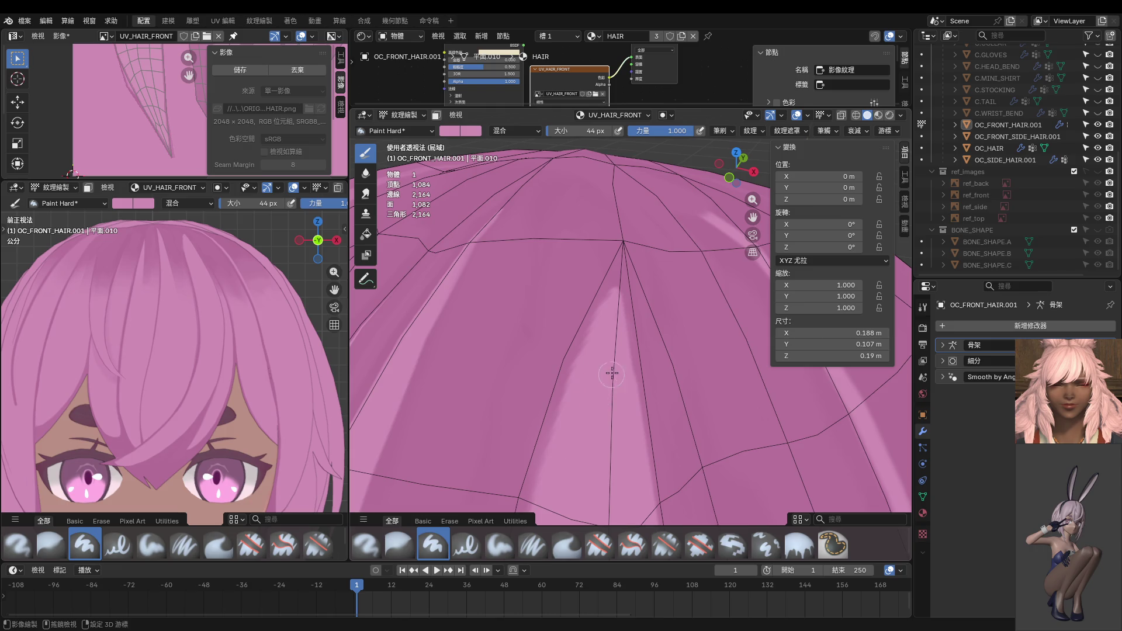
middle_drag(625, 442, 591, 361)
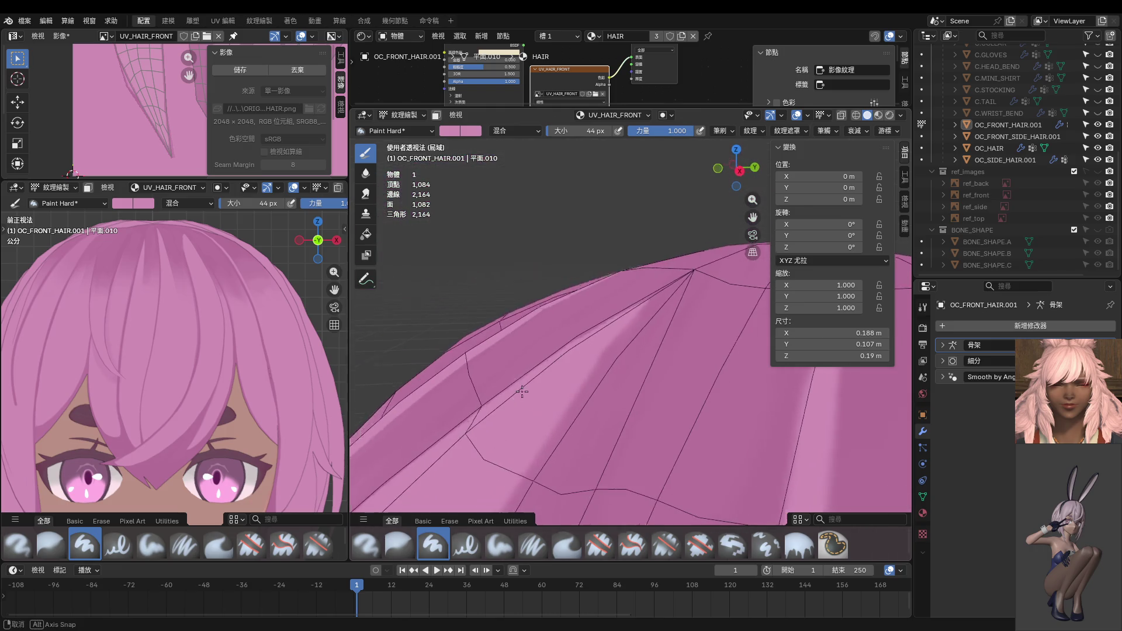
key(f)
click(609, 331)
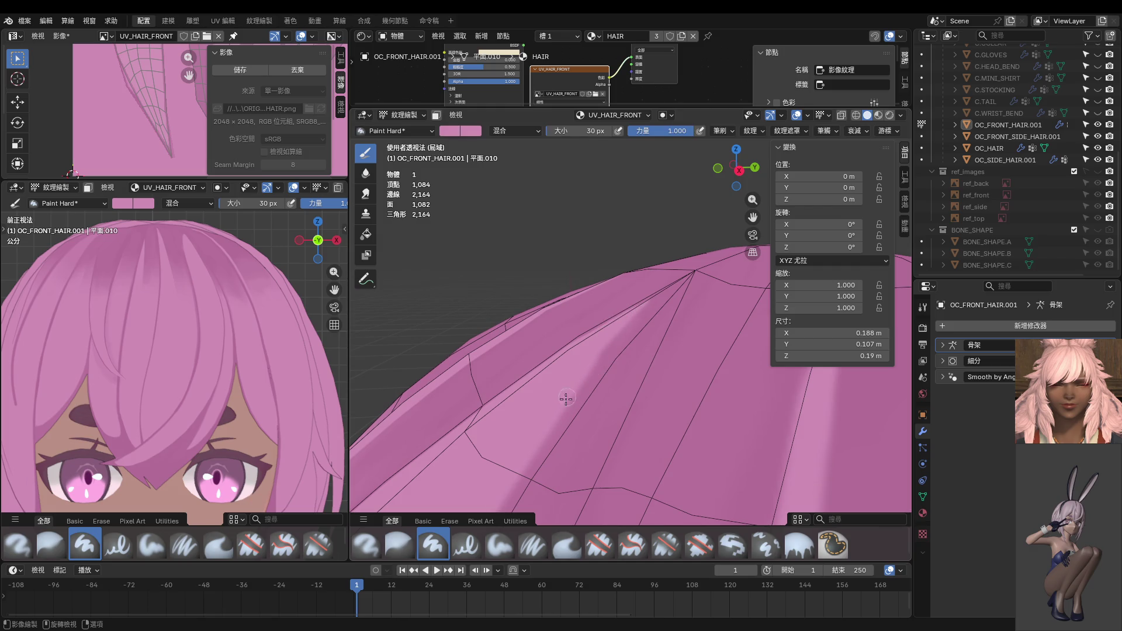
middle_drag(608, 326, 640, 294)
drag(639, 294, 540, 419)
middle_drag(503, 469, 623, 321)
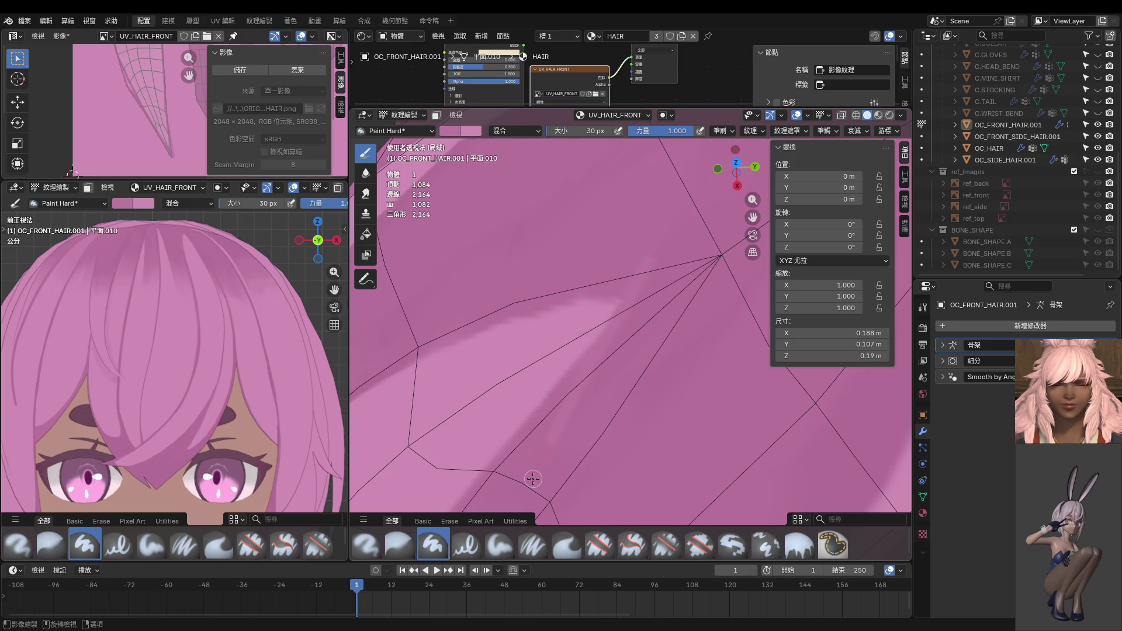
Step: Sample a hair colour with S and paint a darker shadow stroke down-left, redoing it once
key(s)
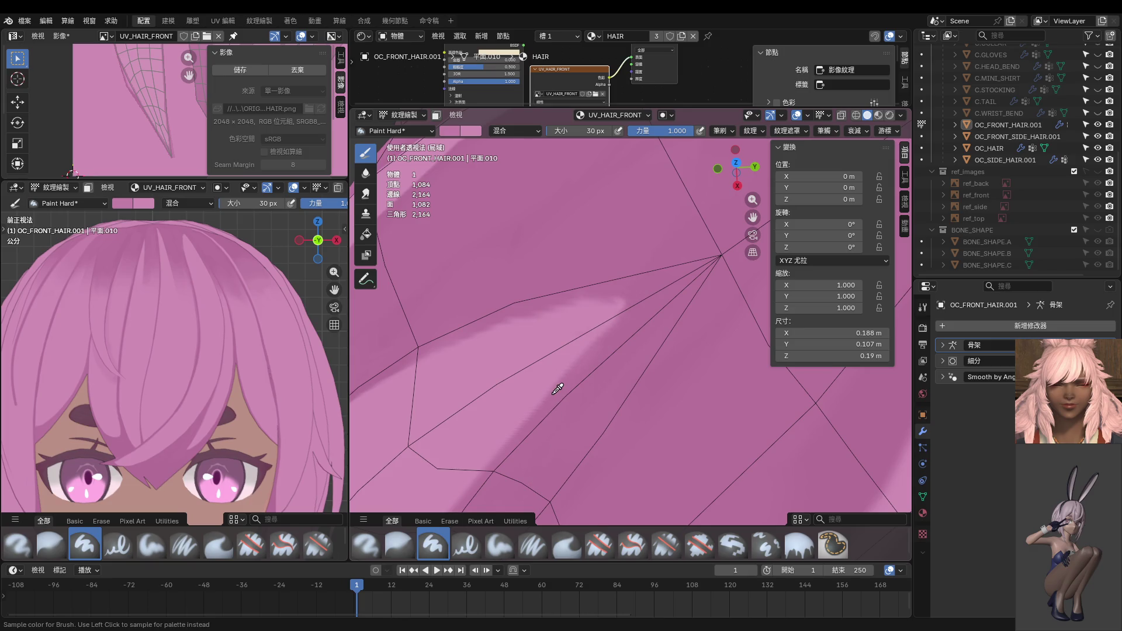
click(555, 395)
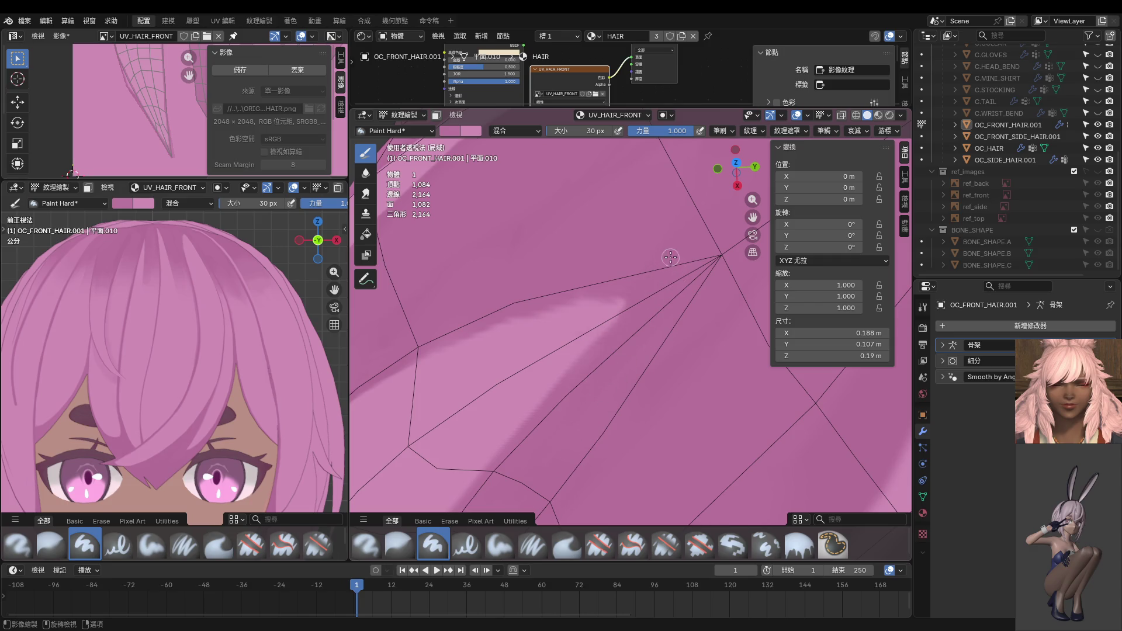
scroll(546, 476, down, 5)
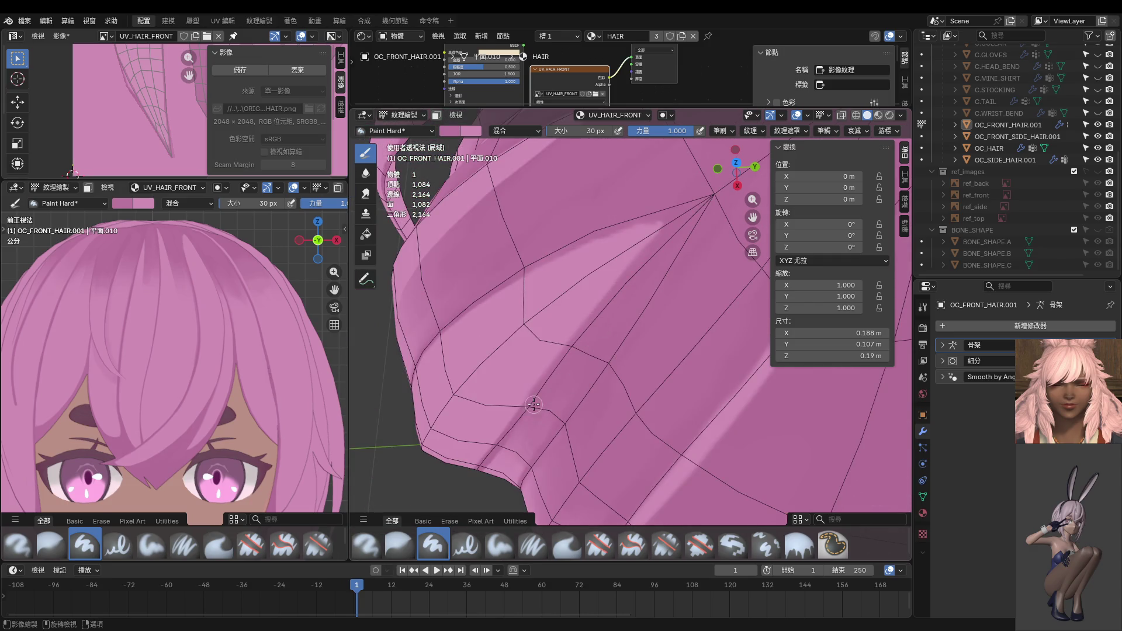
key(s)
drag(650, 229, 485, 466)
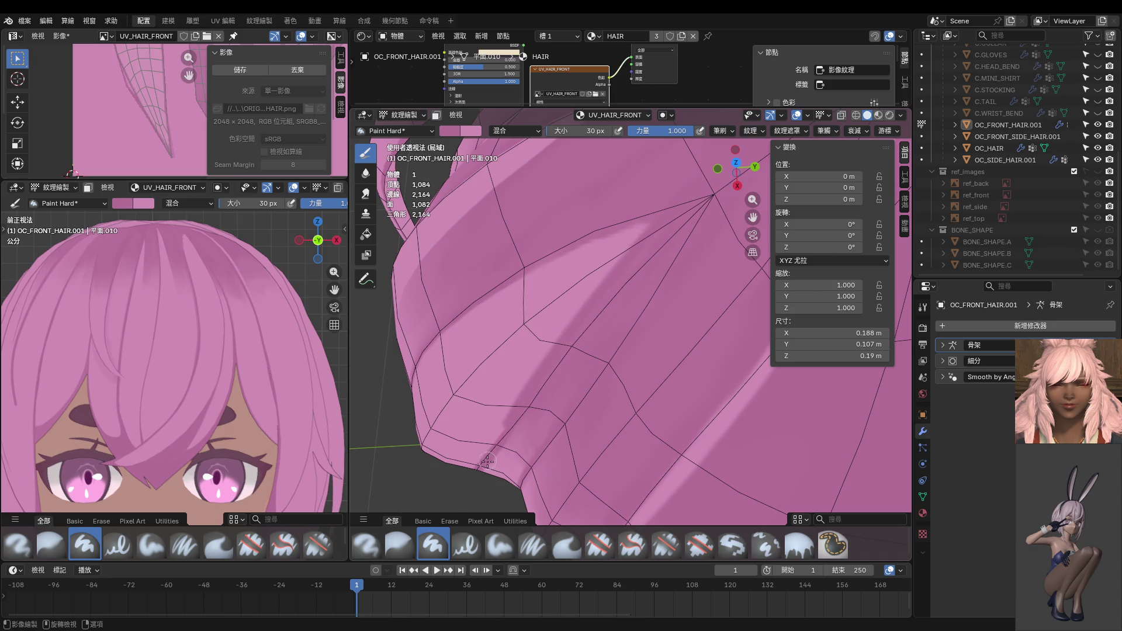
key(ctrl+z)
drag(672, 206, 533, 398)
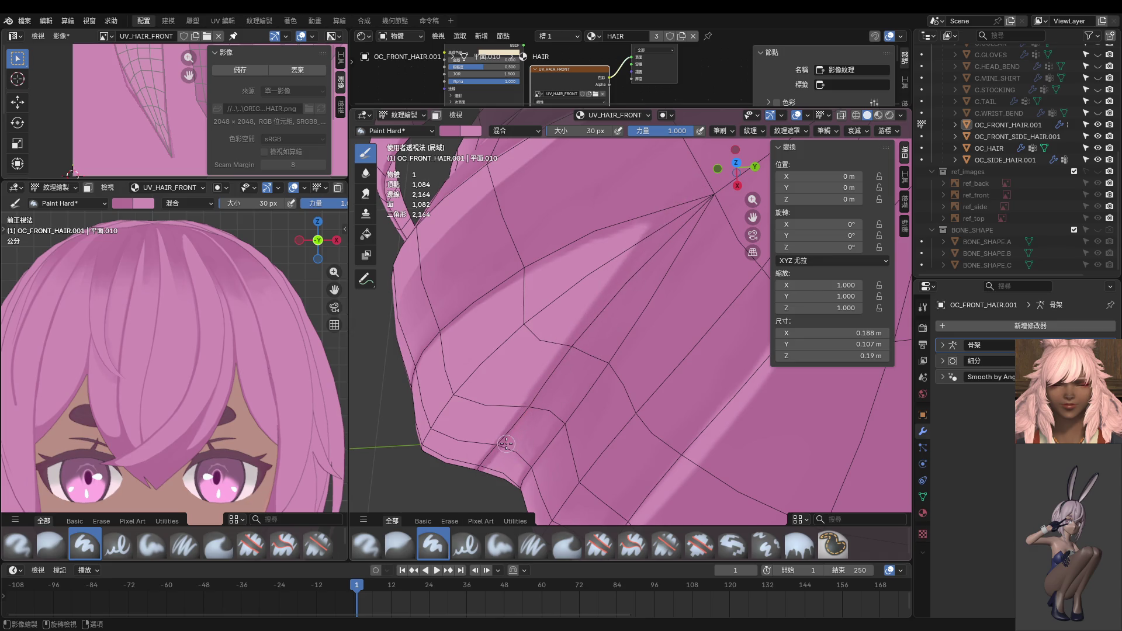
Step: Brush the highlight streak near the crown, toggling undo and redo to compare
middle_drag(630, 293, 630, 190)
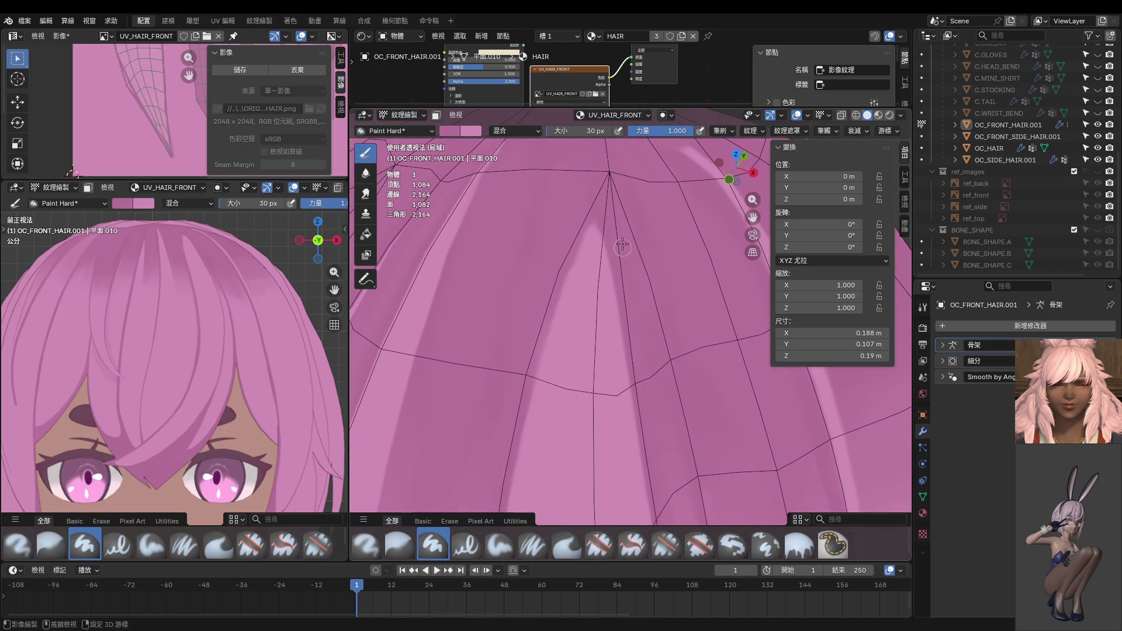
mouse_move(485, 433)
shift+middle_down()
mouse_move(556, 280)
mouse_move(563, 310)
mouse_move(533, 343)
shift+middle_up()
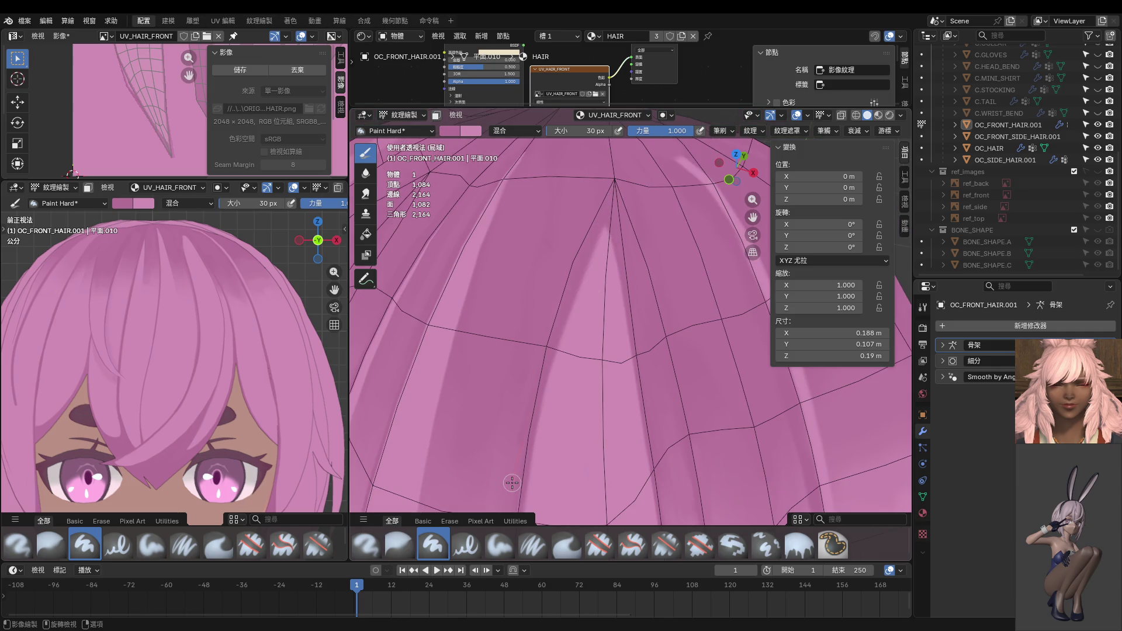
mouse_move(555, 360)
mouse_down()
mouse_move(610, 216)
mouse_move(558, 335)
mouse_up()
key(ctrl+z)
key(ctrl+shift+z)
key(ctrl+z)
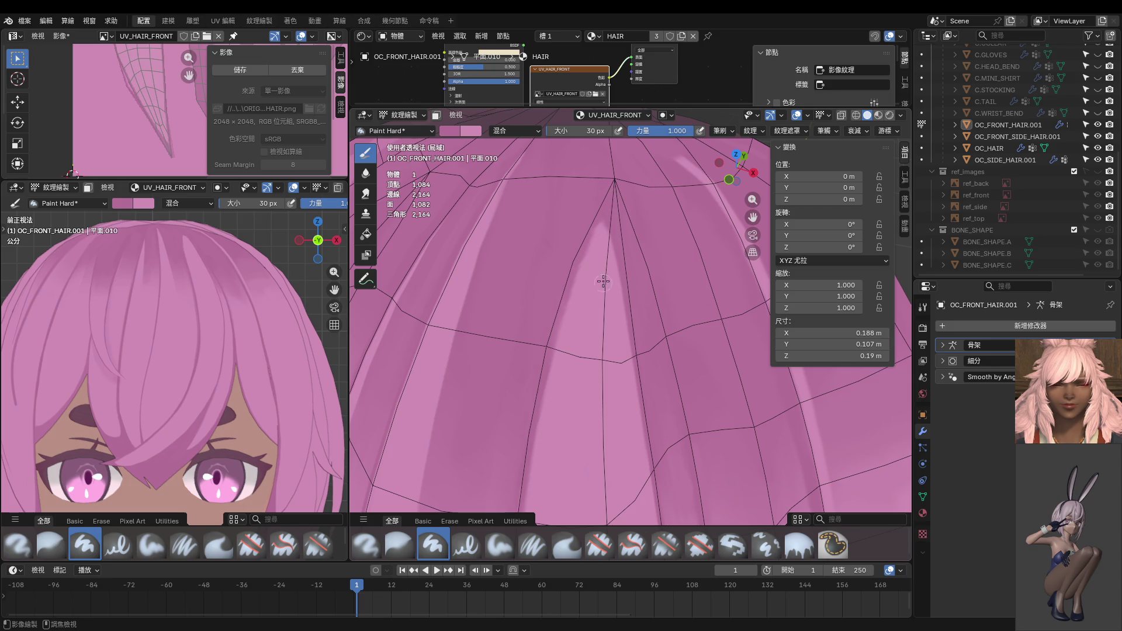
key(ctrl+shift+z)
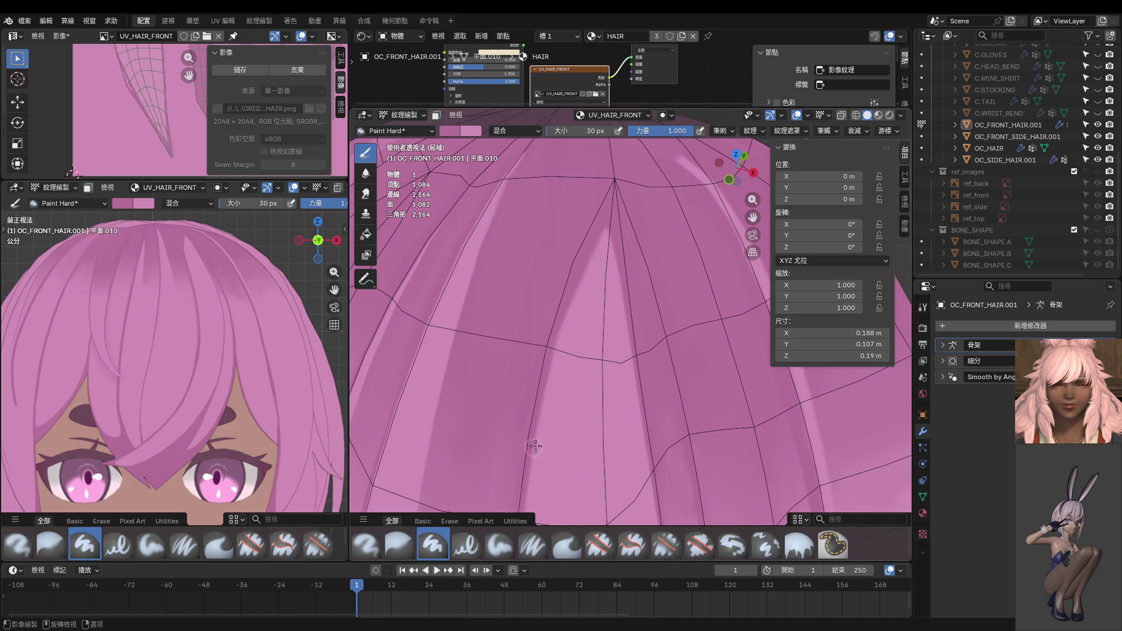
scroll(614, 423, down, 4)
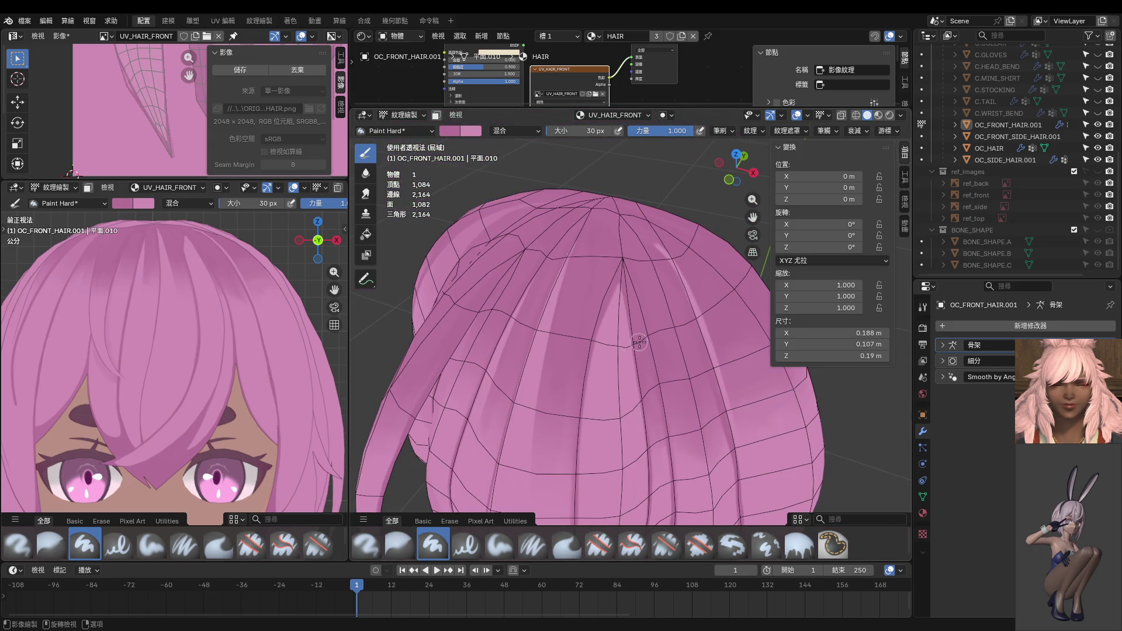
Step: In front orthographic view, try a light highlight stroke twice and undo it both times
key(KP_1)
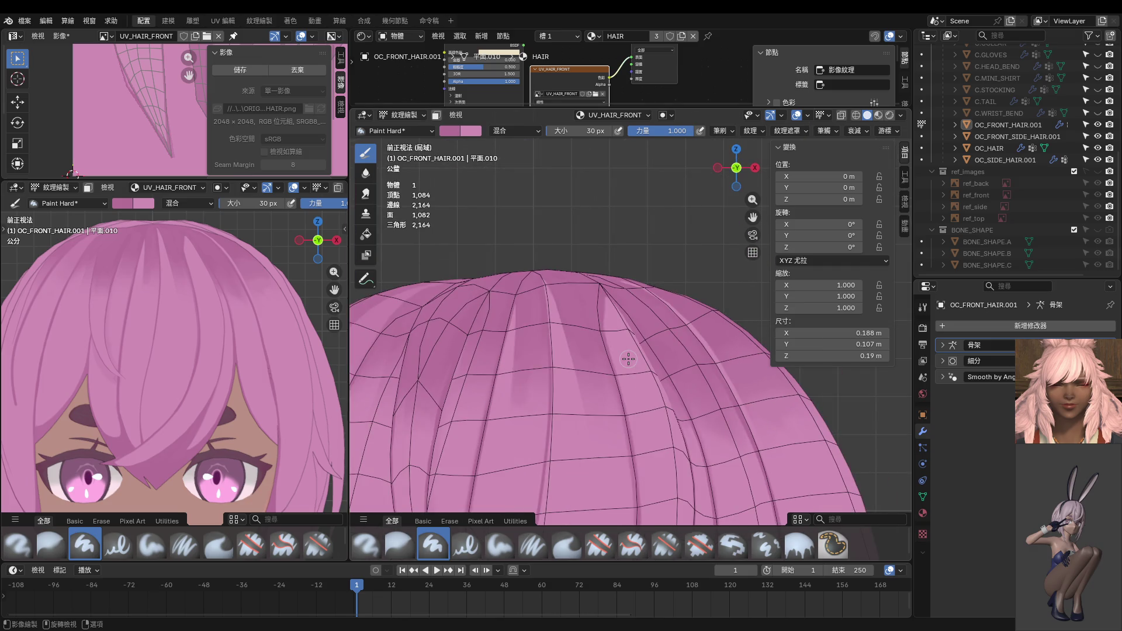
scroll(628, 358, up, 3)
shift+middle_drag(587, 279, 591, 296)
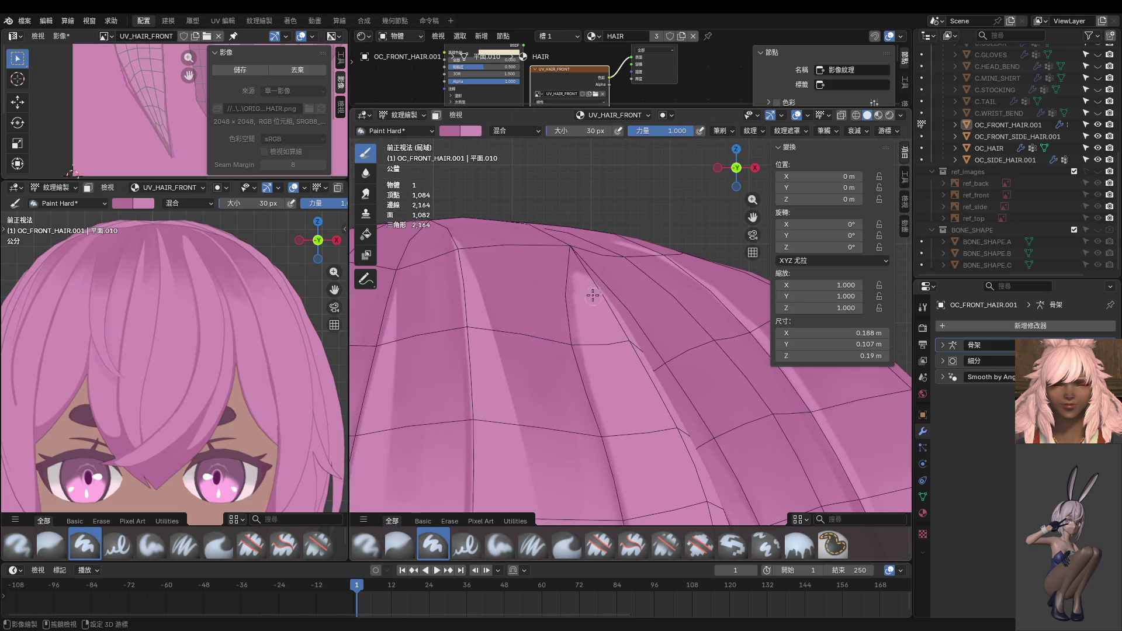
drag(545, 256, 569, 291)
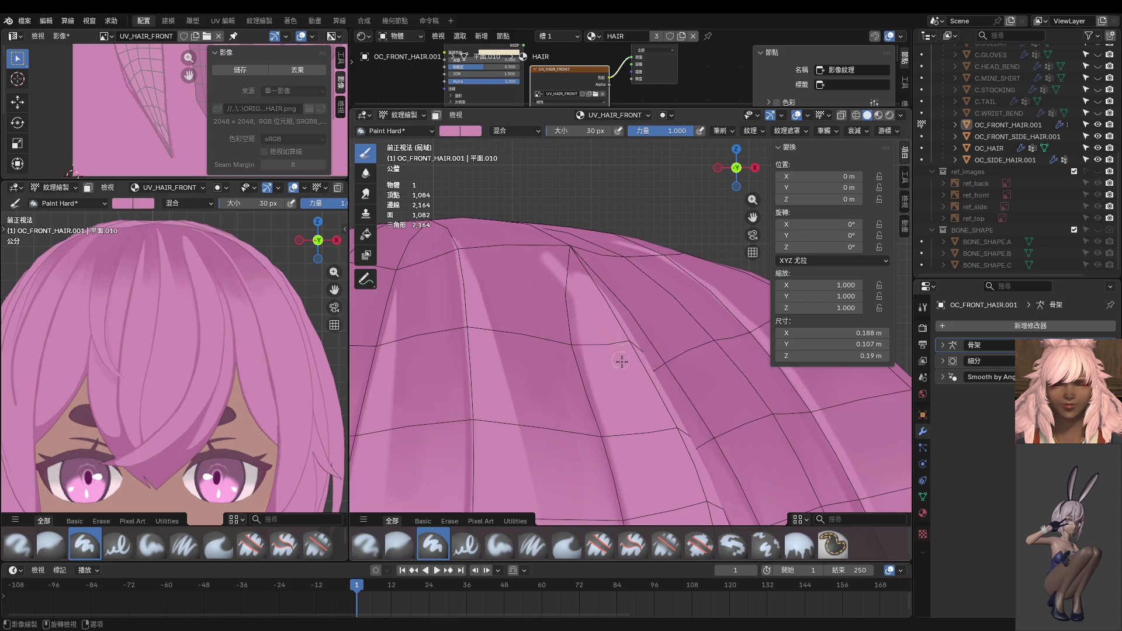
key(ctrl+z)
drag(546, 256, 569, 290)
key(ctrl+z)
Step: Zoom in and paint pink over the stray light blob near the top of the hair
key(ctrl+z)
scroll(588, 288, up, 2)
scroll(588, 288, up, 2)
drag(520, 255, 474, 222)
key(ctrl+z)
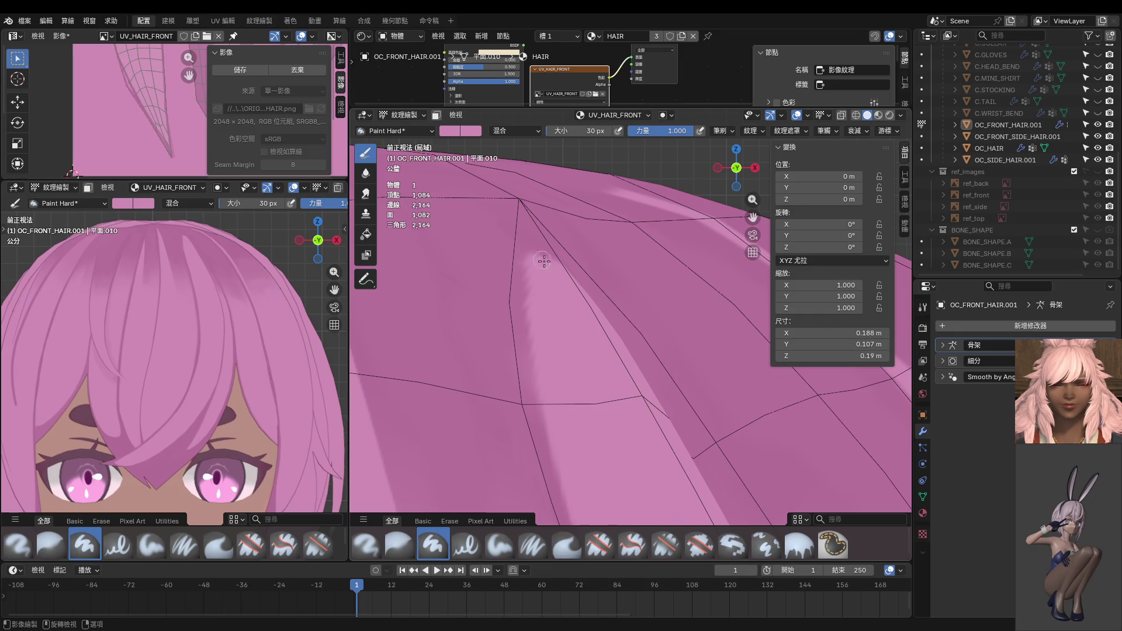
Step: Try a curved up-left and a long down-right highlight stroke, then undo both
drag(552, 261, 412, 190)
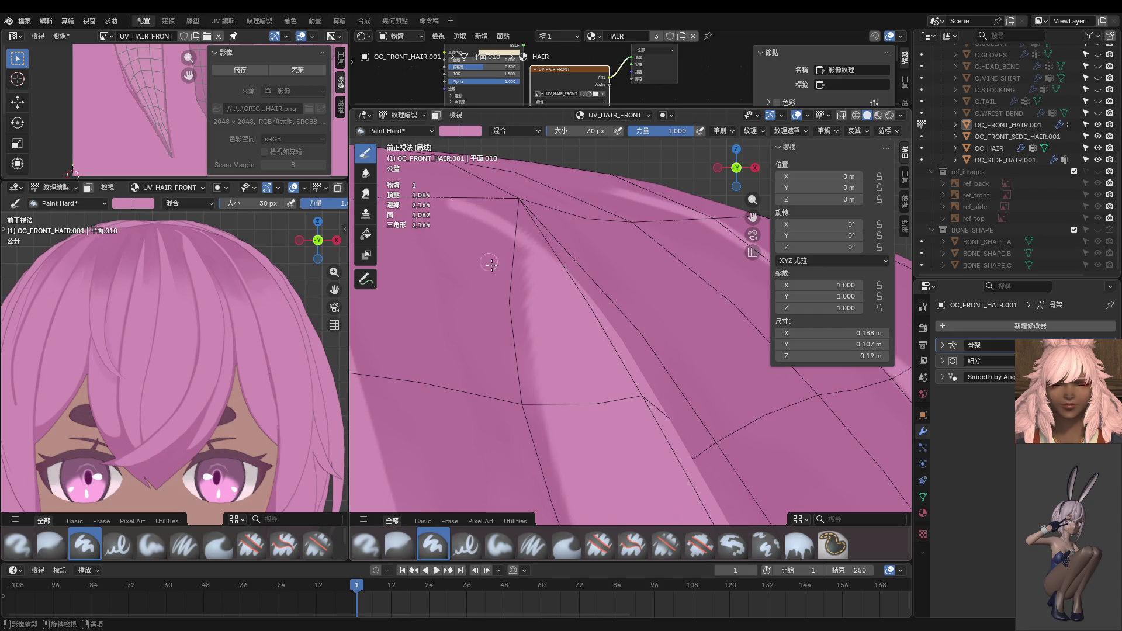
scroll(491, 265, down, 1)
scroll(560, 269, down, 2)
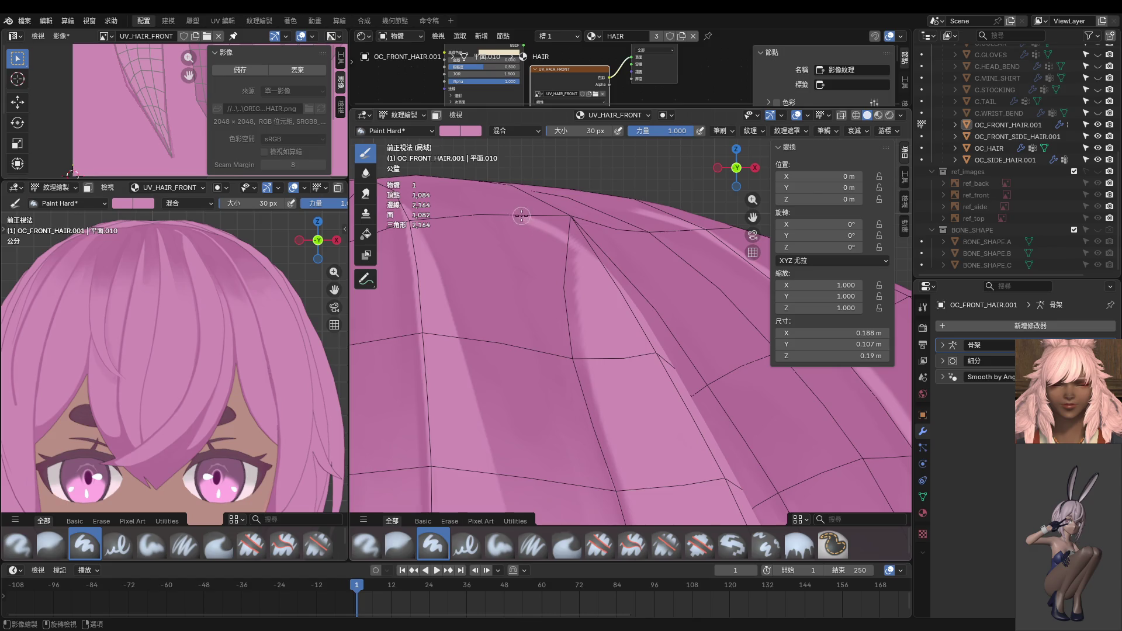
drag(522, 215, 623, 478)
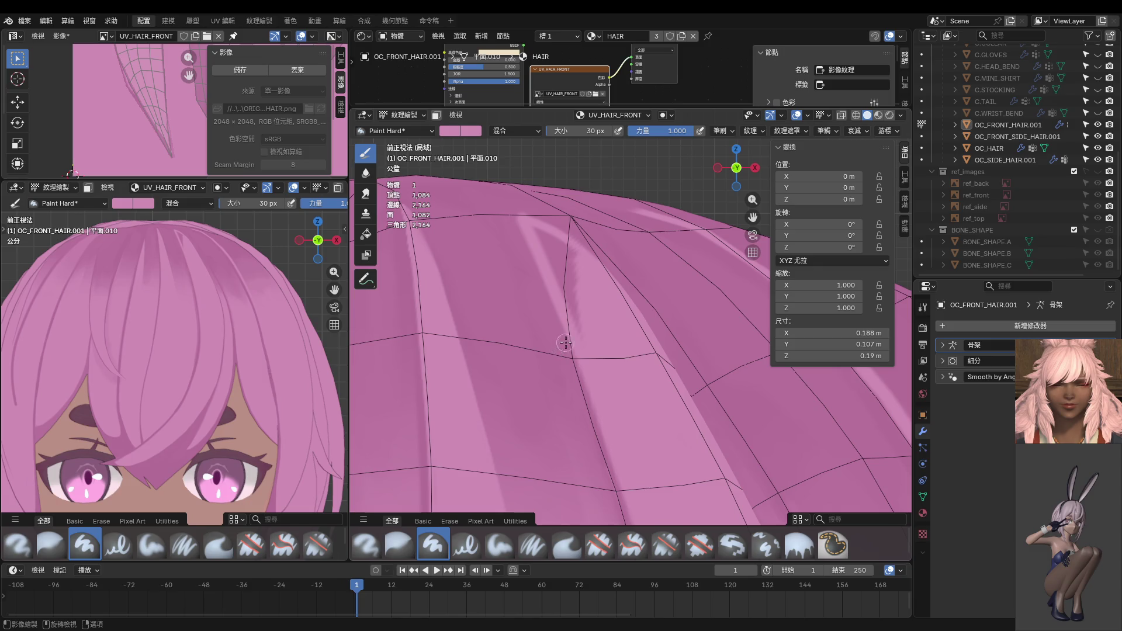
key(ctrl+z)
key(ctrl+z)
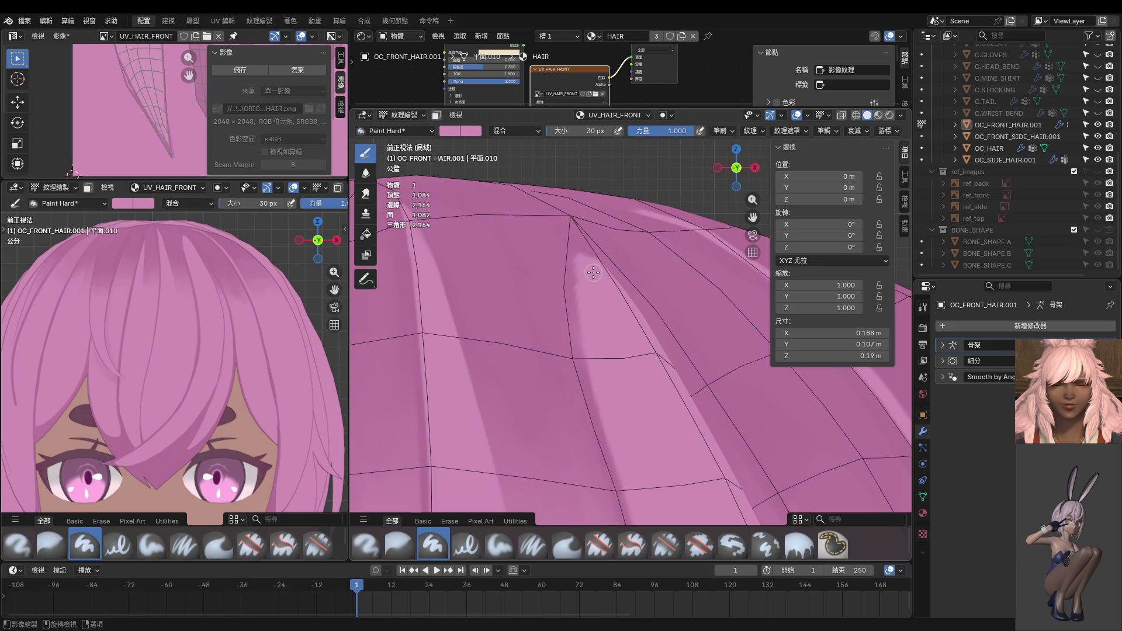
middle_drag(626, 302, 559, 316)
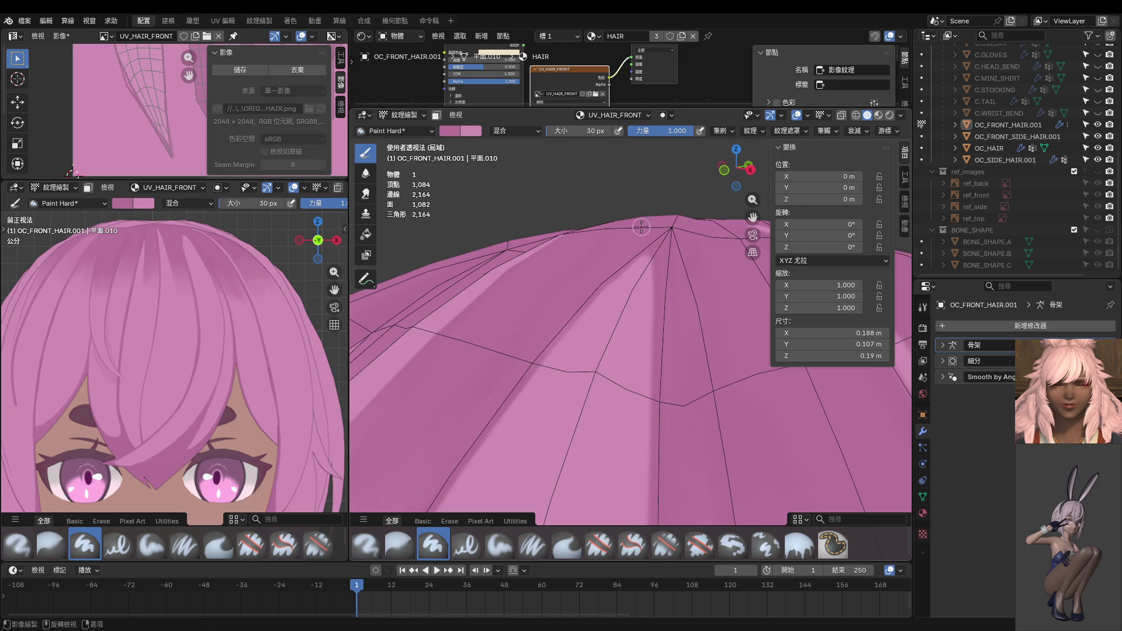
Step: Paint two darker vertical shadow strands down the front hair
drag(640, 228, 656, 502)
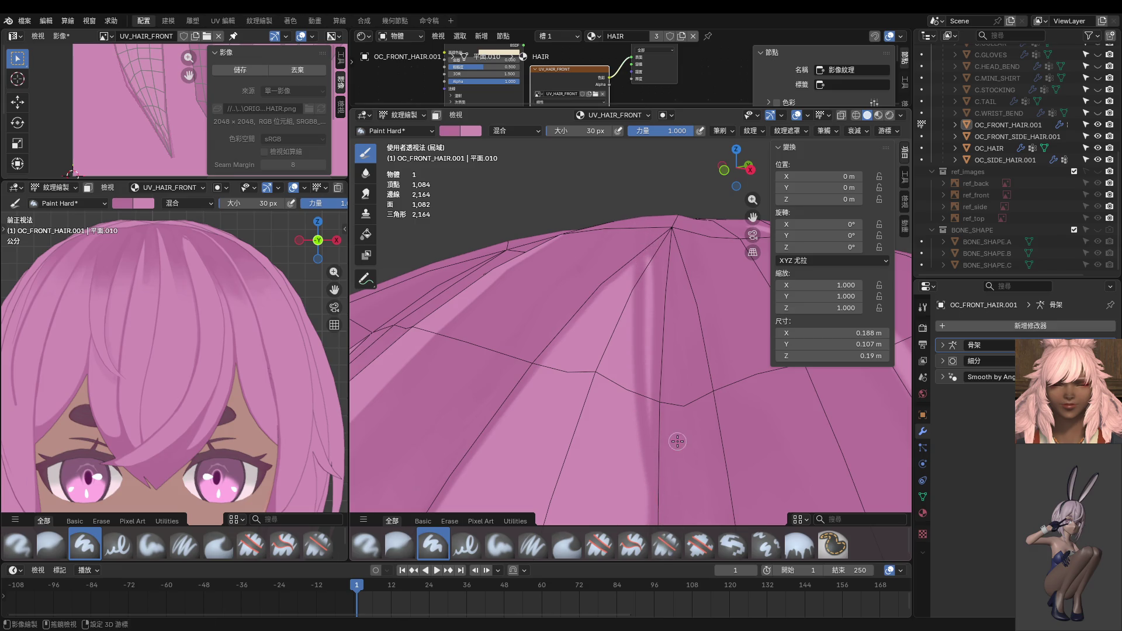
middle_drag(677, 441, 661, 310)
scroll(631, 292, up, 3)
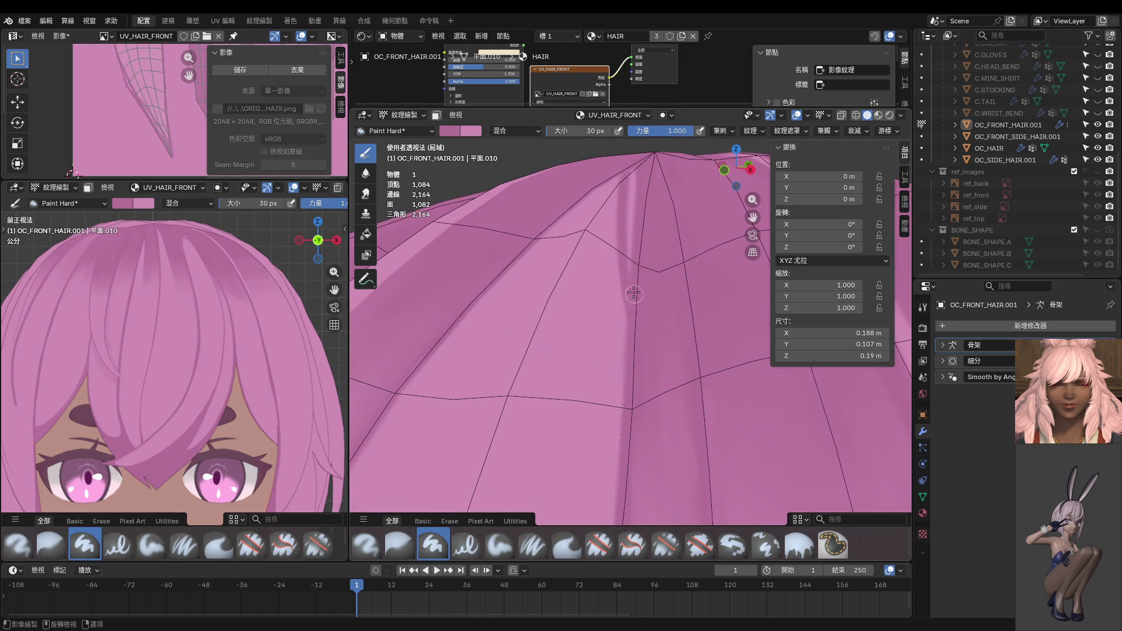
drag(624, 254, 614, 520)
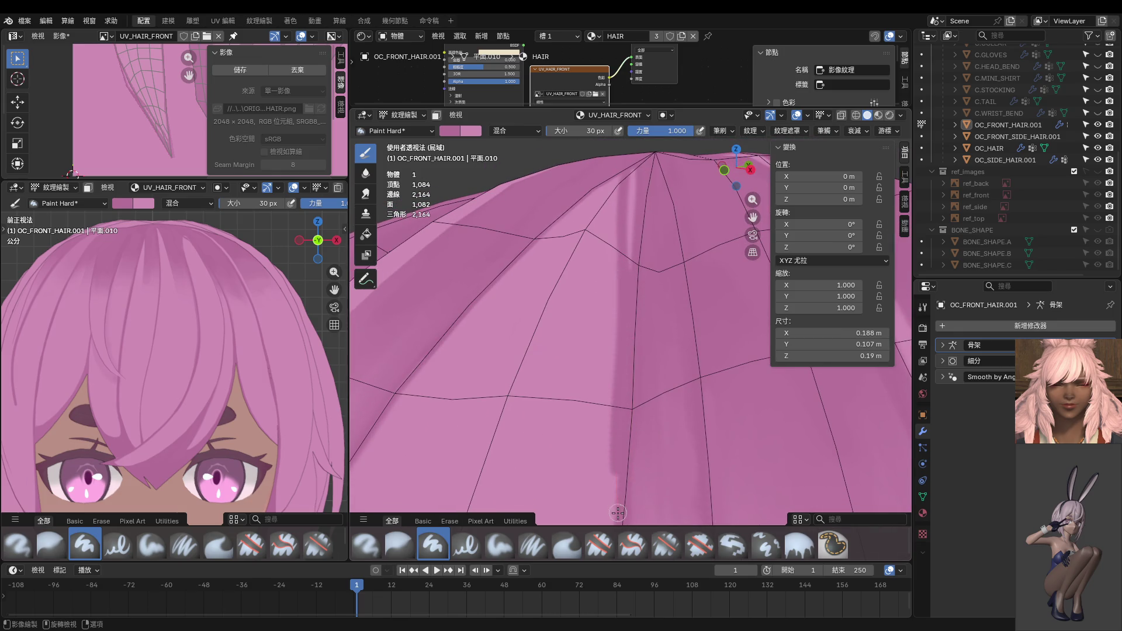
Step: Sample the pink hair colour and paint over the light streak's lower end
mouse_move(615, 520)
middle_down()
mouse_move(636, 324)
mouse_move(613, 248)
middle_up()
scroll(631, 313, down, 3)
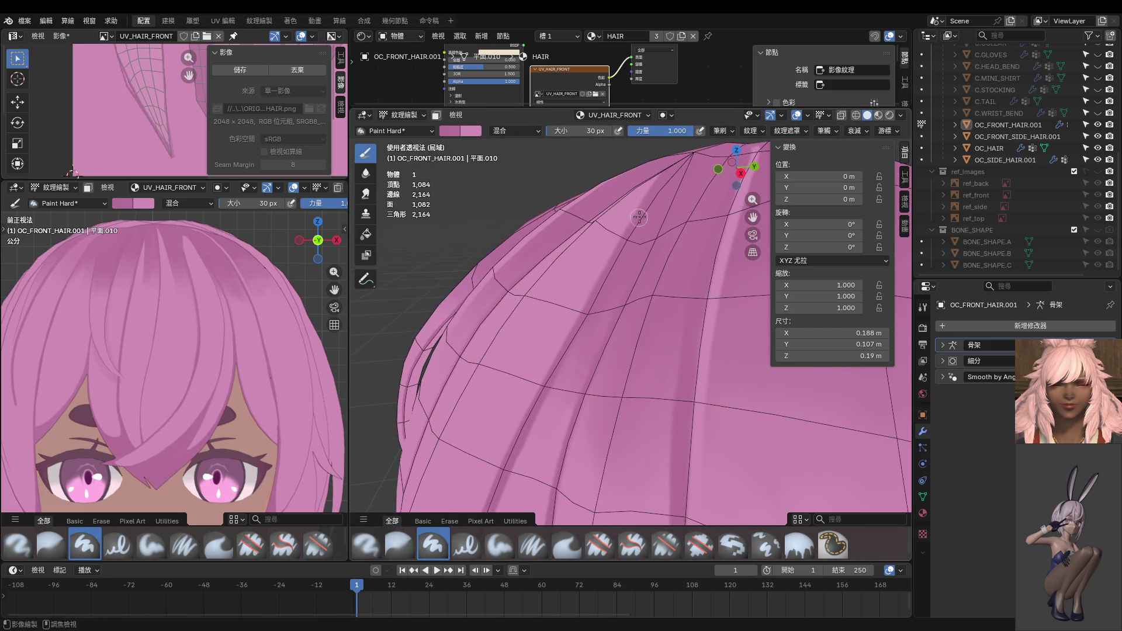
mouse_move(651, 170)
middle_down()
mouse_move(655, 217)
mouse_move(652, 195)
middle_up()
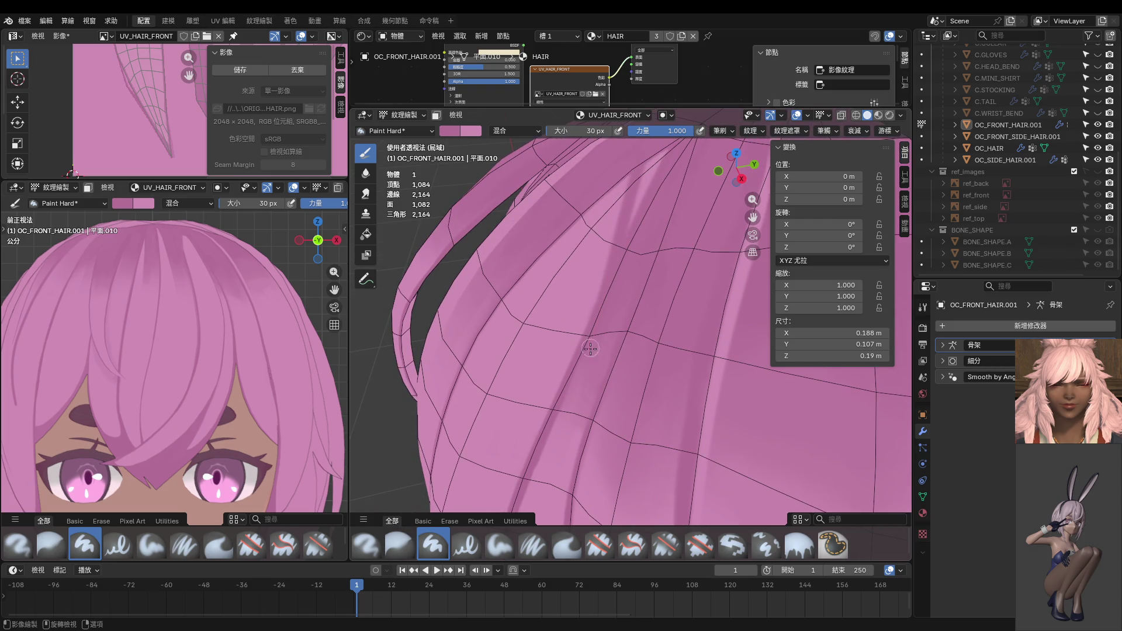
mouse_move(582, 363)
middle_down()
mouse_move(671, 298)
mouse_move(617, 360)
middle_up()
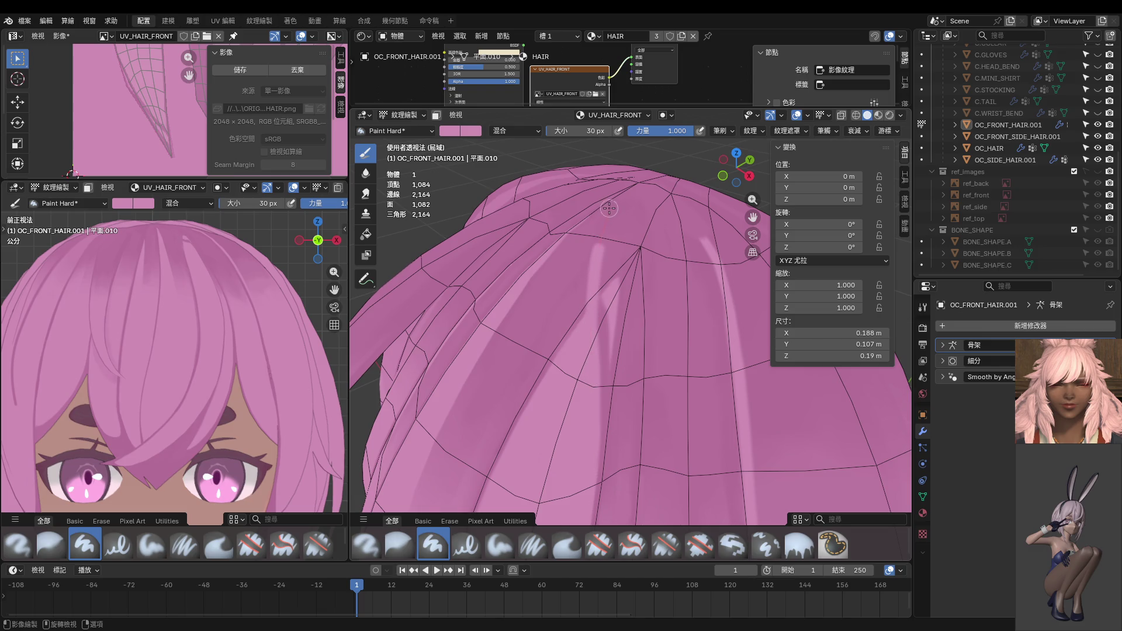
key(s)
drag(608, 277, 614, 362)
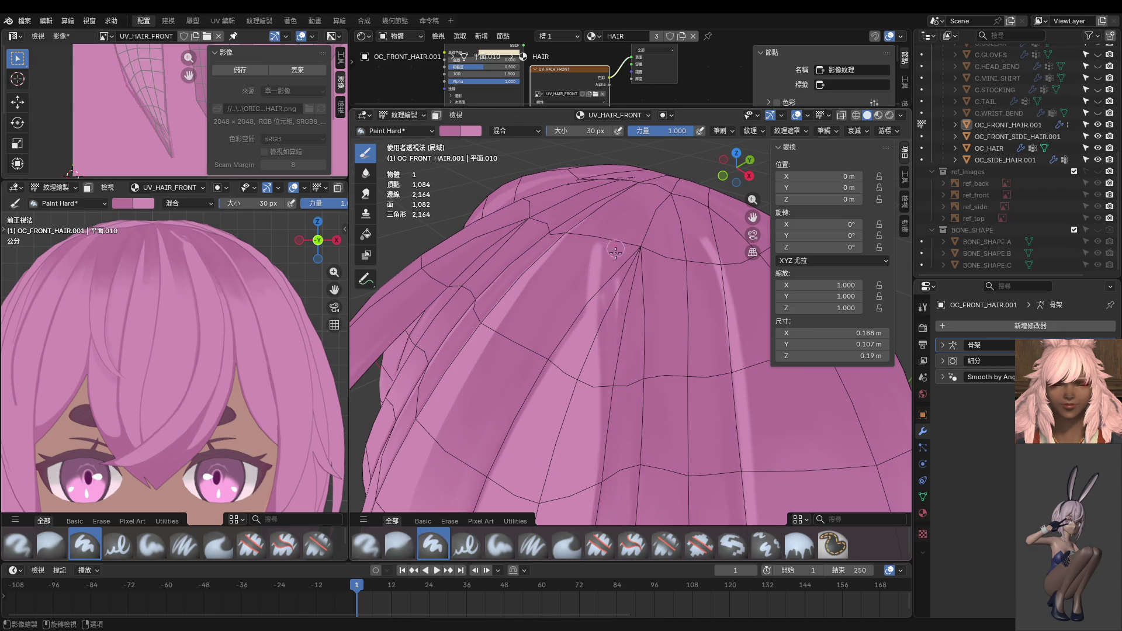
Step: Try a lighter stroke down the hair strip from a new angle, then undo it
middle_drag(612, 366, 601, 299)
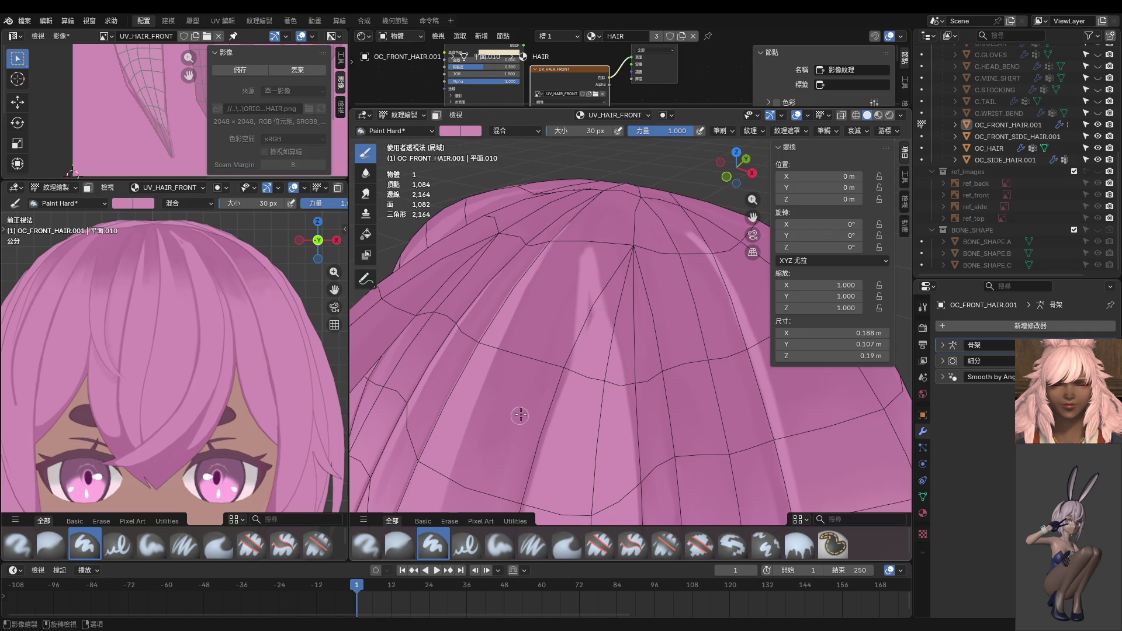
middle_drag(601, 328, 627, 295)
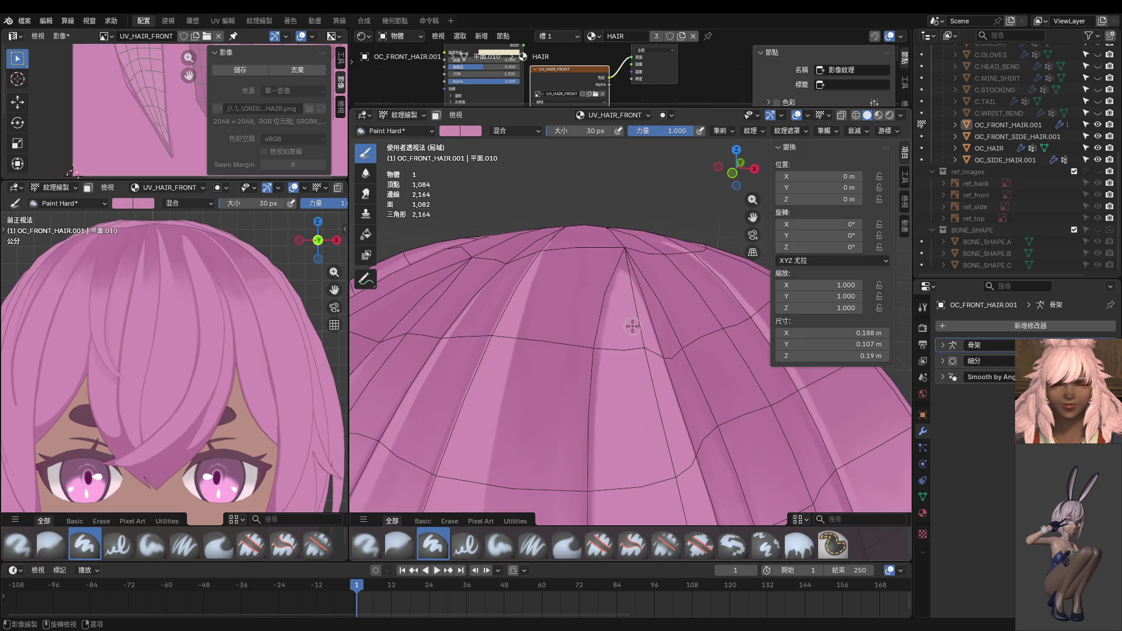
shift+middle_drag(638, 310, 641, 243)
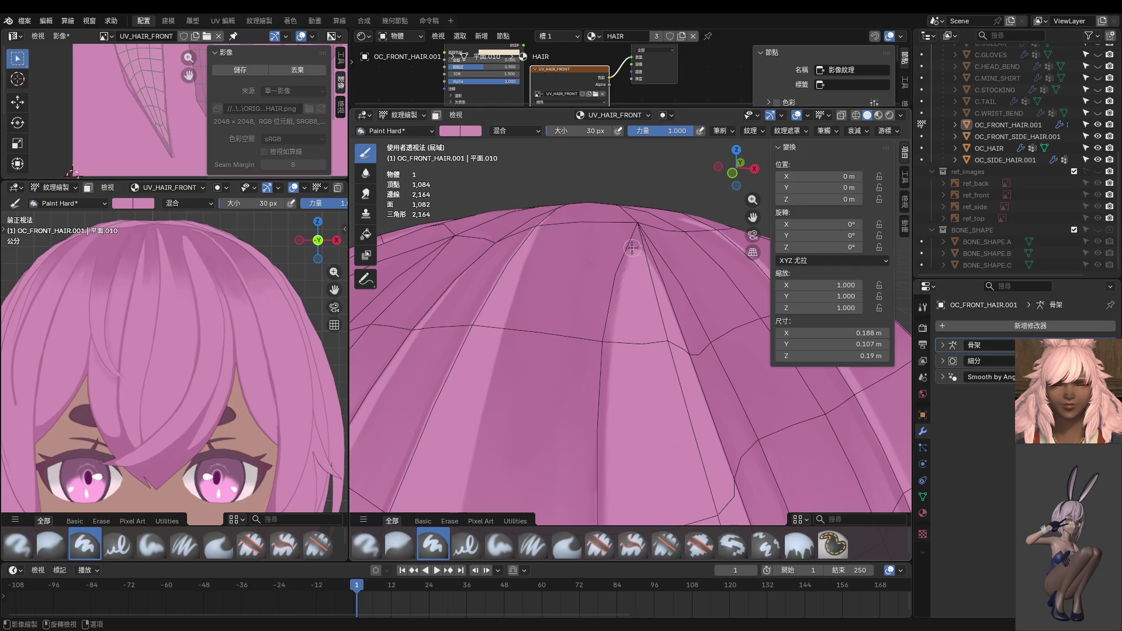
drag(638, 248, 606, 402)
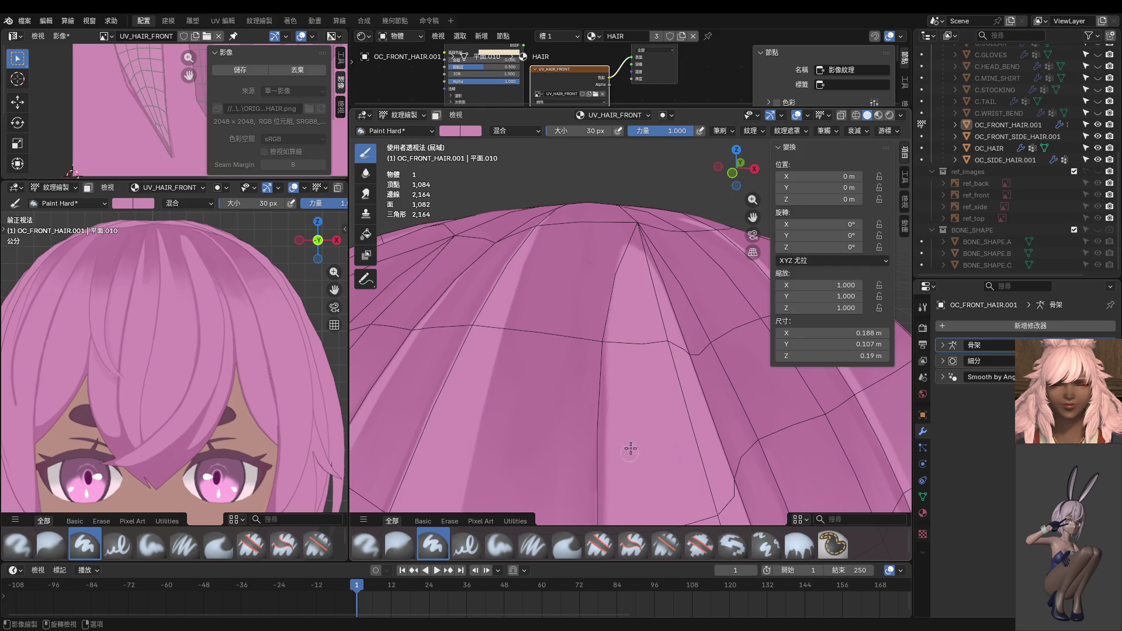
key(ctrl+z)
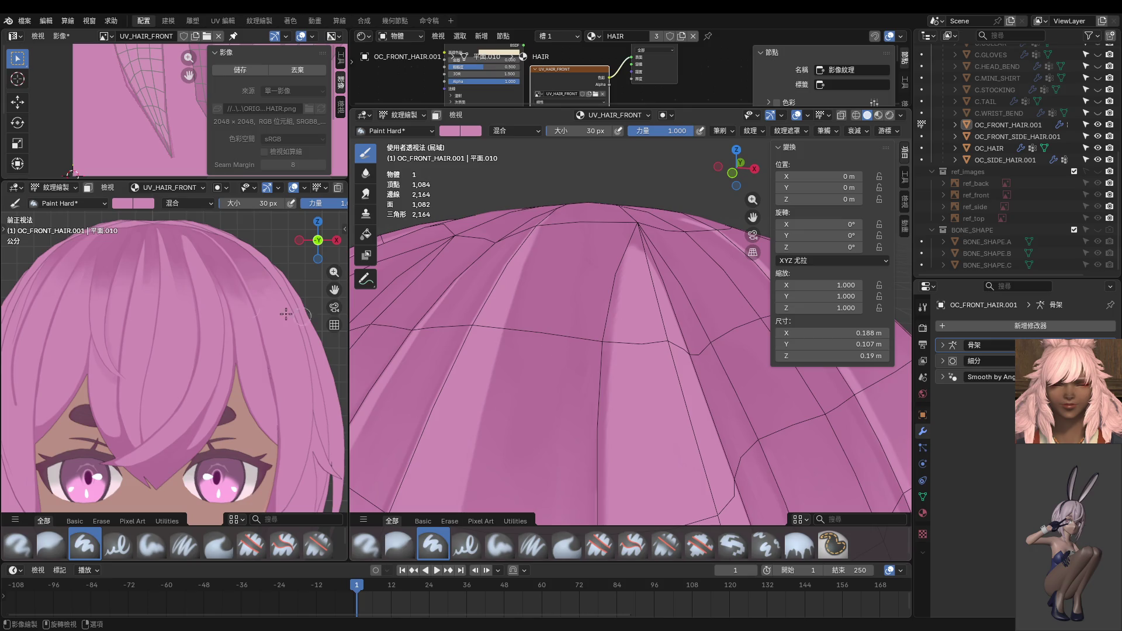
scroll(188, 254, up, 5)
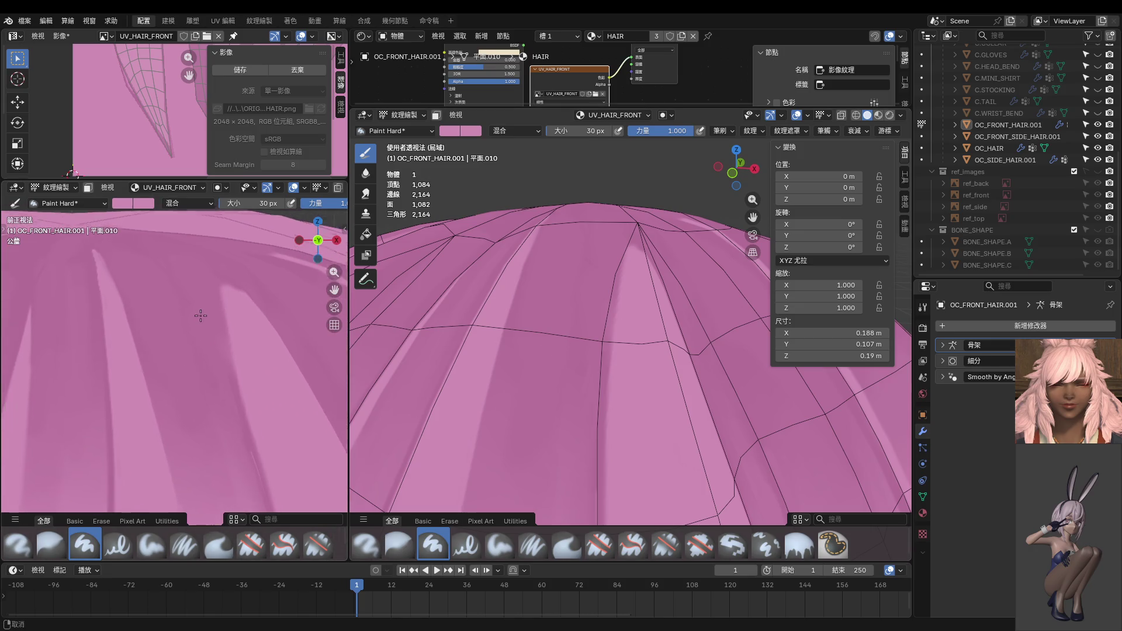
Step: Try brush sizes of 8 px and 38 px, settling on 18 px
key(f)
click(220, 321)
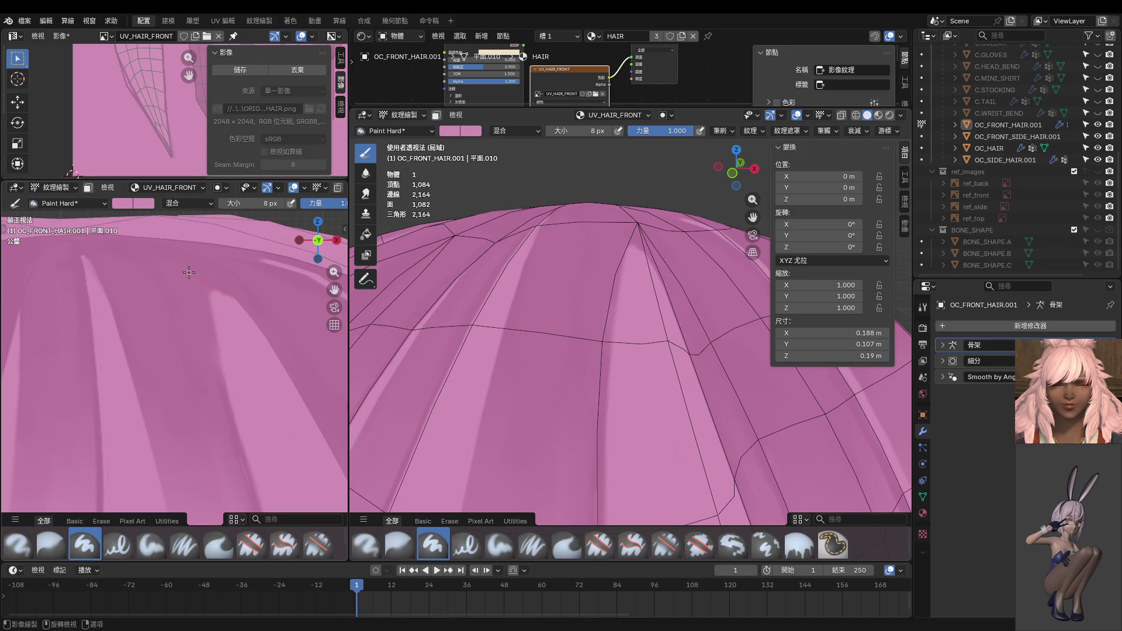
key(f)
click(219, 295)
scroll(211, 291, down, 2)
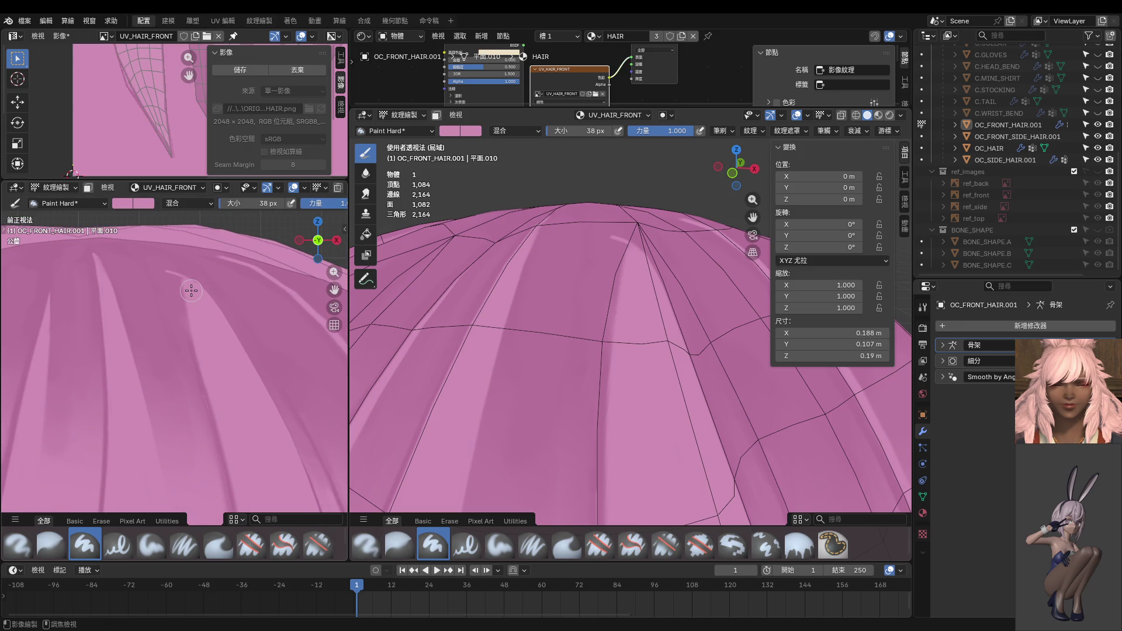
key(f)
click(168, 268)
Step: Paint a light stroke on the hair texture, redoing it slightly shifted
drag(167, 268, 178, 316)
key(ctrl+z)
drag(164, 267, 176, 315)
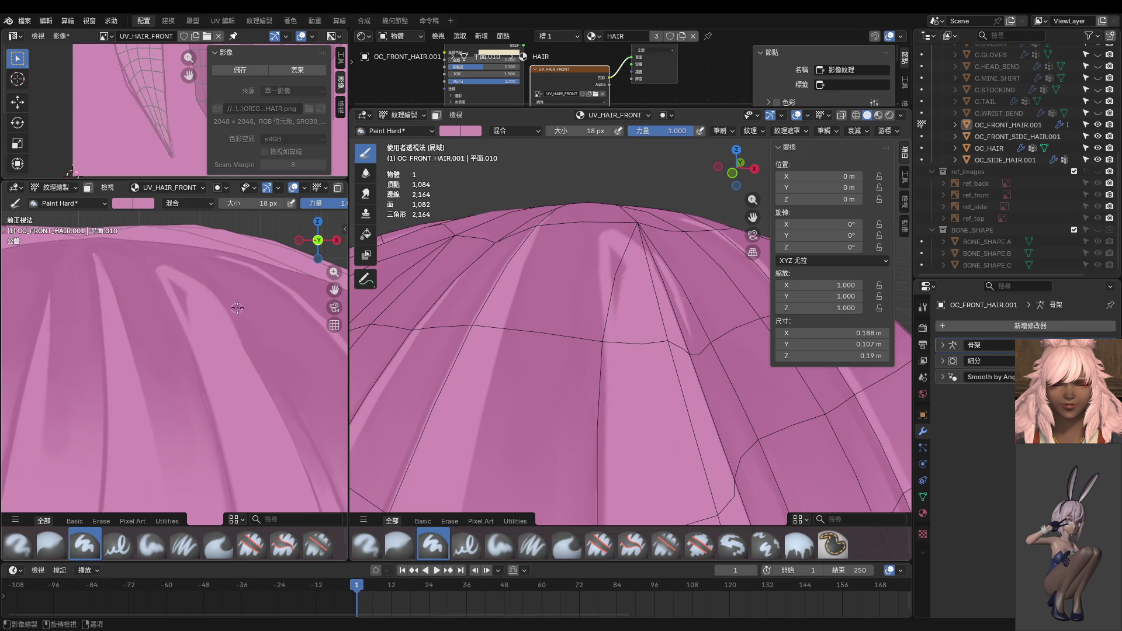
Step: Lighten and extend the upper edge of the V-shaped highlight
scroll(208, 292, up, 4)
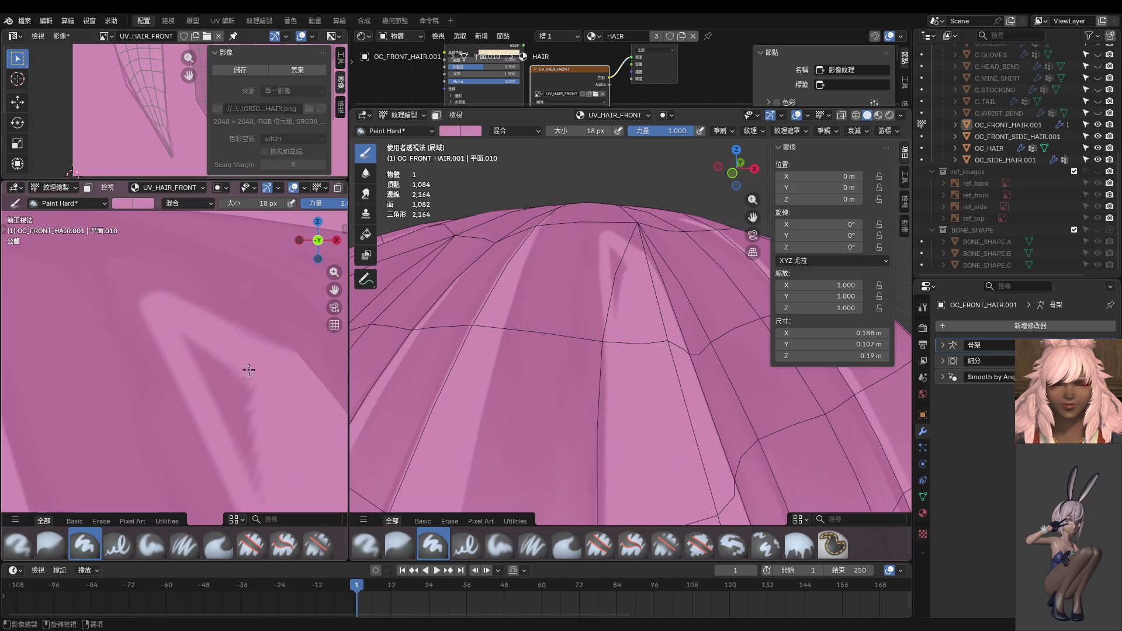
drag(254, 323, 167, 296)
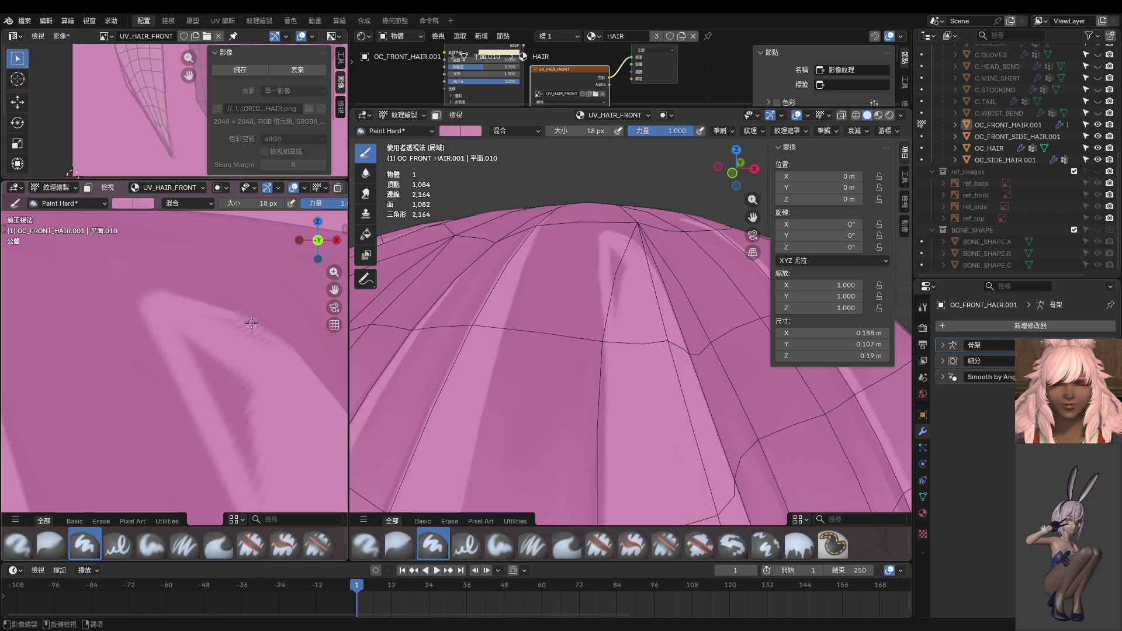
drag(188, 295, 138, 292)
Step: Zoom out and turn the left viewport to Right Ortho to show the head's right side
scroll(182, 316, down, 5)
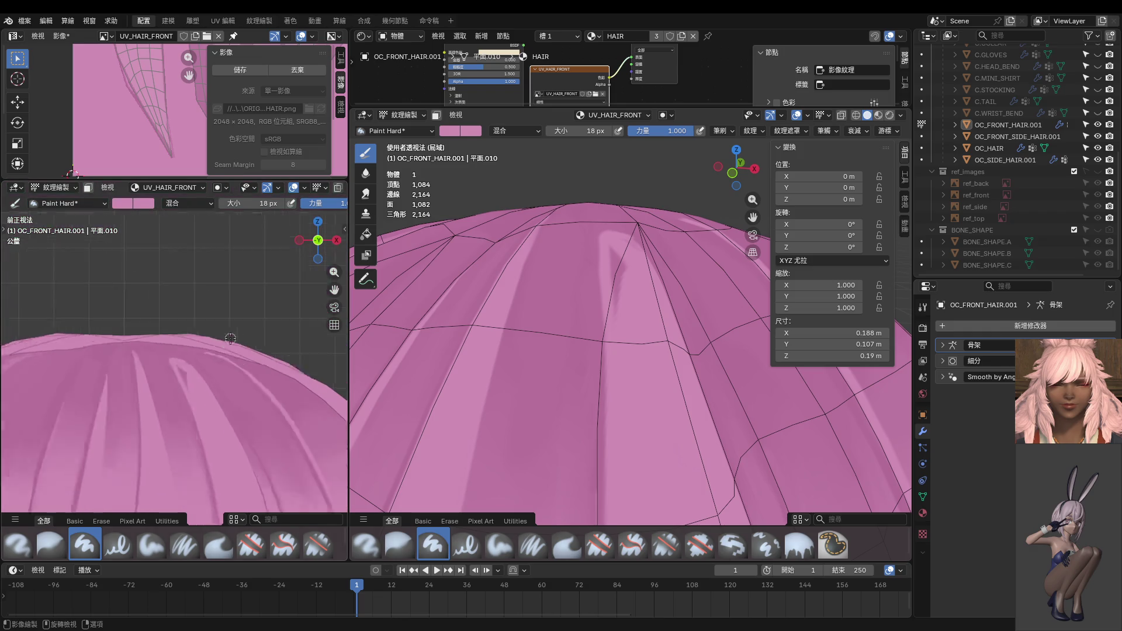
scroll(204, 333, down, 3)
scroll(222, 342, down, 2)
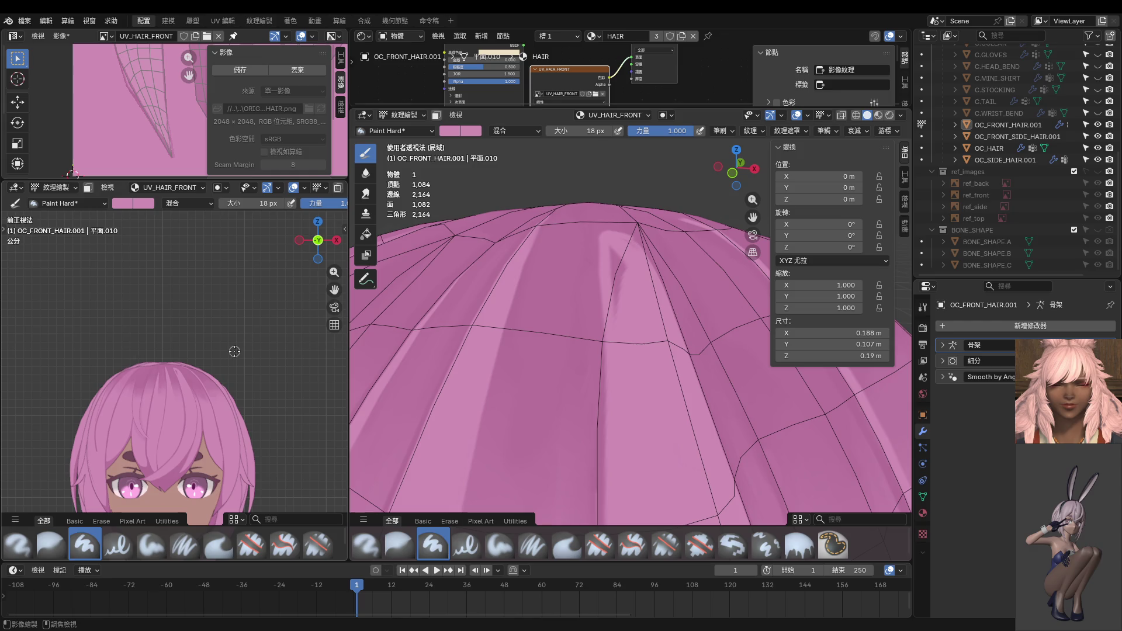
alt+middle_drag(235, 351, 234, 351)
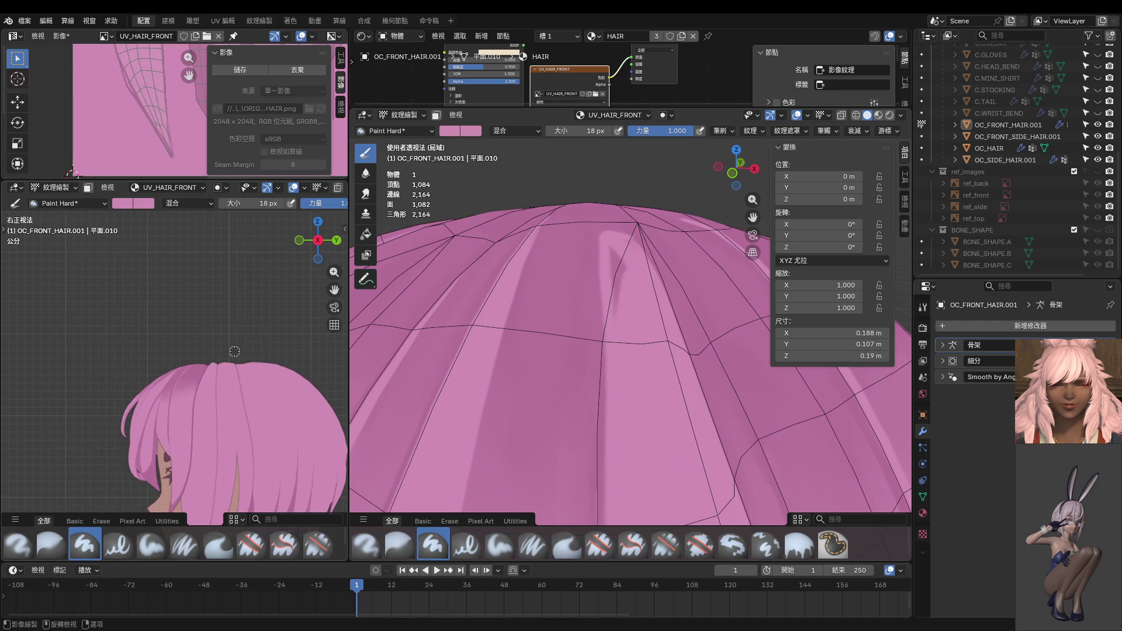
Step: Switch the main viewport to Right Orthographic and pan and zoom onto the hair band
alt+middle_drag(354, 401, 354, 402)
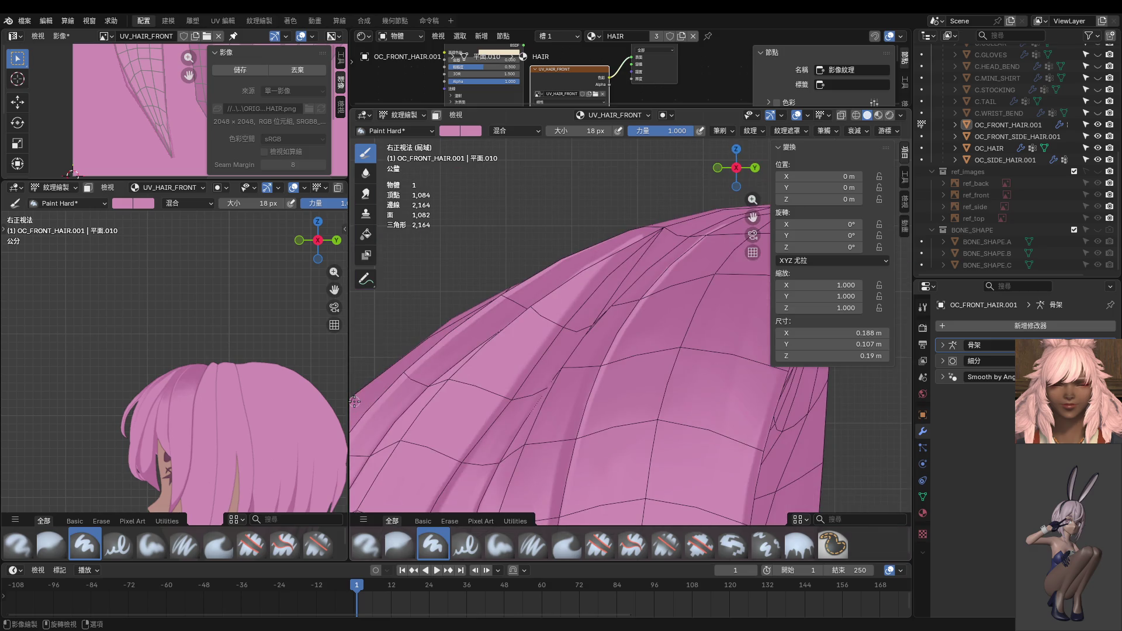
shift+middle_drag(657, 334, 672, 353)
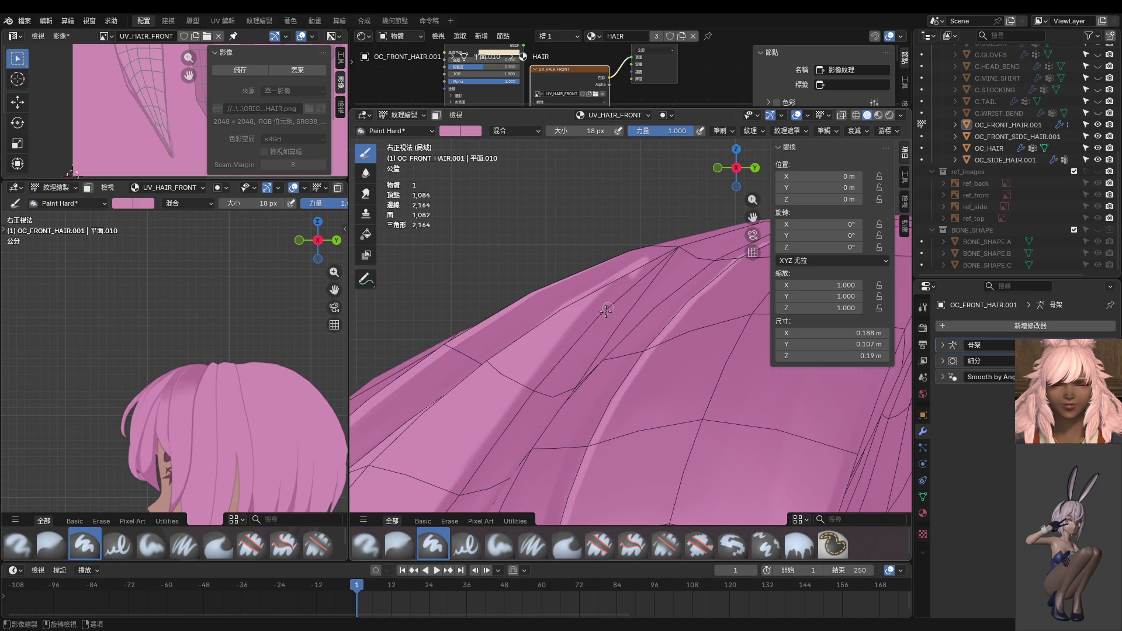
shift+middle_drag(591, 380, 606, 295)
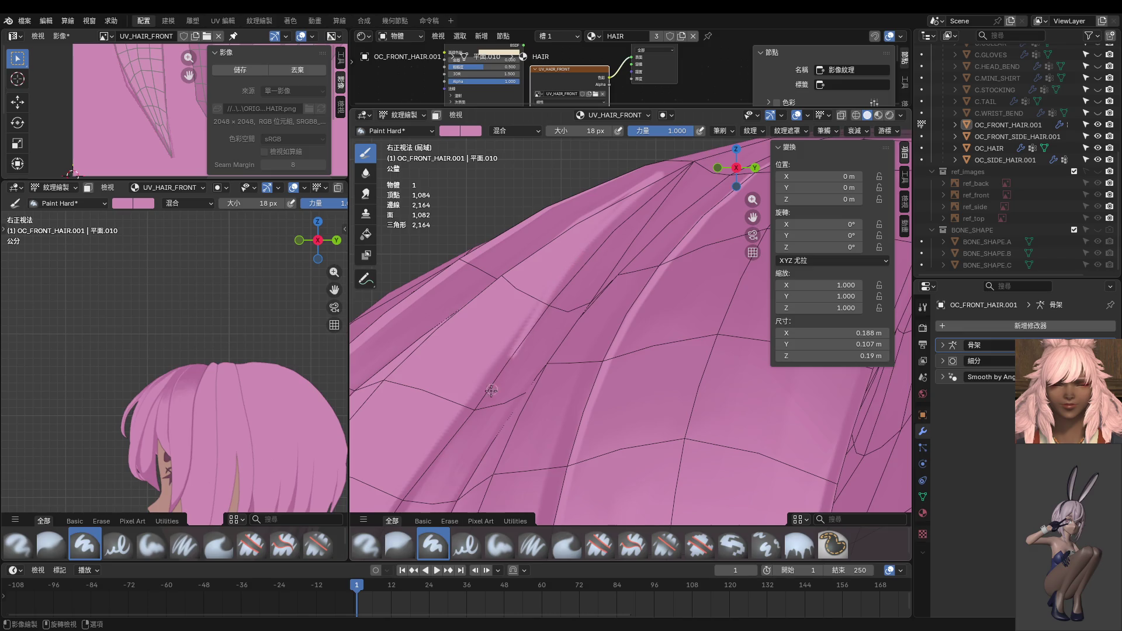
mouse_move(489, 391)
shift+middle_down()
mouse_move(585, 301)
mouse_move(614, 184)
shift+middle_up()
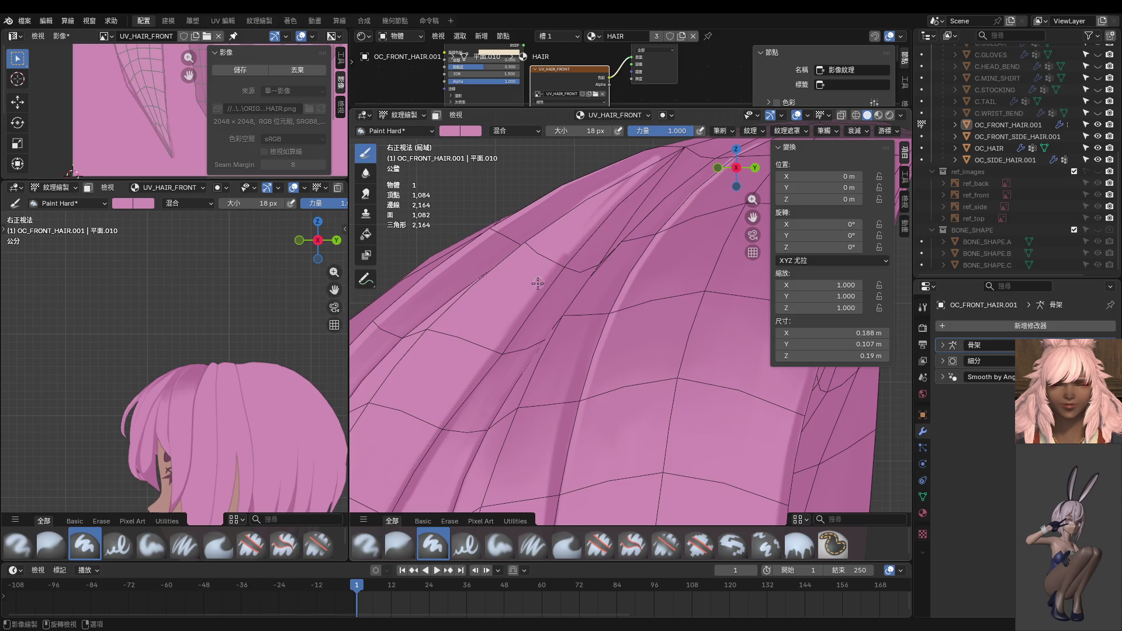
scroll(514, 339, up, 2)
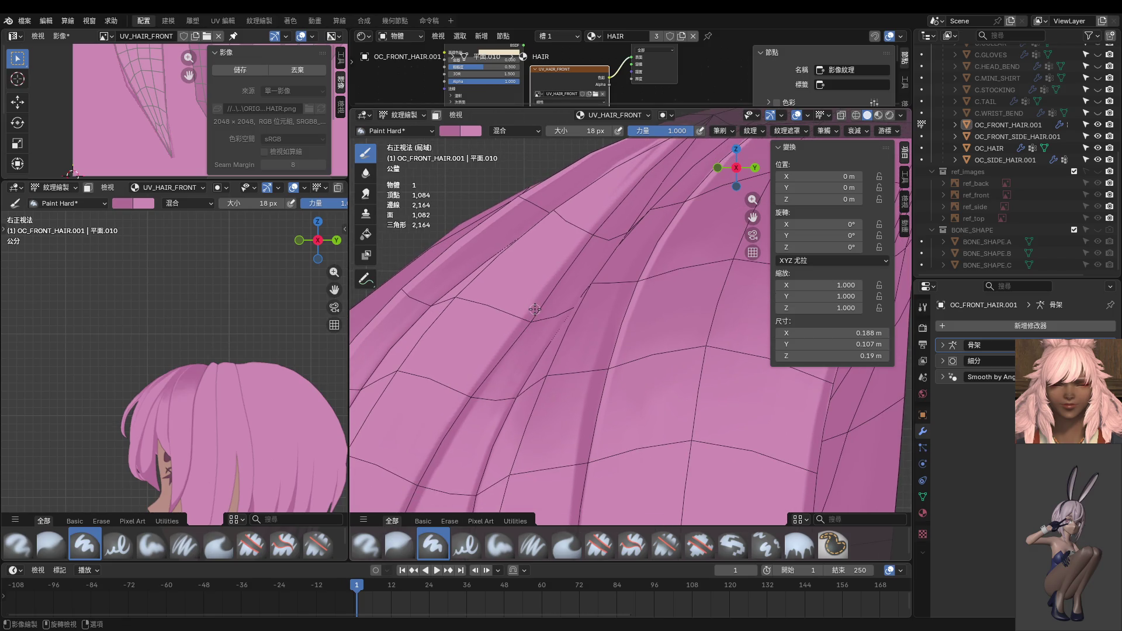
scroll(543, 301, up, 2)
Step: Paint a darker pink stroke down the hair band, redraw it once, and enlarge the brush to 32 px
drag(525, 264, 444, 365)
key(ctrl+z)
mouse_move(537, 261)
mouse_down()
mouse_move(428, 394)
mouse_move(411, 436)
mouse_up()
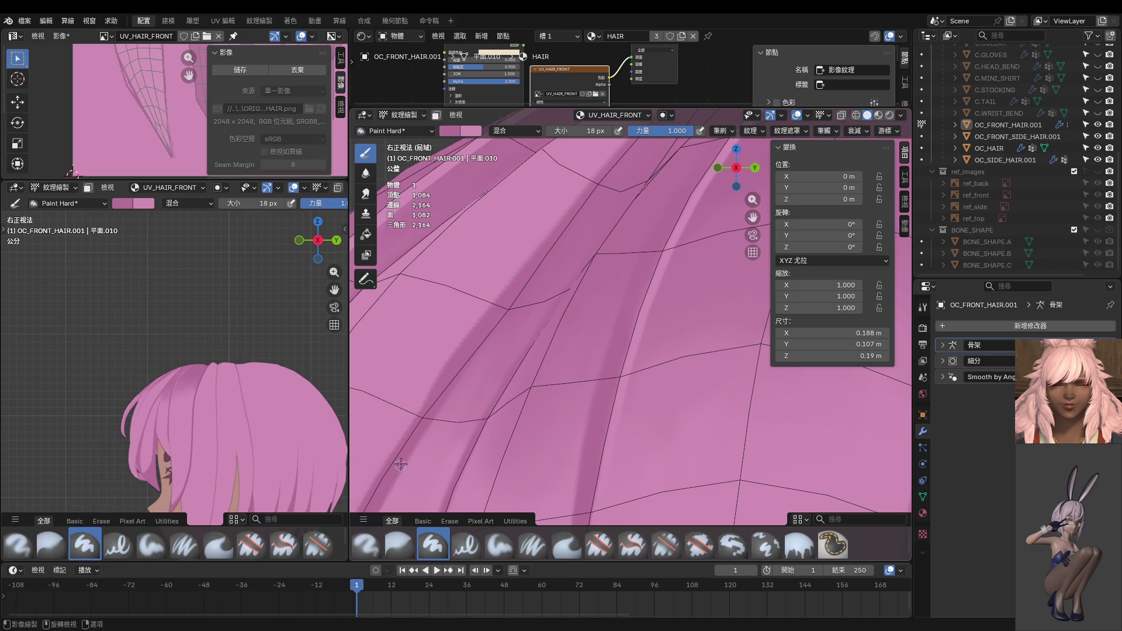
scroll(401, 464, down, 2)
scroll(409, 444, down, 2)
shift+middle_drag(624, 323, 582, 342)
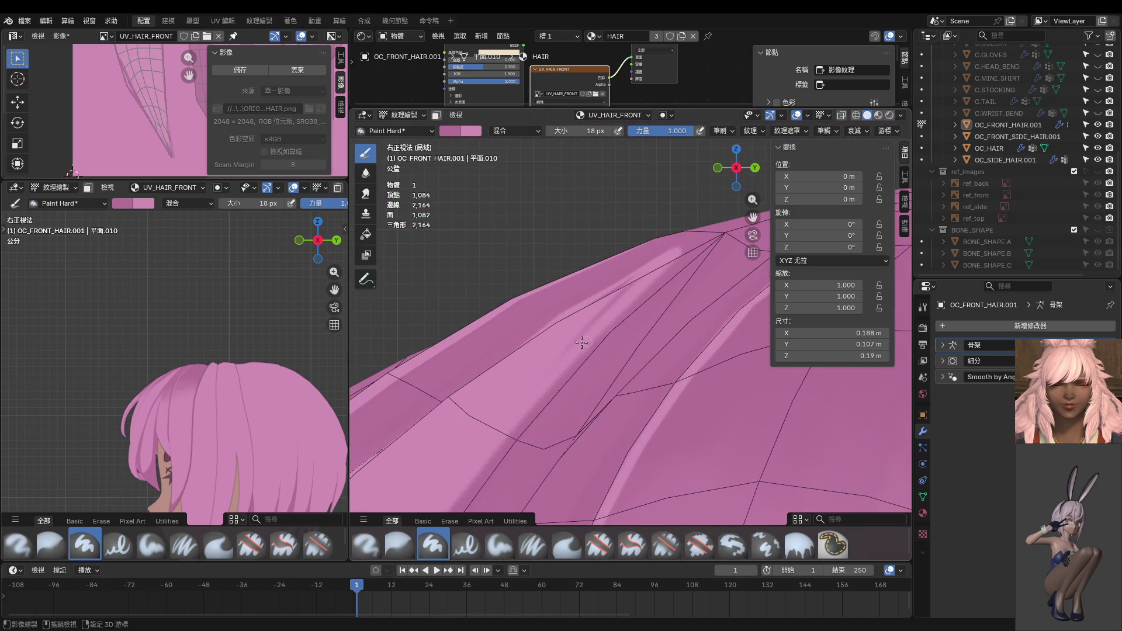
key(bracketright)
key(bracketright)
key(bracketright)
mouse_move(560, 342)
middle_down()
mouse_move(650, 349)
mouse_move(644, 320)
mouse_move(615, 303)
middle_up()
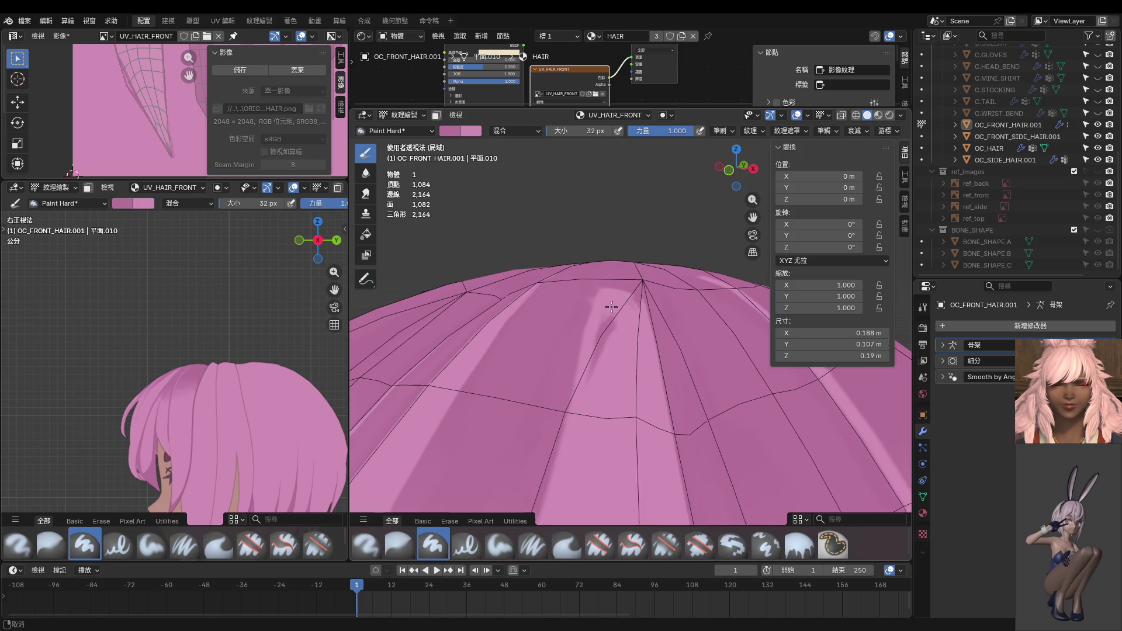
Step: Paint a light pink strip over the hair top, then darken the strip below the vertex
mouse_move(540, 403)
mouse_down()
mouse_move(601, 298)
mouse_move(531, 409)
mouse_move(555, 348)
mouse_move(630, 294)
mouse_up()
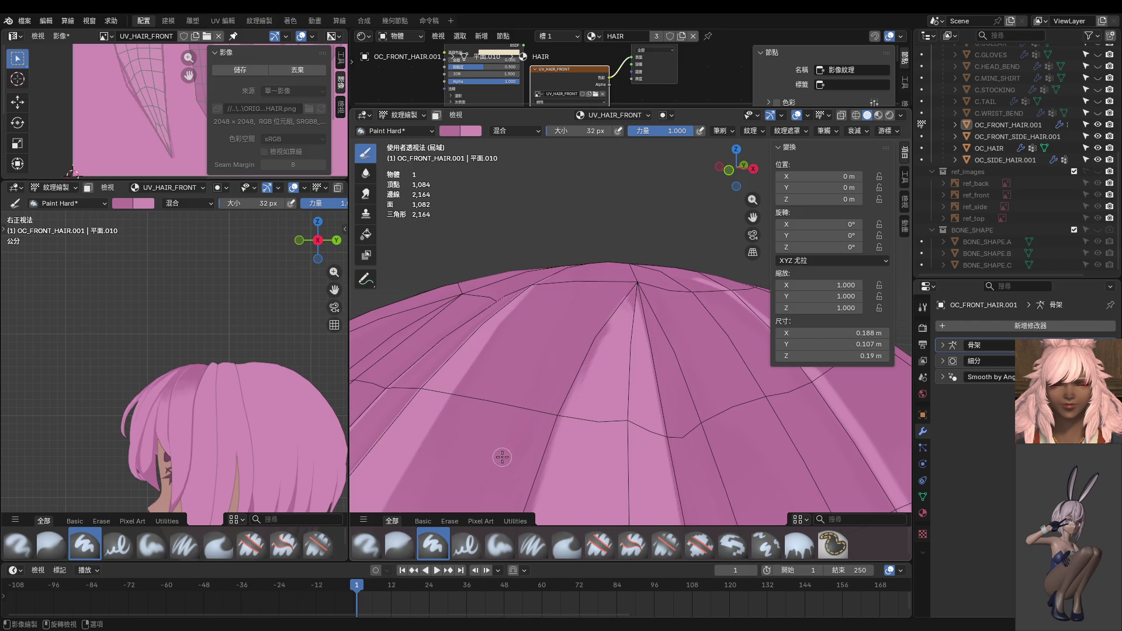
scroll(558, 403, down, 2)
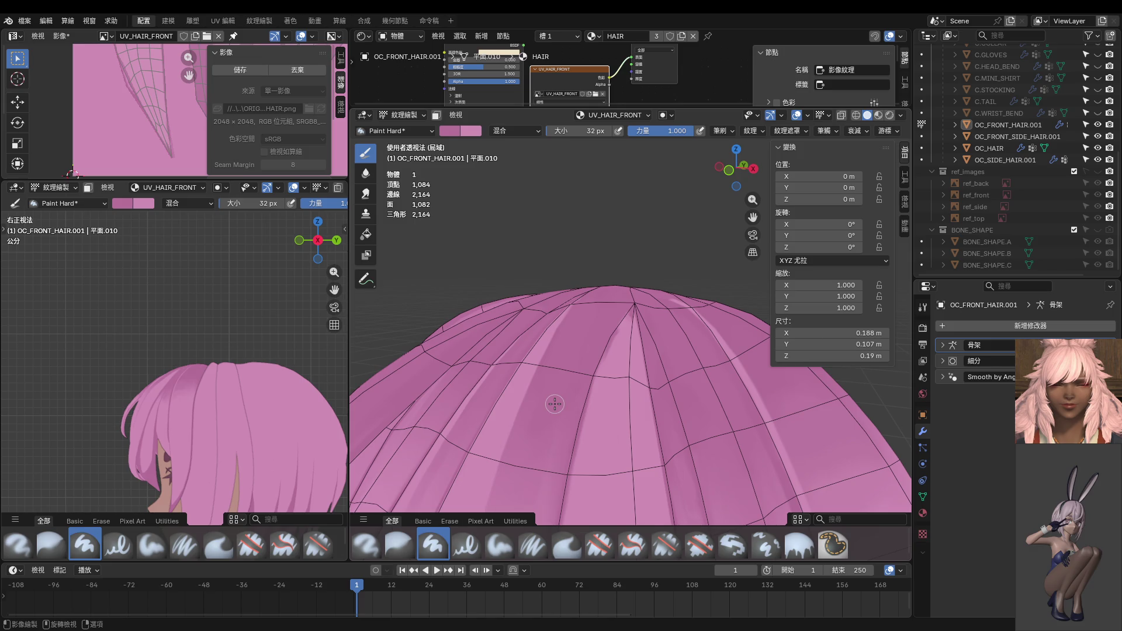
middle_drag(602, 338, 605, 427)
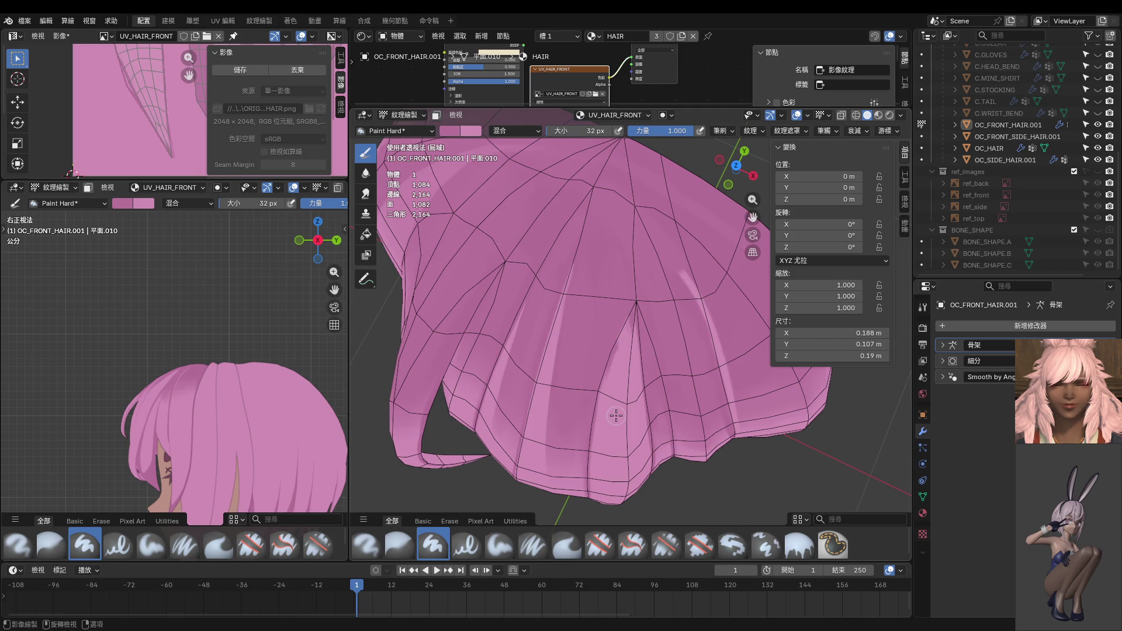
middle_drag(618, 404, 403, 384)
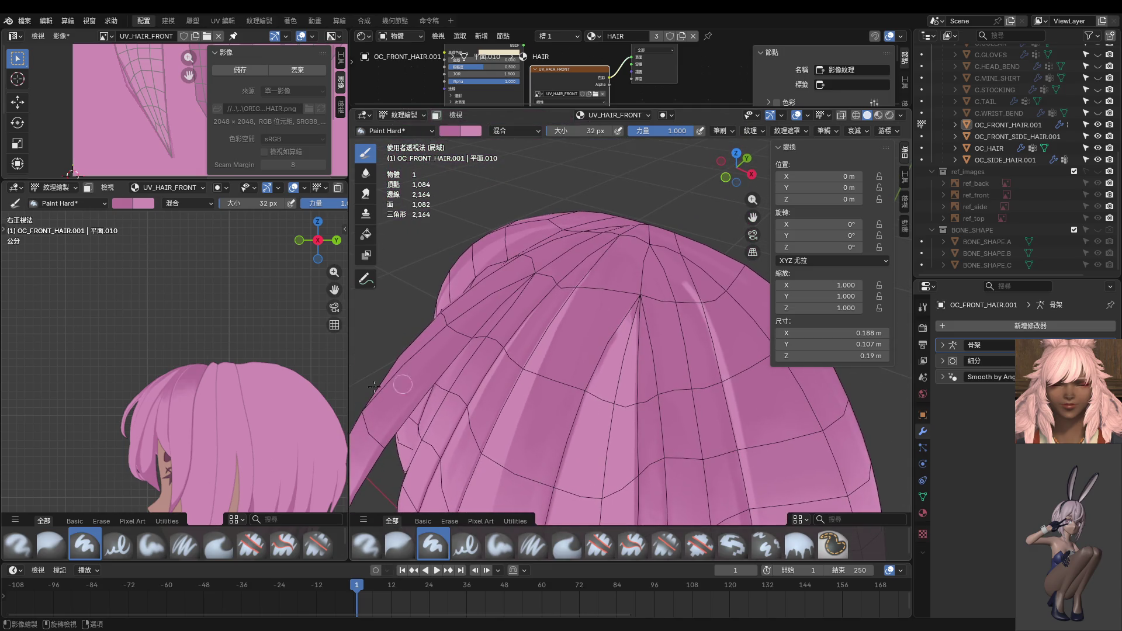
middle_drag(135, 388, 241, 414)
scroll(648, 332, up, 2)
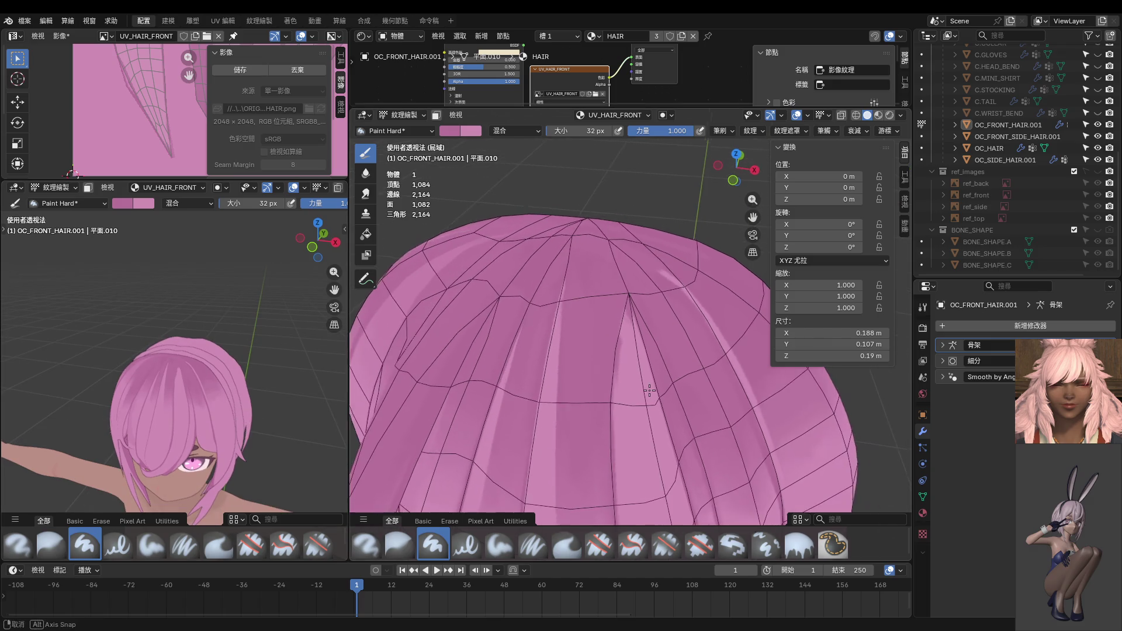
middle_drag(643, 327, 649, 332)
drag(626, 270, 605, 345)
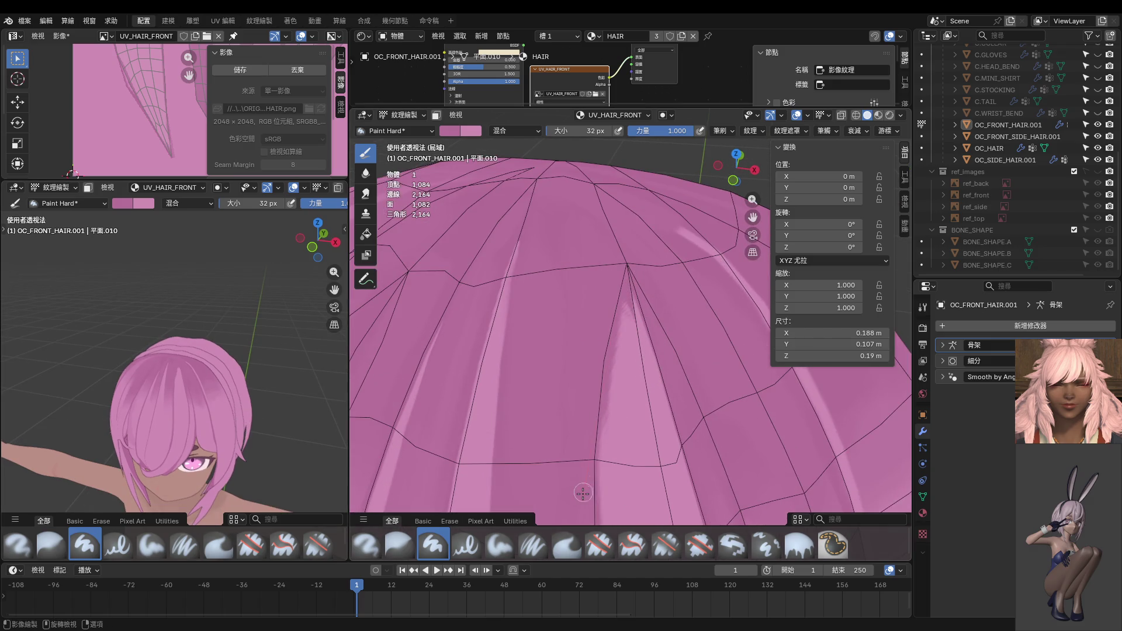
Step: Paint a lighter pink streak along the seam below the vertex
shift+middle_drag(594, 508, 601, 380)
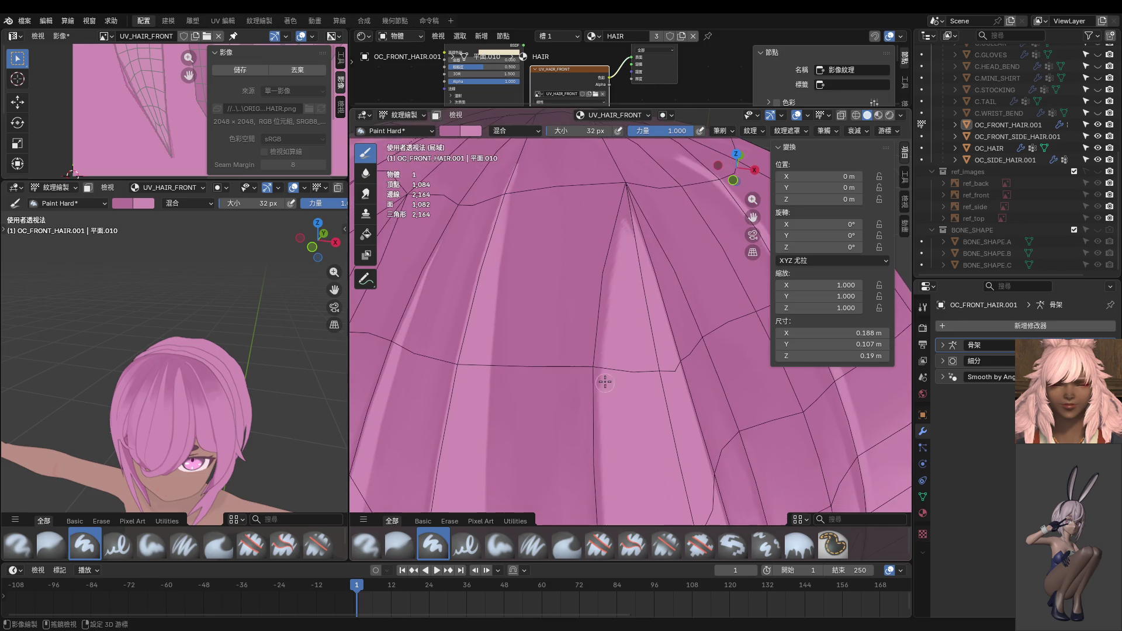
scroll(175, 391, up, 5)
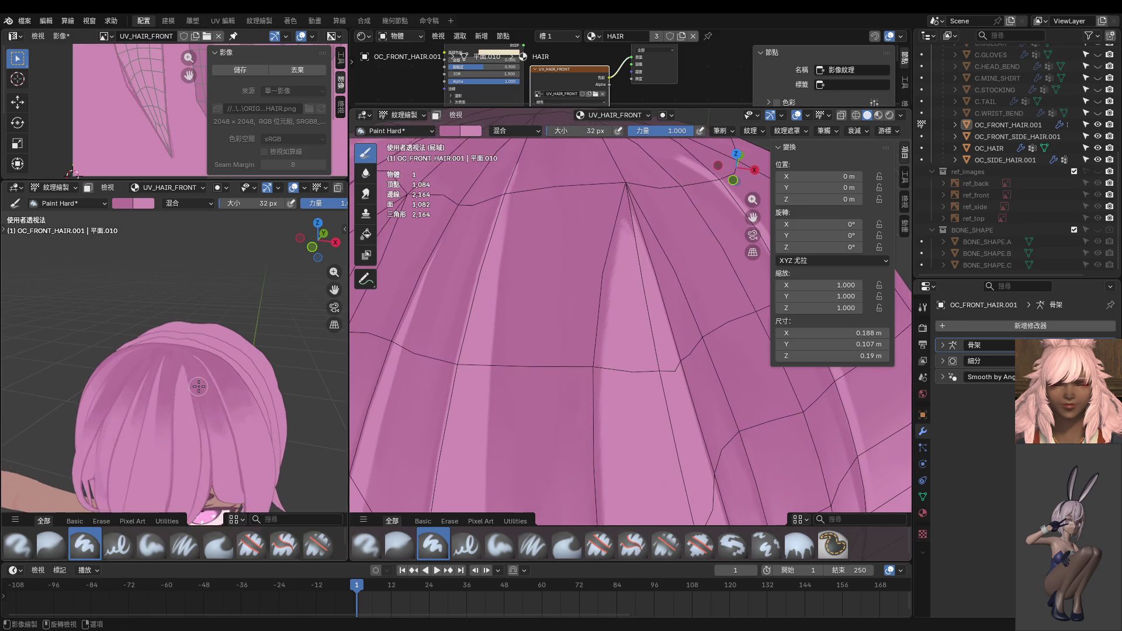
middle_drag(295, 395, 337, 393)
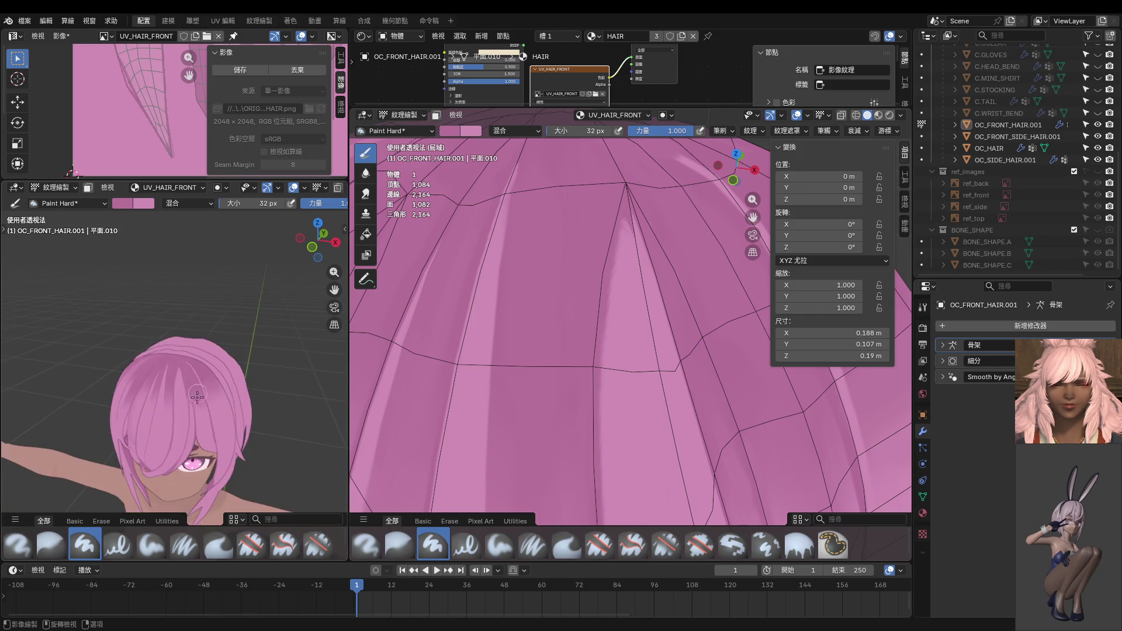
mouse_move(588, 288)
shift+middle_down()
mouse_move(605, 377)
mouse_move(623, 341)
shift+middle_up()
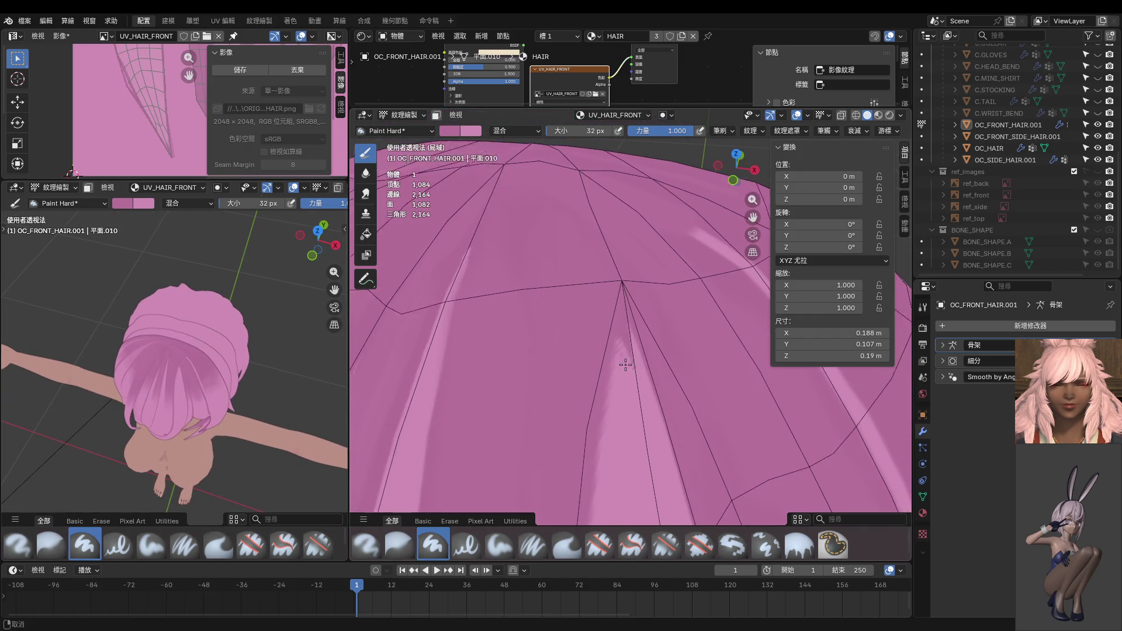
drag(623, 342, 620, 457)
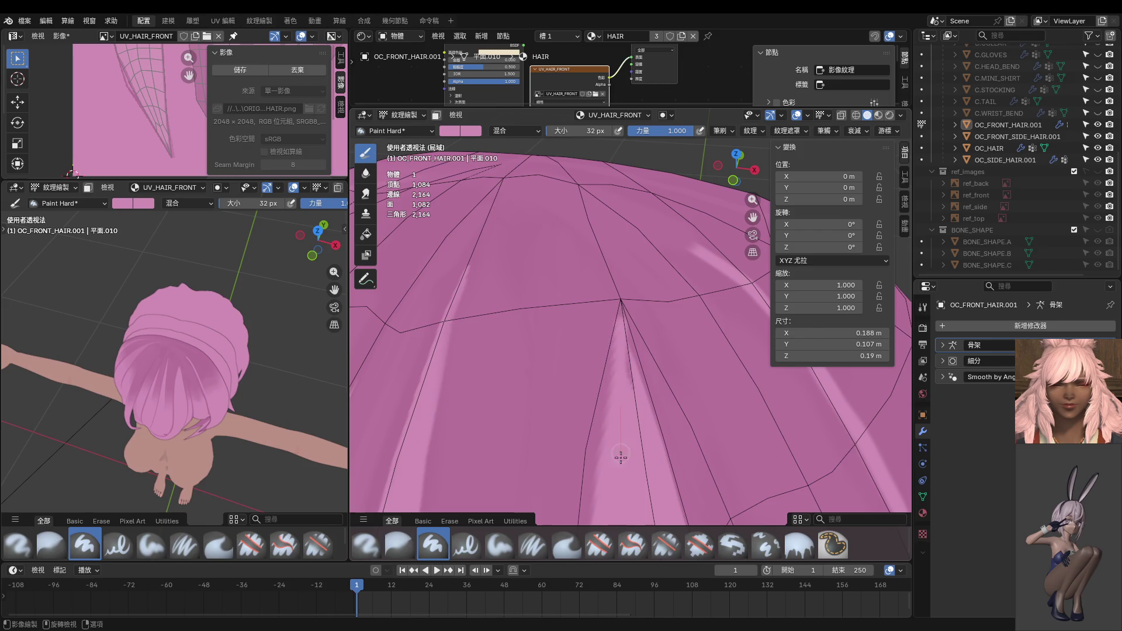
middle_drag(634, 391, 622, 336)
Step: Resize the paint brush to 22 px
key(f)
click(621, 335)
key(f)
click(624, 338)
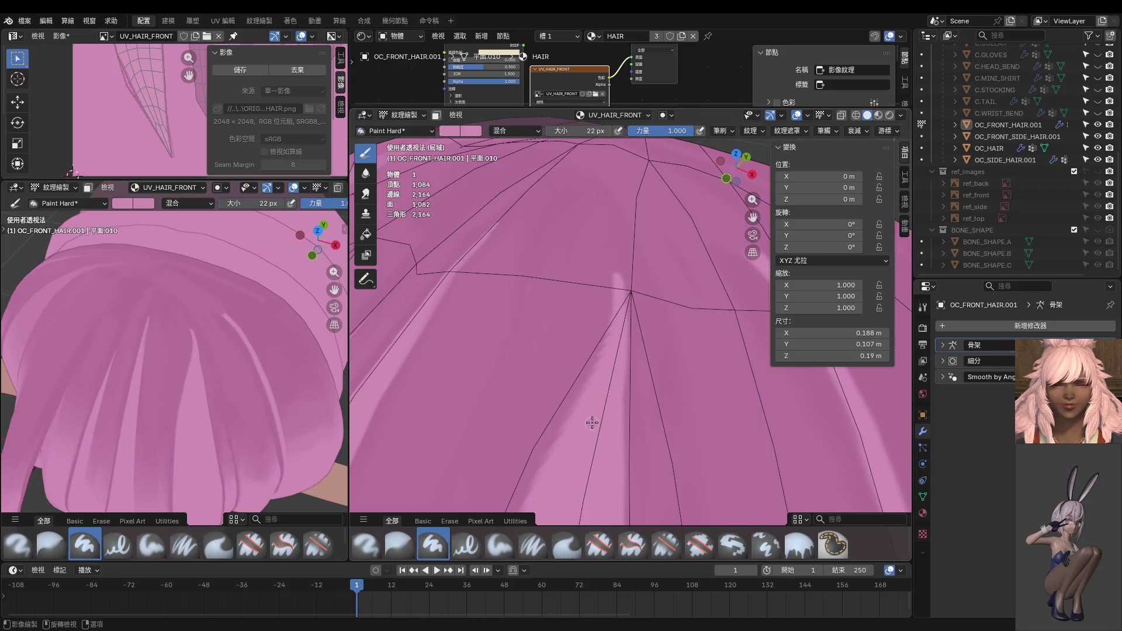
Step: View the hair from higher up and paint a dark shadow stroke down it
scroll(222, 396, down, 3)
scroll(225, 391, up, 3)
scroll(231, 378, down, 5)
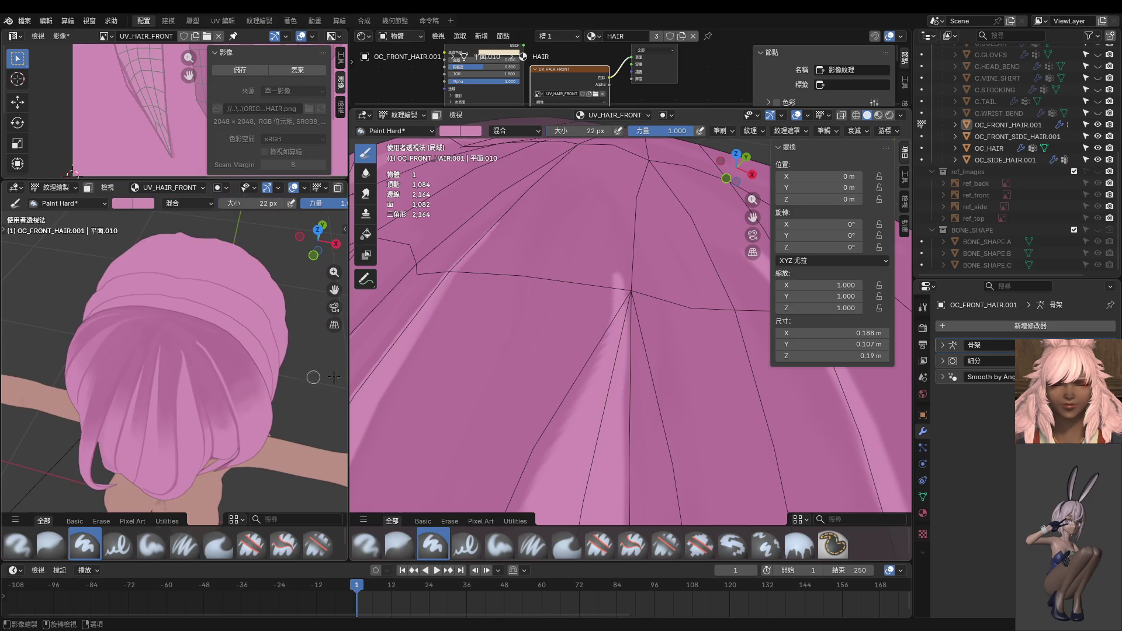
scroll(216, 375, up, 3)
scroll(219, 371, up, 2)
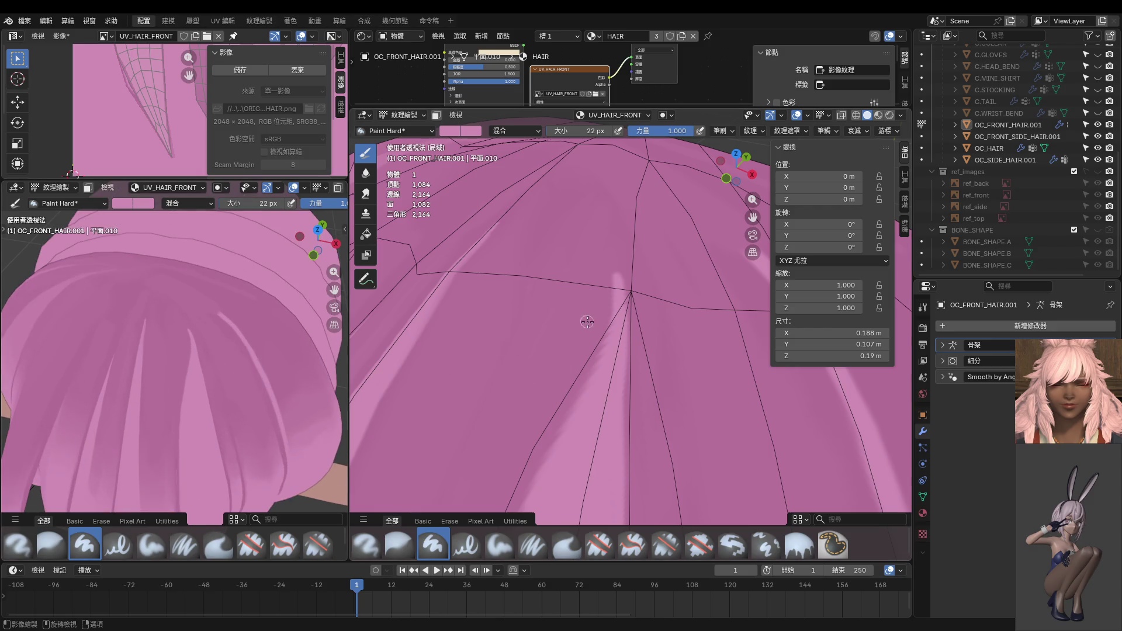
middle_drag(587, 322, 591, 329)
scroll(558, 339, down, 4)
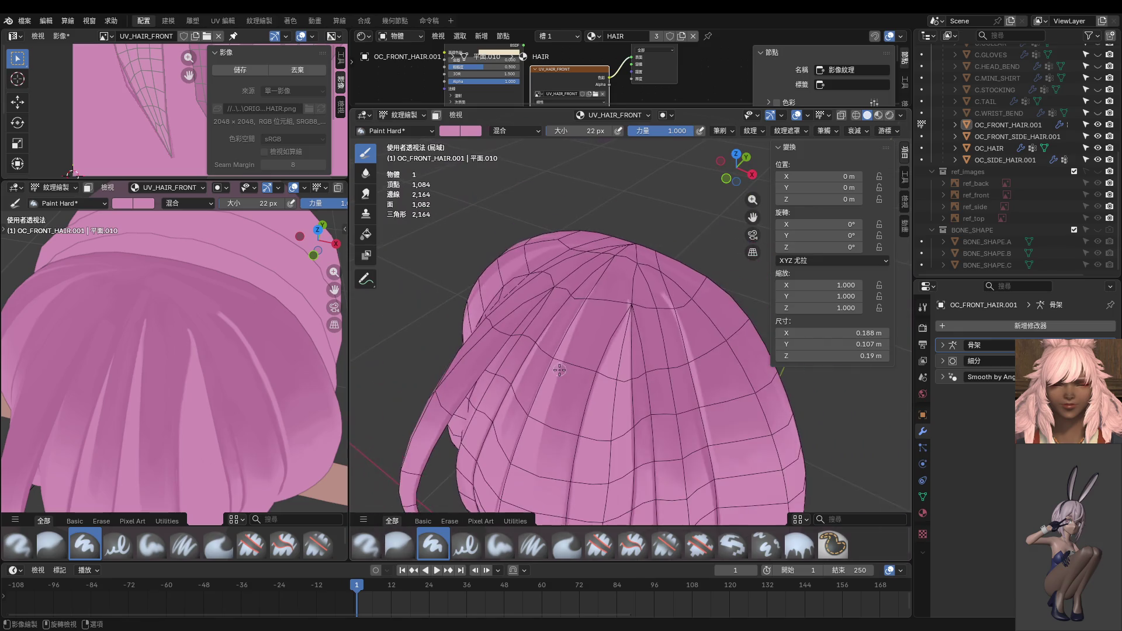
scroll(554, 296, up, 1)
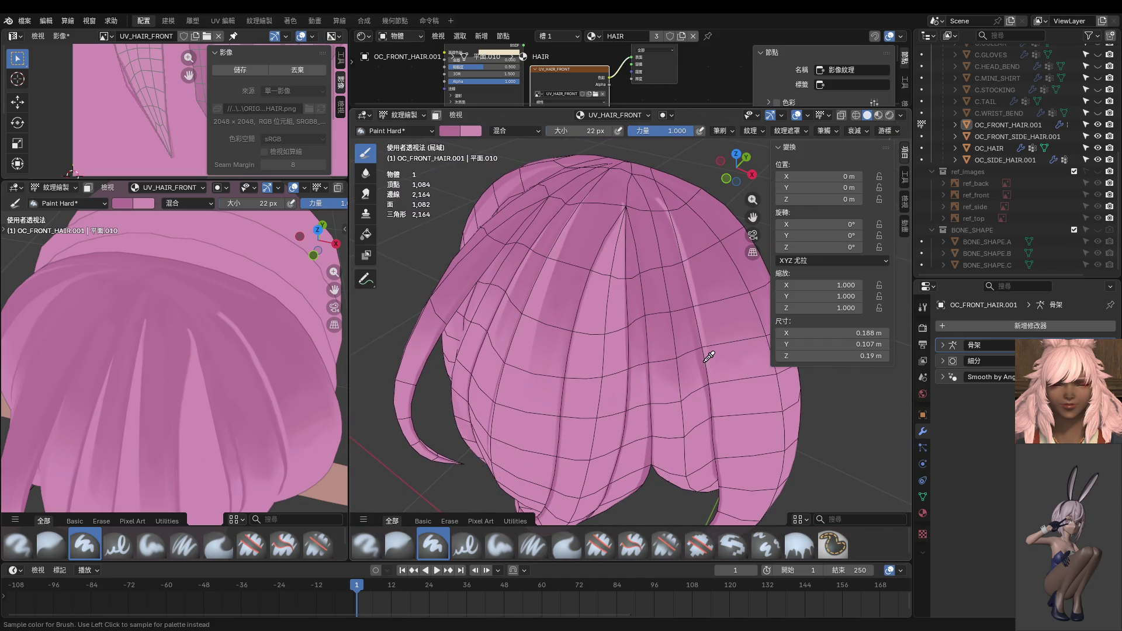
middle_drag(706, 361, 586, 420)
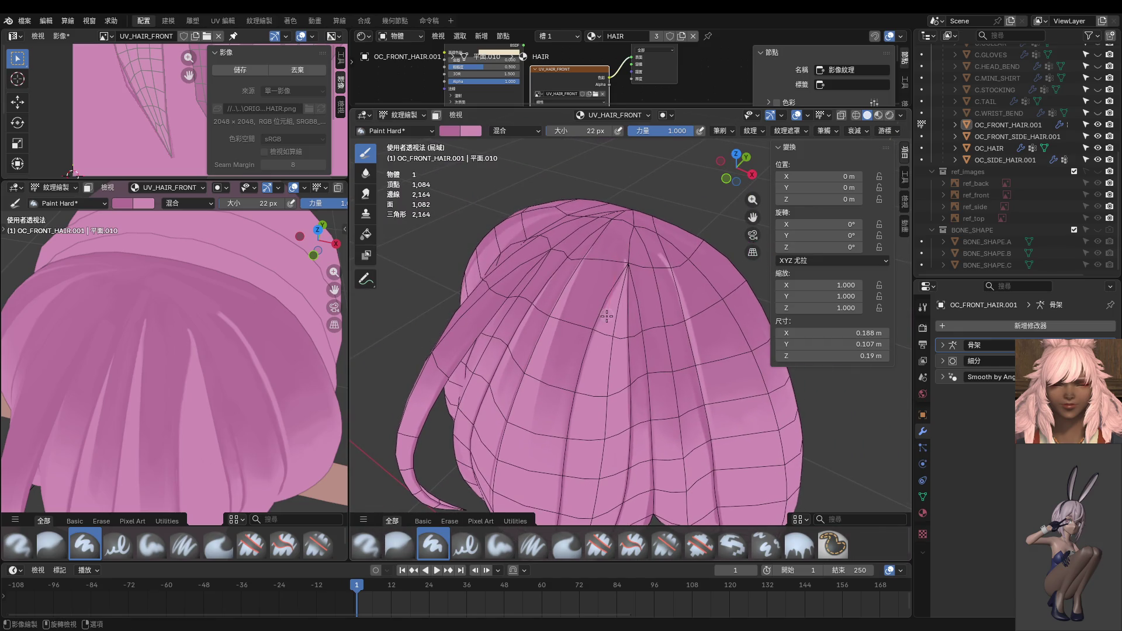
scroll(603, 330, up, 2)
scroll(603, 316, up, 2)
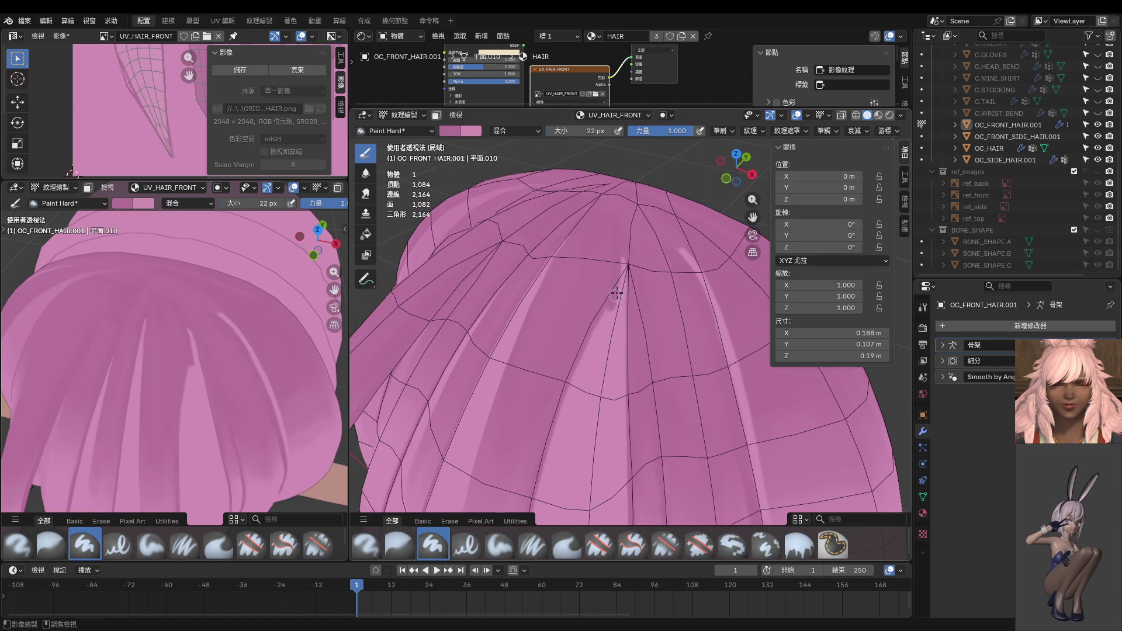
shift+middle_drag(620, 339, 616, 201)
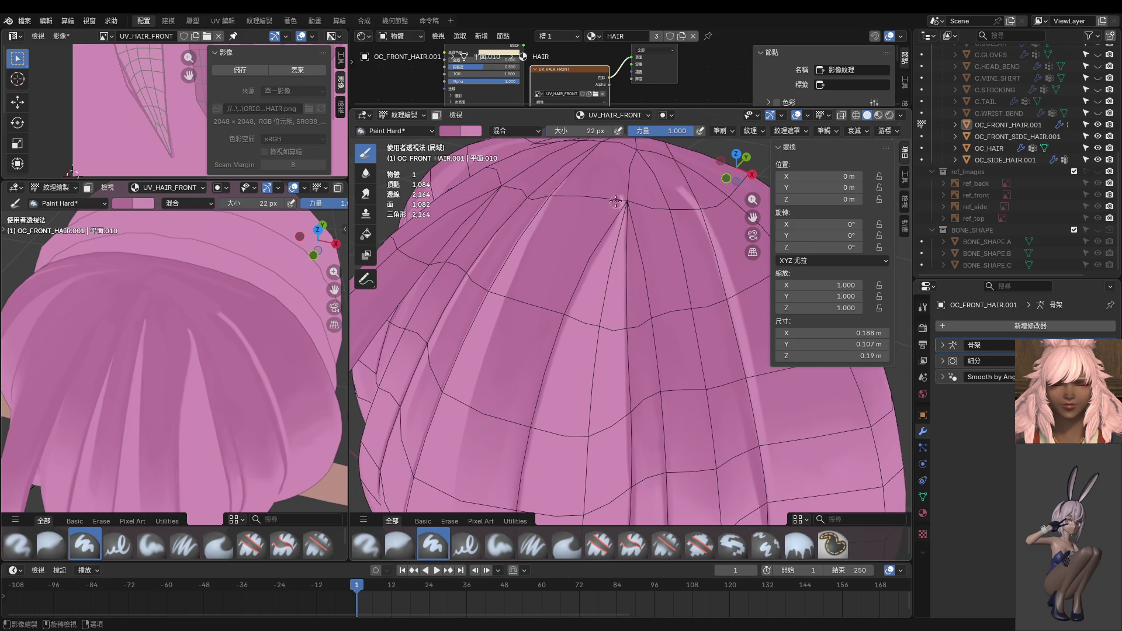
drag(614, 181, 509, 507)
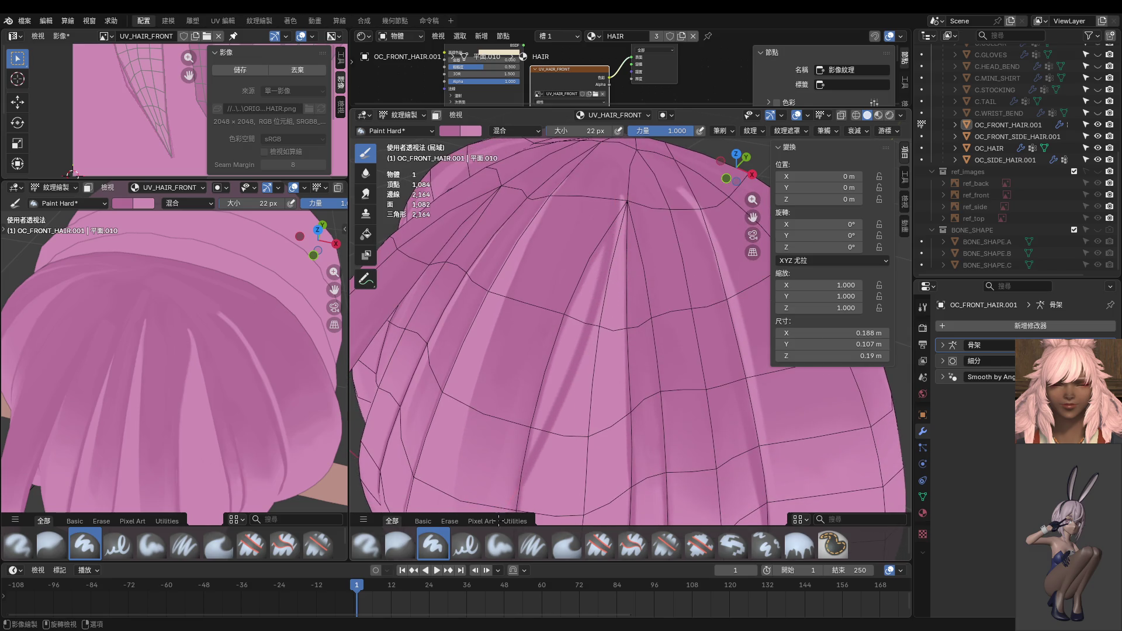
Step: Redo the dark shadow stroke so it runs down the light hair band
scroll(327, 420, down, 5)
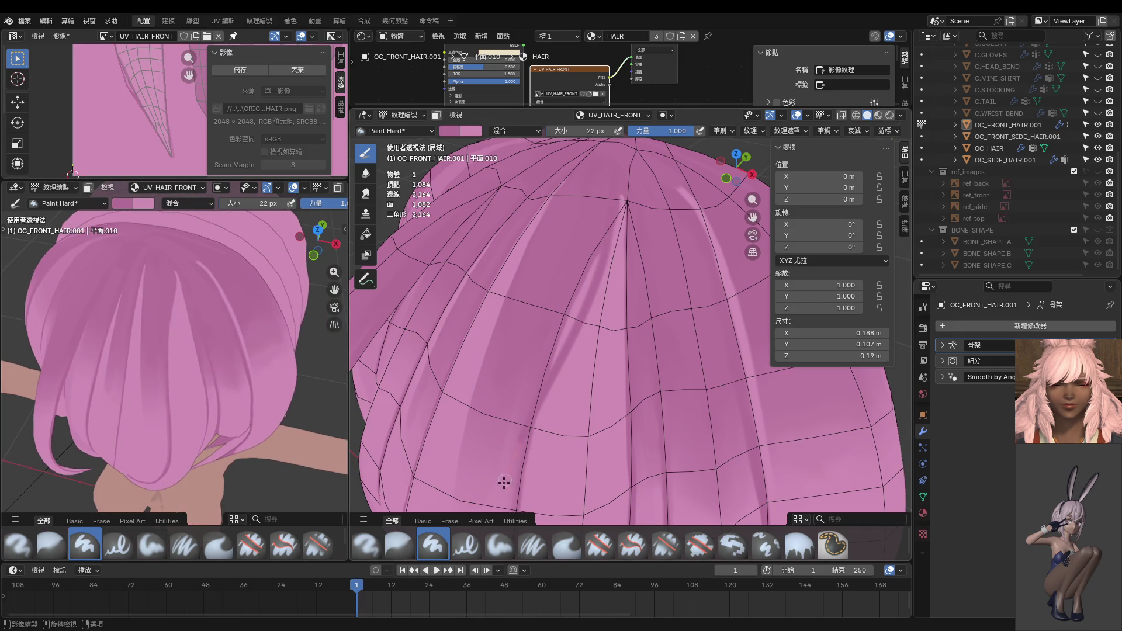
key(ctrl+z)
drag(610, 200, 509, 475)
key(ctrl+z)
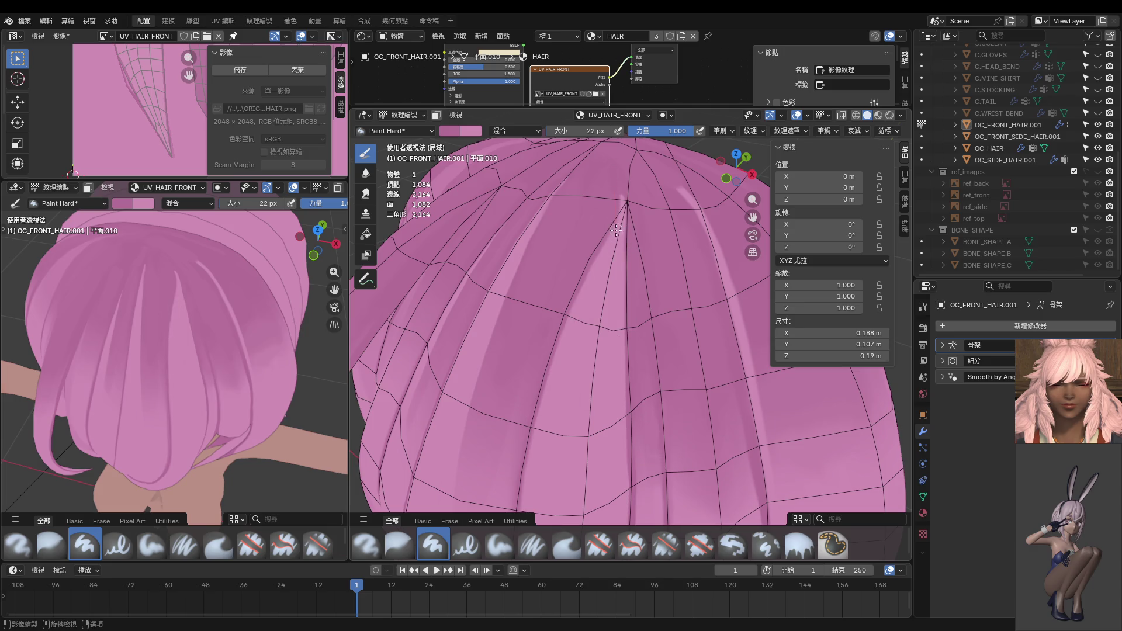
drag(609, 271, 527, 399)
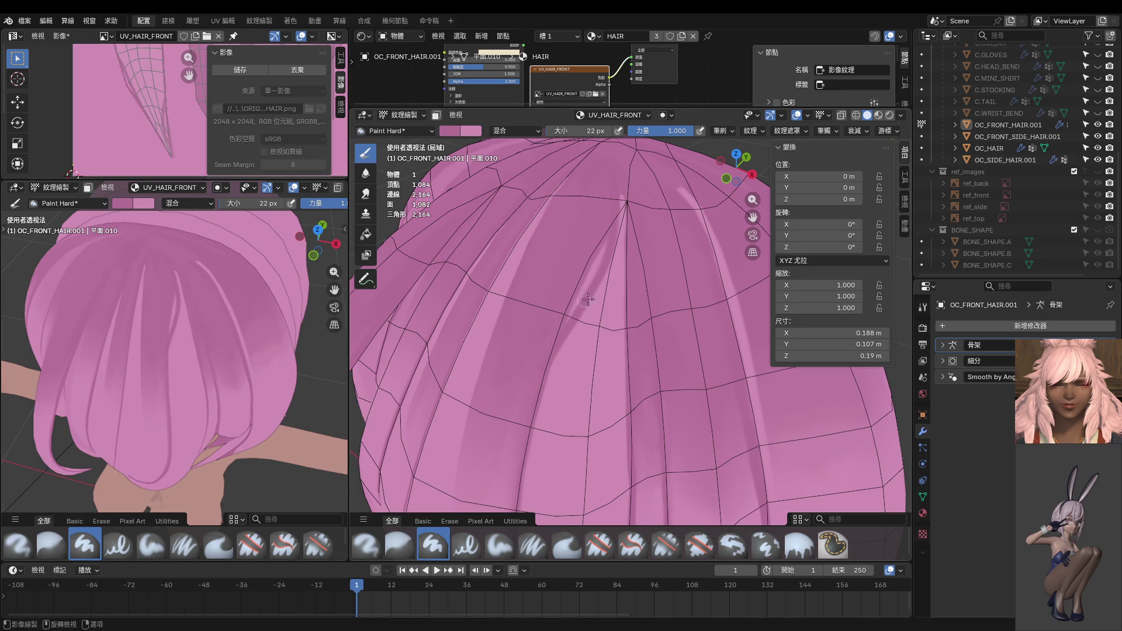
Step: Shrink the brush to 14 px and repaint a thinner dark stroke down the light band
key(bracketleft)
key(bracketleft)
key(bracketleft)
key(bracketleft)
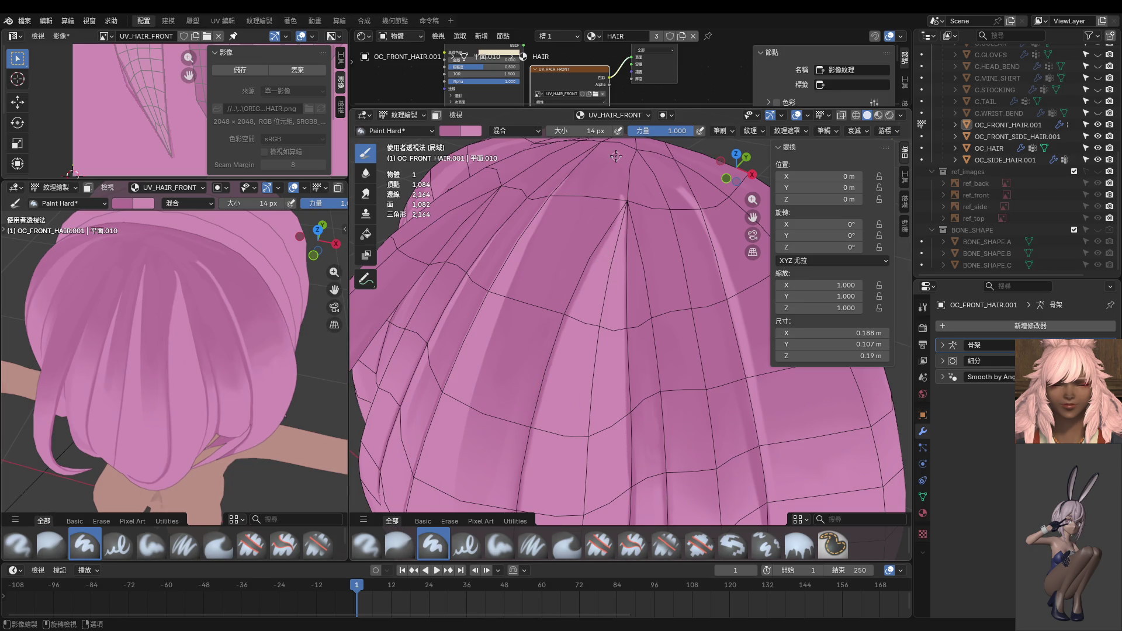
drag(604, 240, 523, 465)
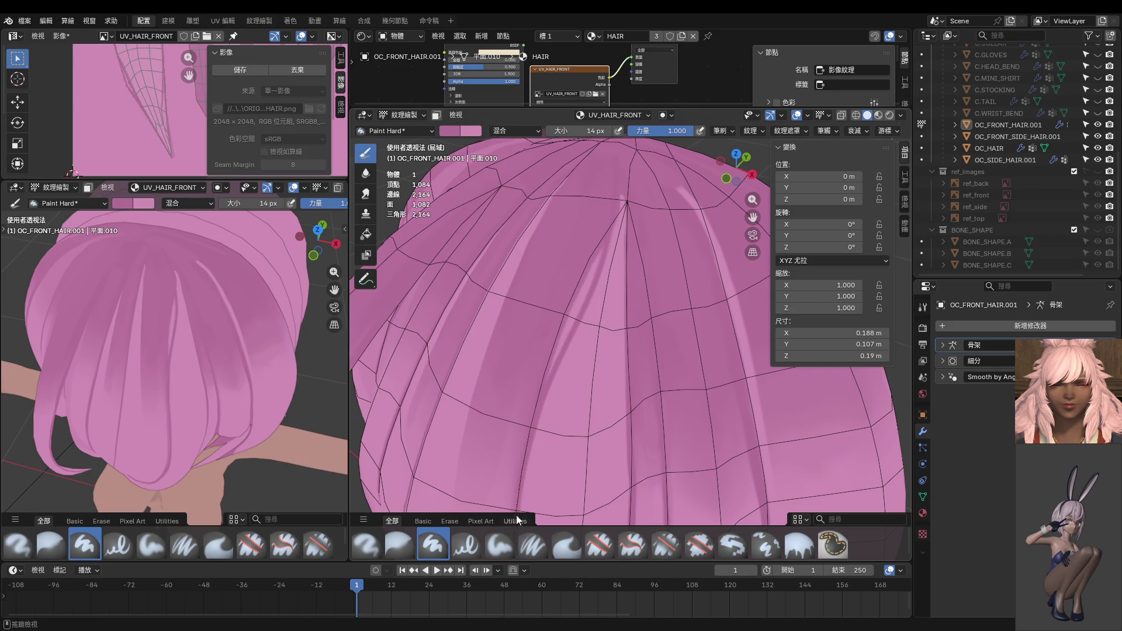
middle_drag(295, 384, 278, 325)
key(KP_1)
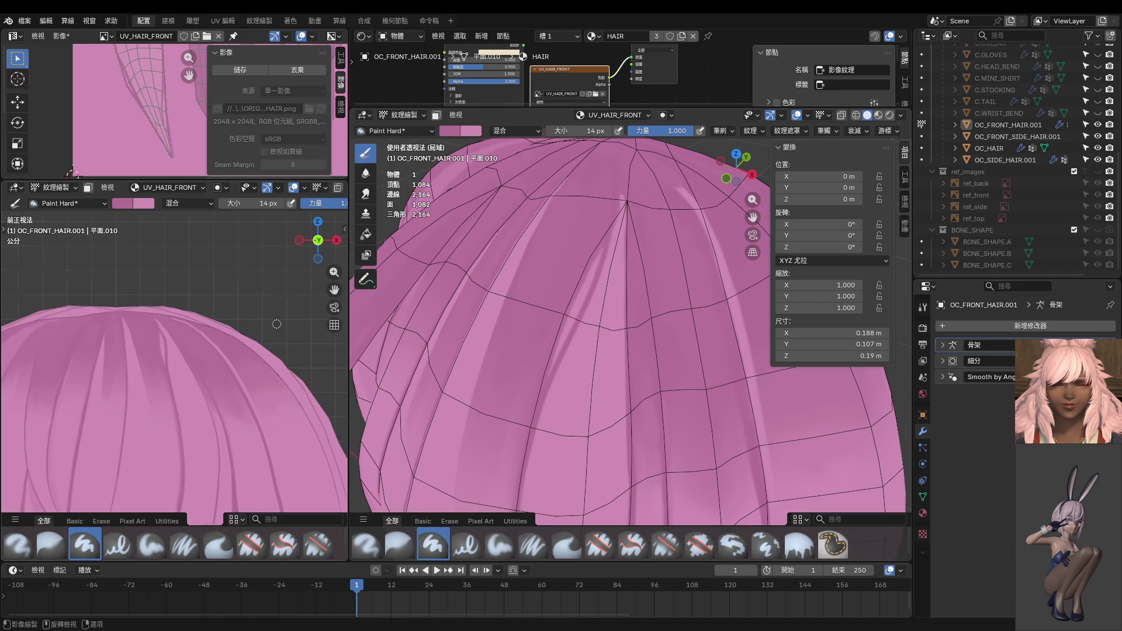
key(ctrl+z)
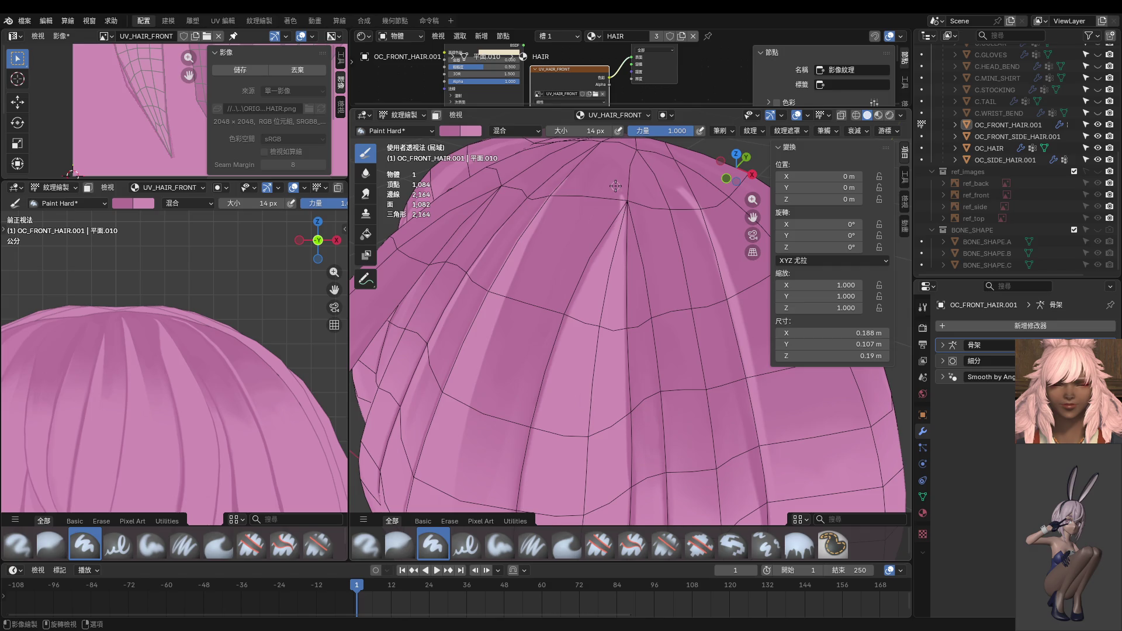
drag(605, 246, 513, 494)
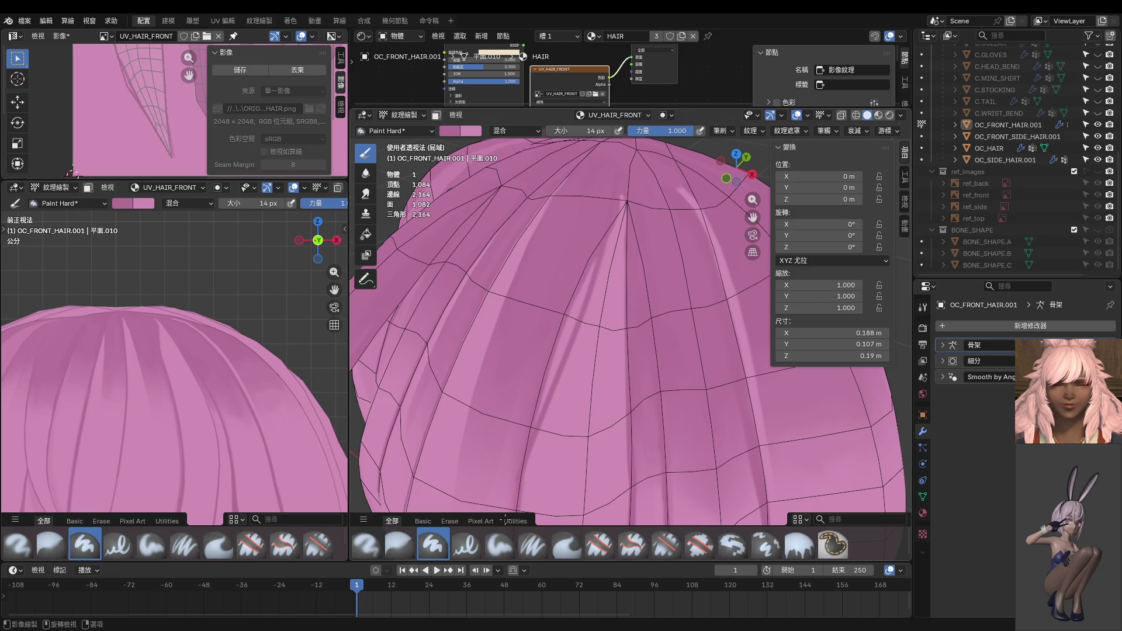
key(ctrl+z)
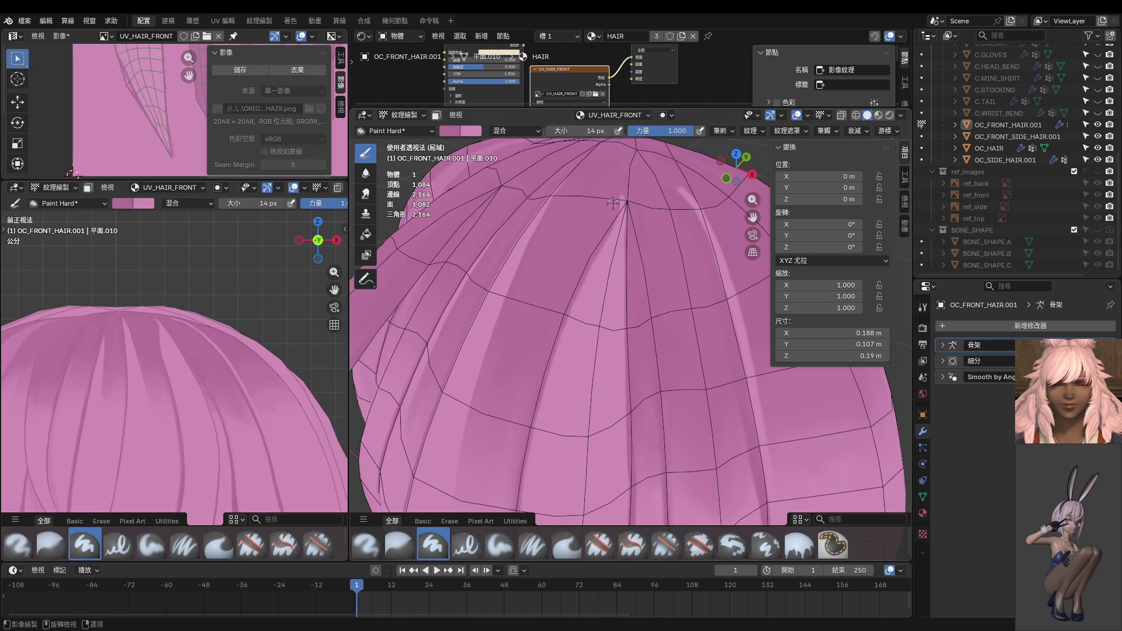
drag(605, 238, 518, 463)
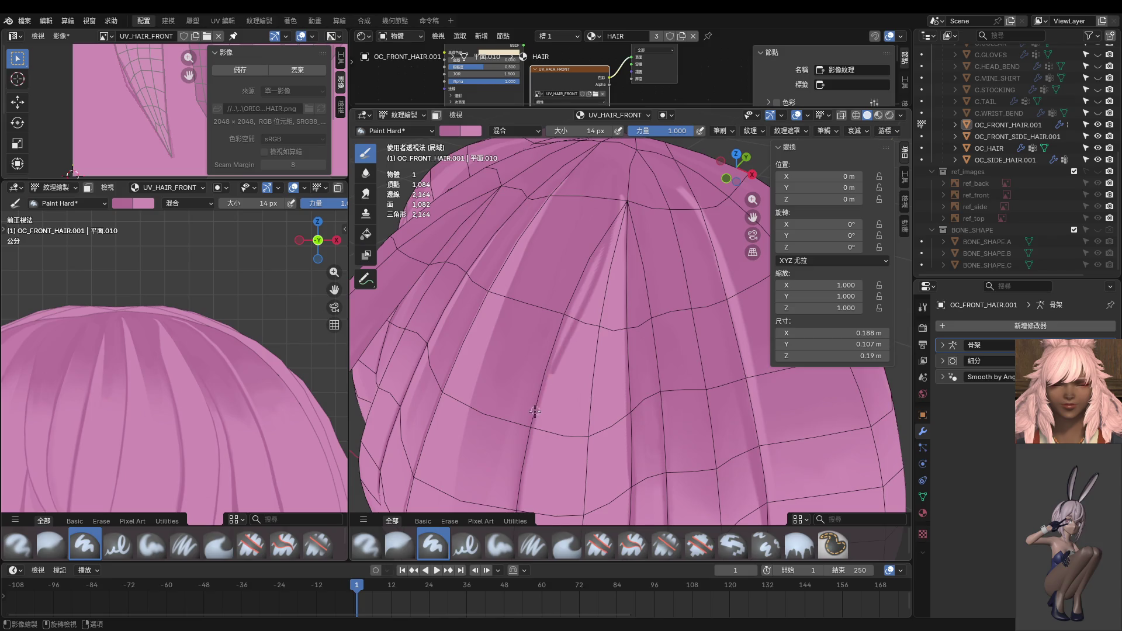
key(ctrl+z)
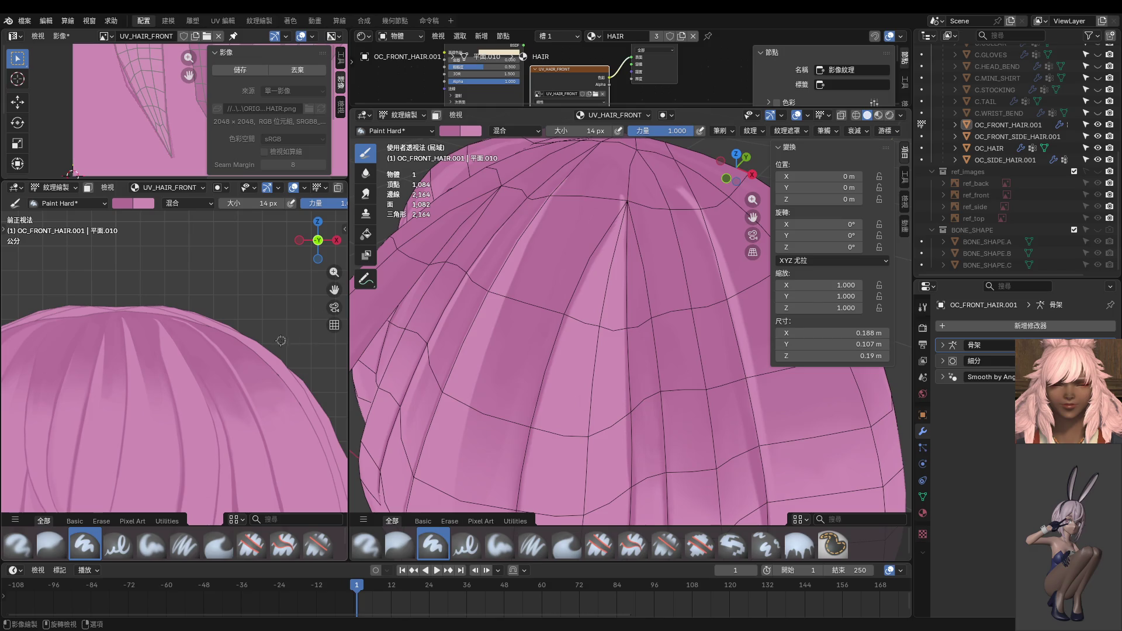
drag(599, 199, 517, 461)
Step: Try dark strokes down a hair strand in the side view, undoing each attempt
scroll(156, 325, up, 2)
scroll(144, 249, up, 2)
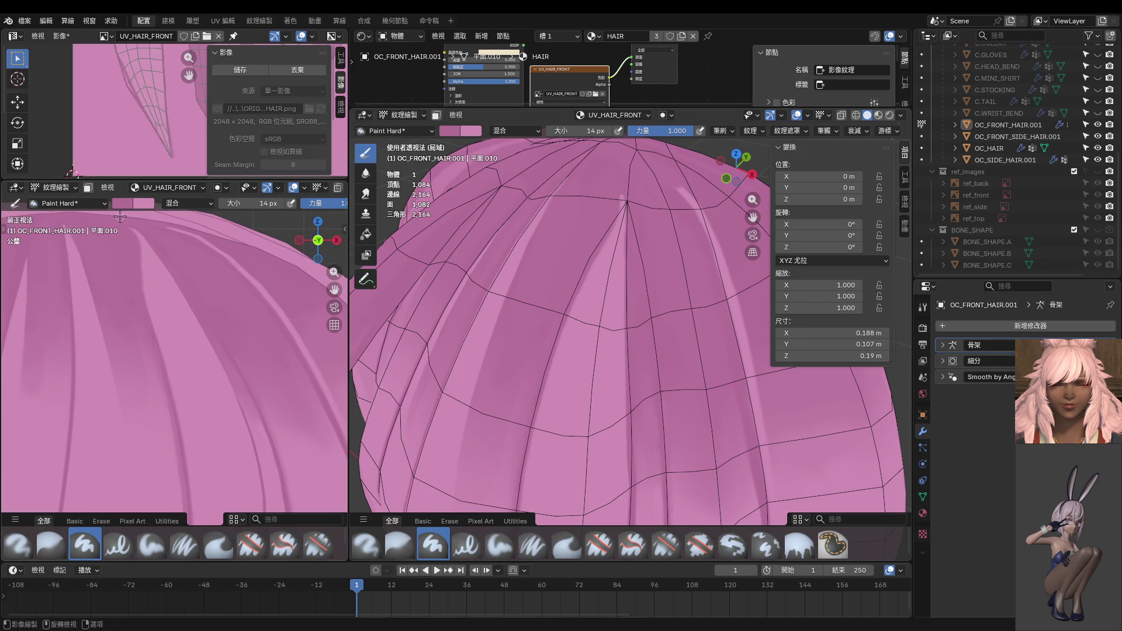
drag(157, 325, 158, 363)
key(ctrl+z)
scroll(176, 315, down, 1)
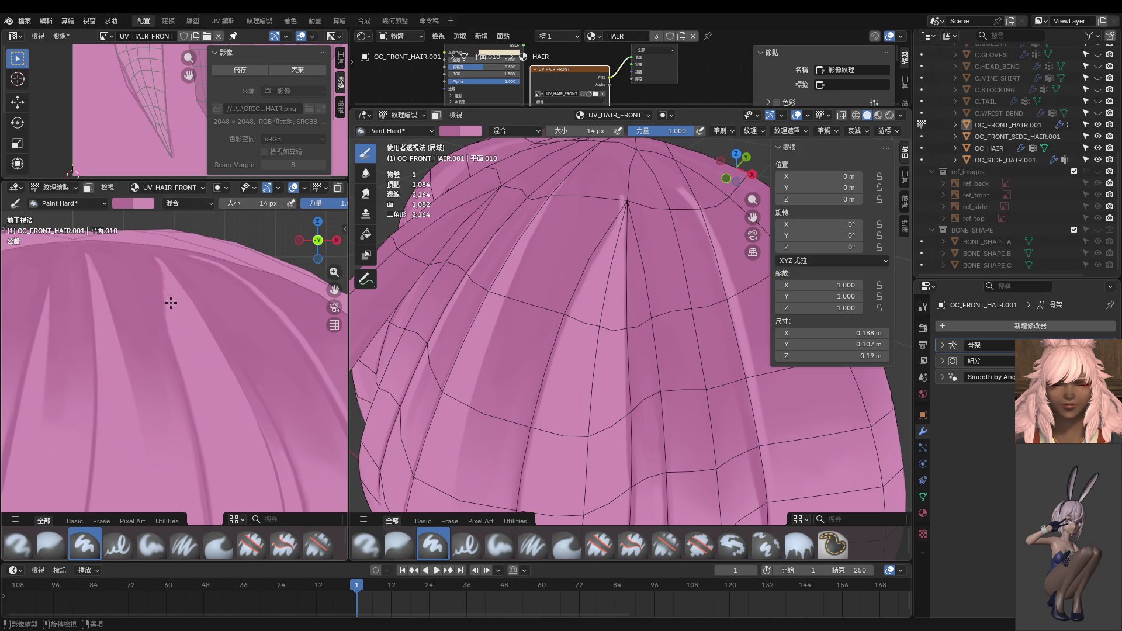
drag(181, 334, 190, 442)
key(ctrl+z)
drag(165, 288, 188, 407)
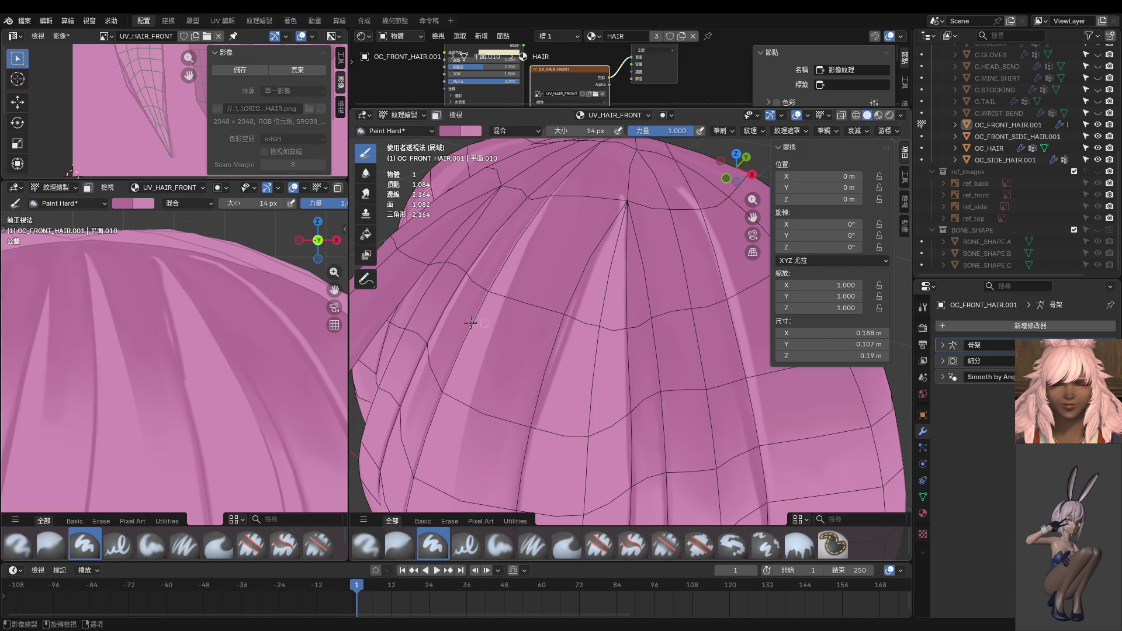
scroll(223, 293, up, 2)
key(ctrl+z)
Step: Keeping the brush at 14 px, paint dark thin strokes along the strand's edge
key(f)
click(182, 276)
drag(194, 307, 210, 423)
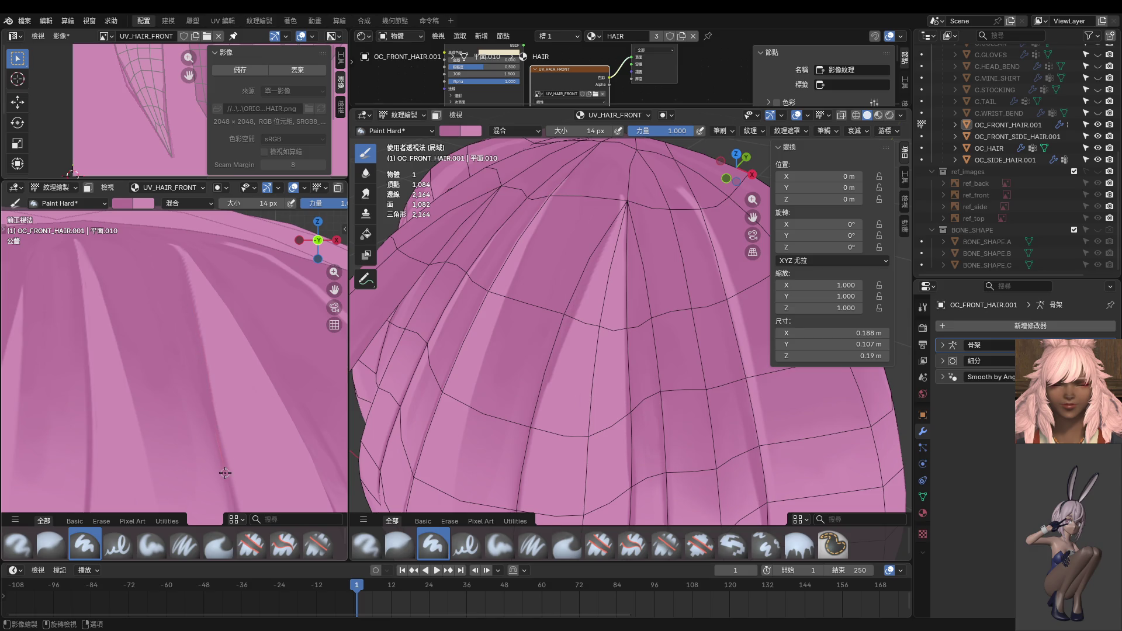
scroll(228, 456, up, 1)
scroll(257, 415, up, 1)
scroll(249, 407, up, 1)
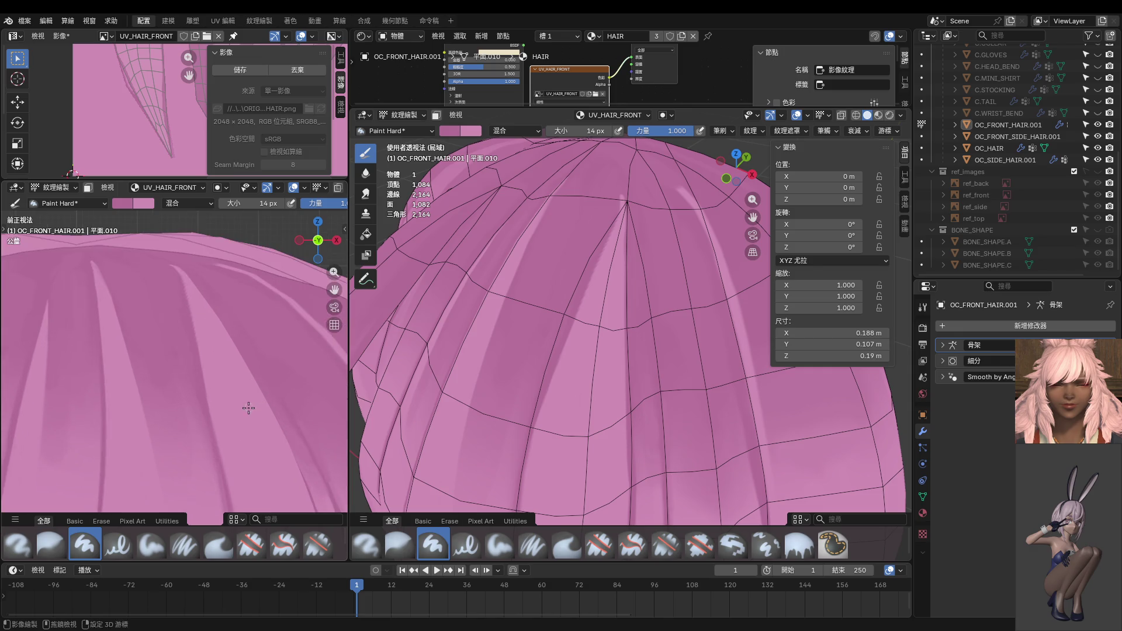
scroll(228, 362, up, 2)
scroll(215, 336, up, 1)
drag(202, 308, 218, 391)
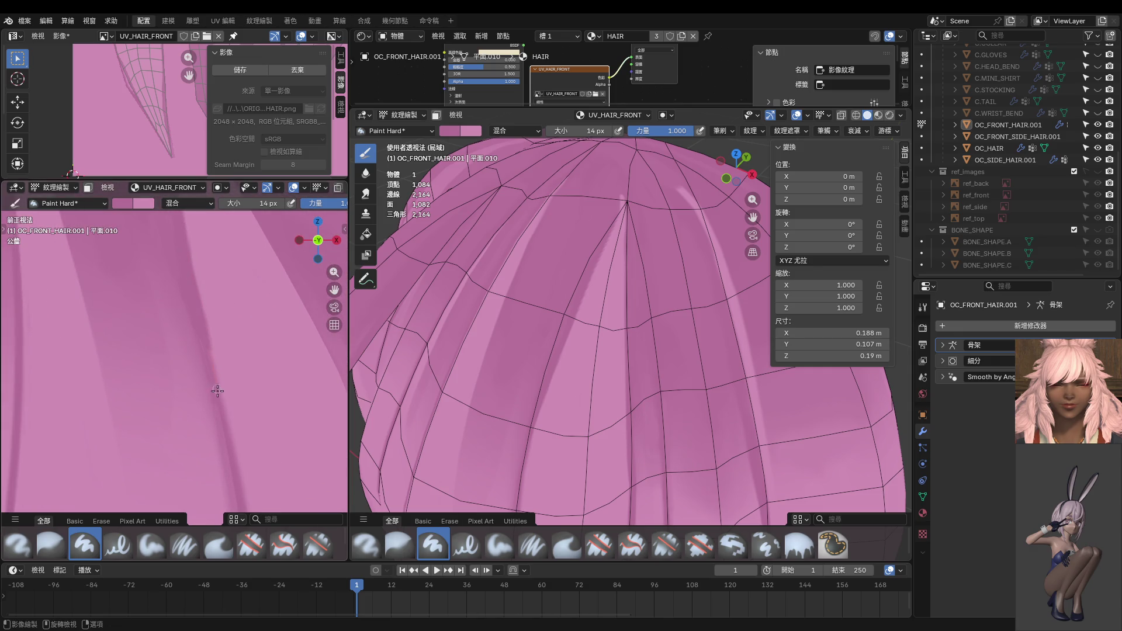
Step: Paint a thin stroke along the strand's upper edge, then enlarge the brush to 60 px
scroll(227, 421, down, 1)
scroll(219, 298, down, 2)
scroll(222, 345, down, 1)
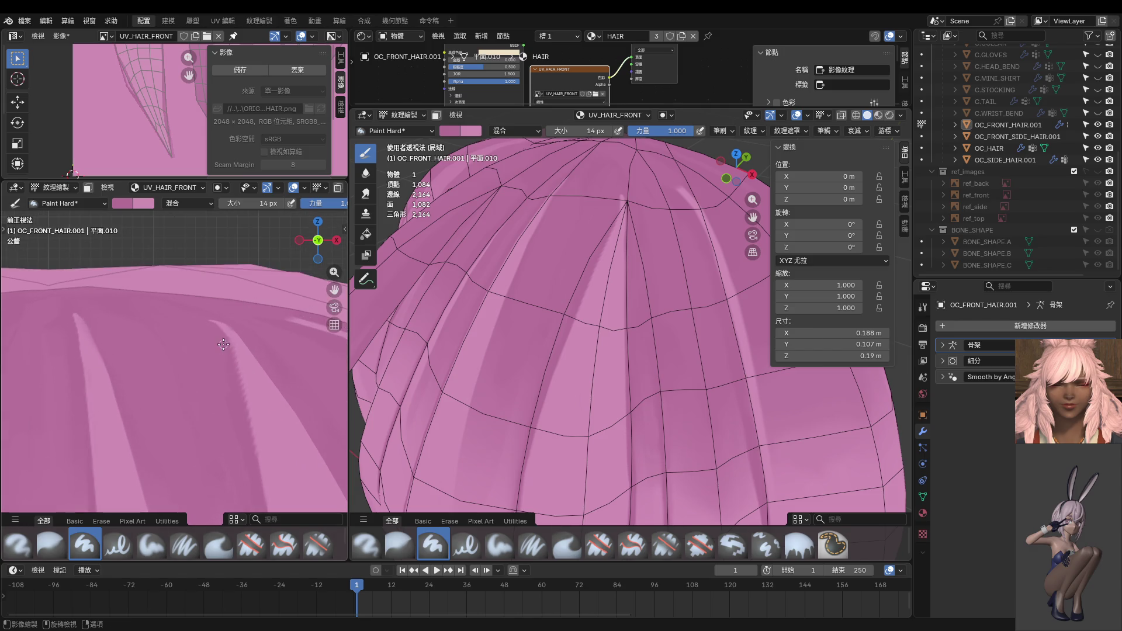
scroll(230, 352, down, 2)
scroll(230, 352, up, 1)
scroll(228, 351, up, 2)
scroll(226, 345, up, 2)
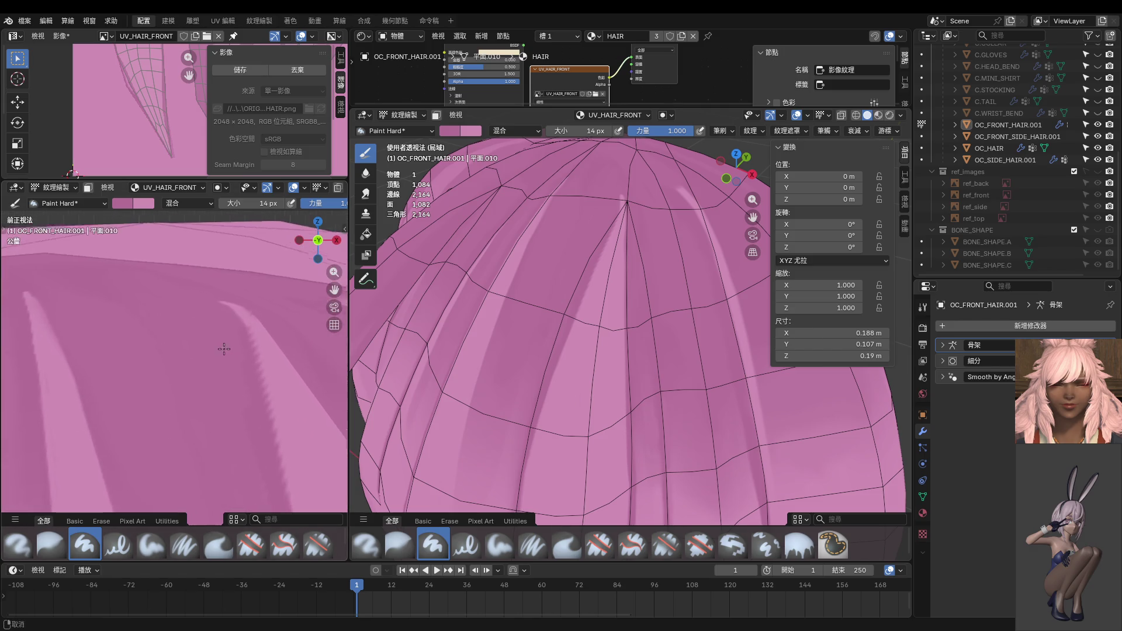
scroll(251, 362, up, 1)
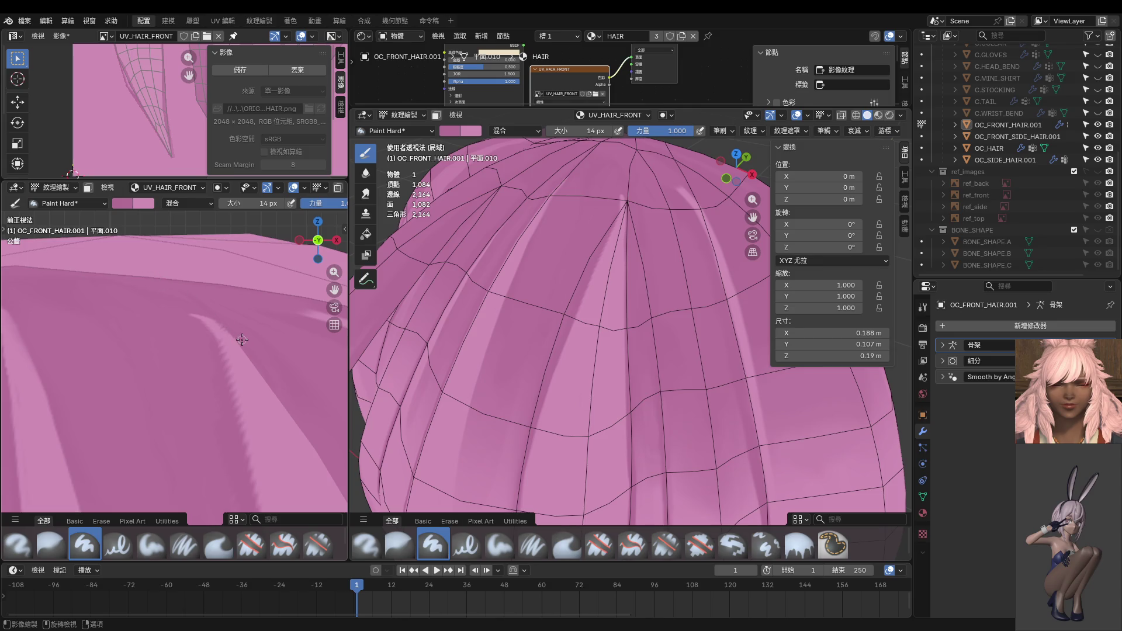
drag(187, 304, 255, 365)
key(f)
click(226, 350)
Step: Undo a stroke over the pale streak and set the brush to 20 px
scroll(246, 379, down, 1)
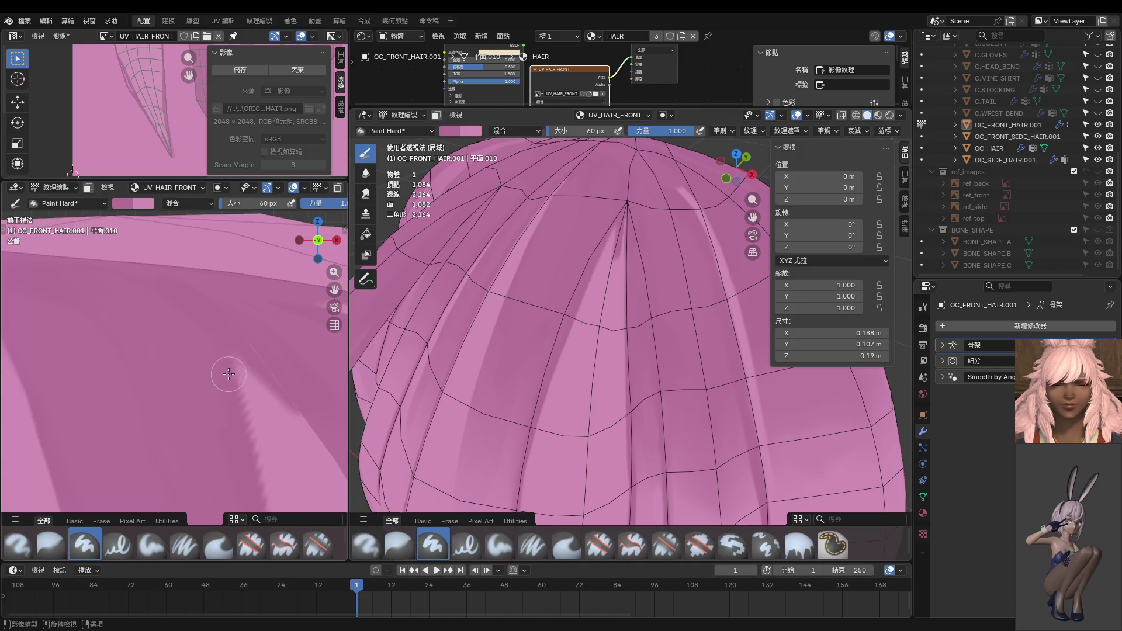
scroll(251, 376, down, 2)
scroll(222, 344, down, 1)
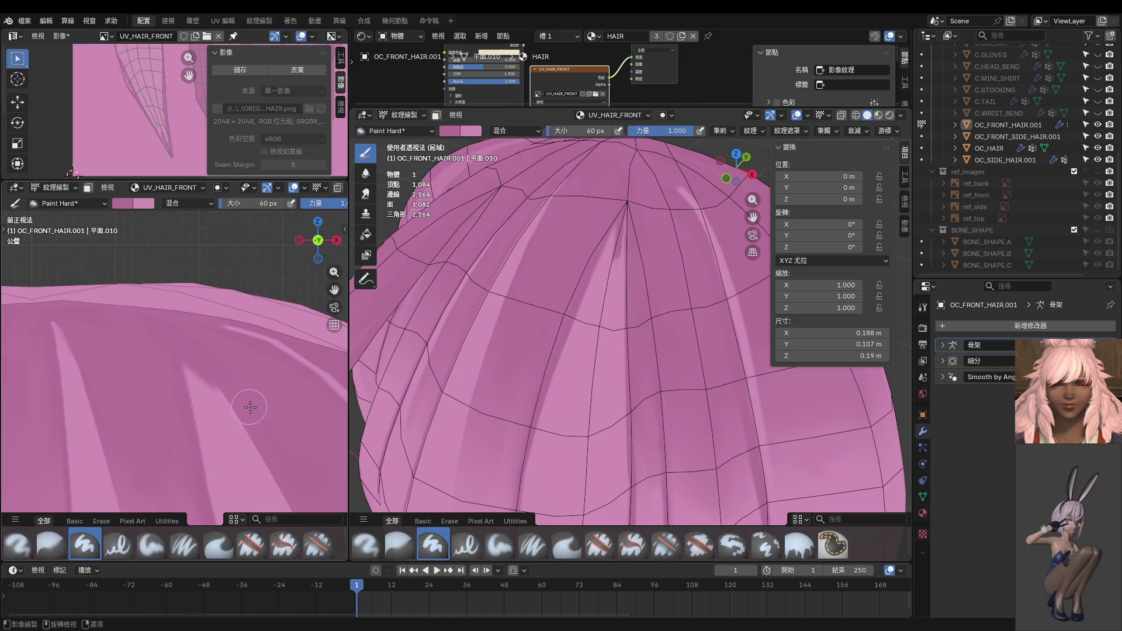
scroll(298, 438, down, 1)
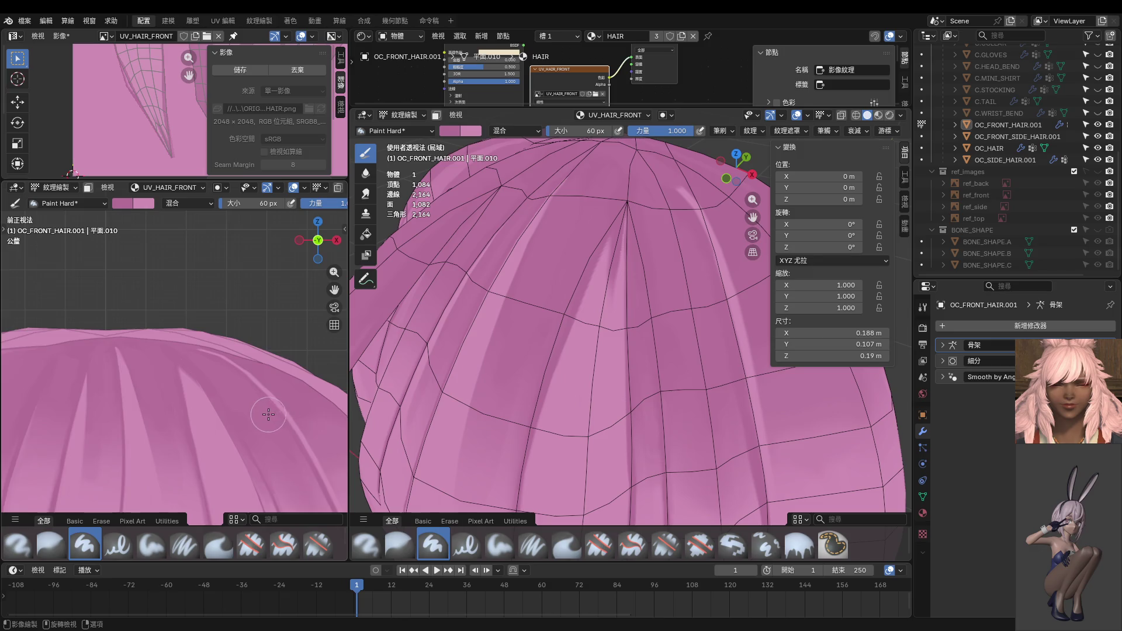
scroll(260, 415, down, 1)
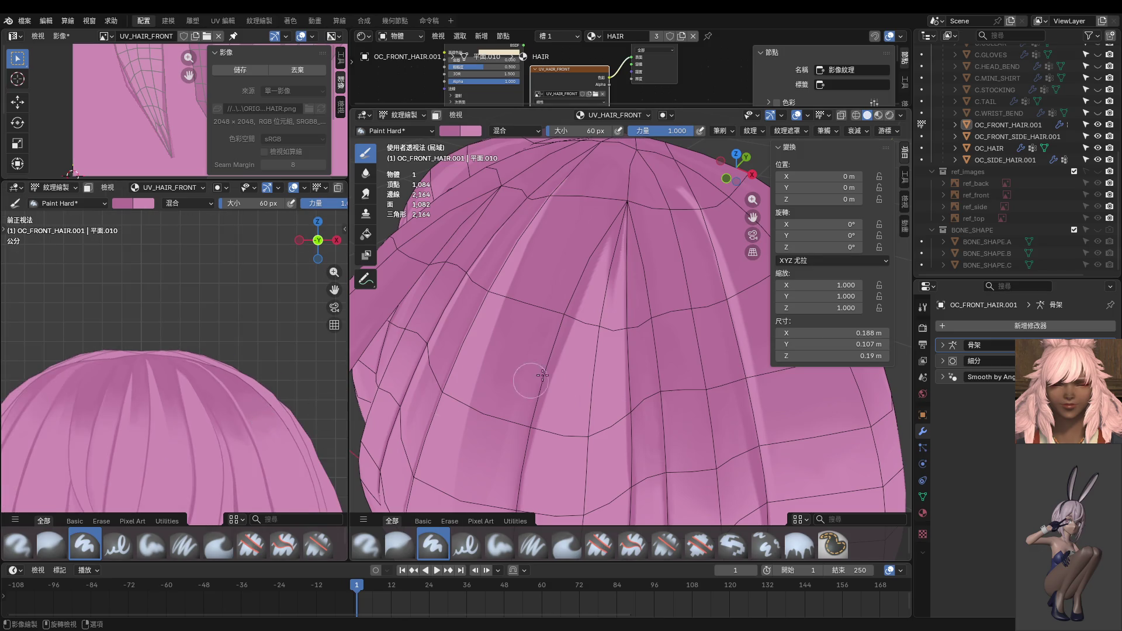
middle_drag(631, 405, 641, 282)
drag(642, 283, 597, 407)
key(ctrl+z)
key(f)
click(626, 305)
Step: Paint a curved dark shadow streak down the middle strand, retrying until it fits
drag(612, 308, 584, 416)
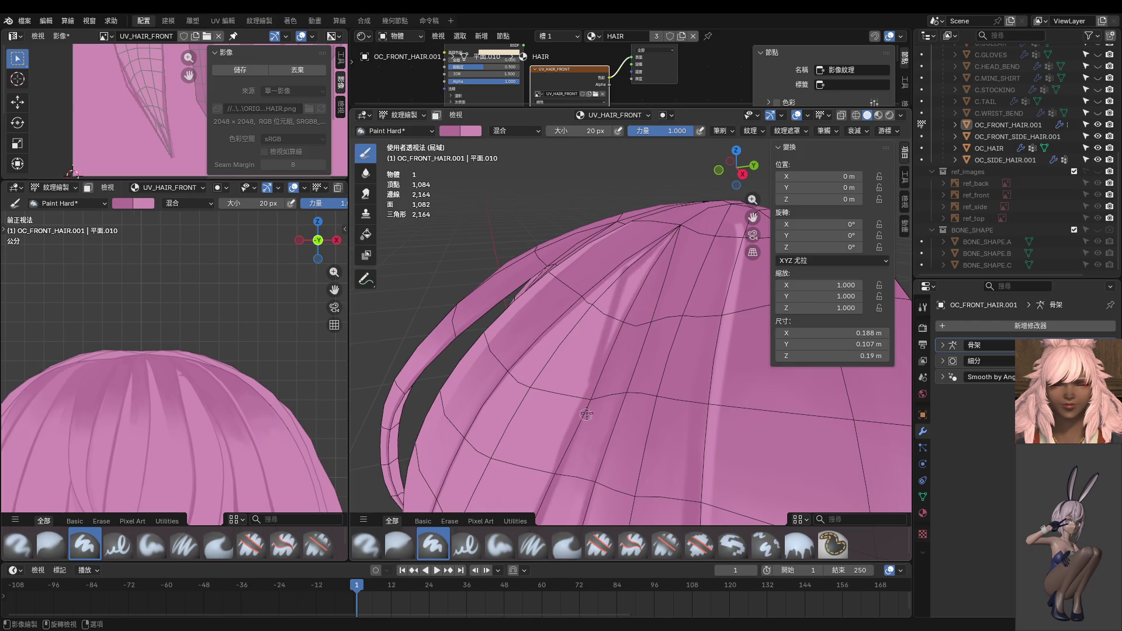
middle_drag(584, 416, 616, 263)
key(ctrl+z)
drag(616, 263, 603, 366)
key(ctrl+z)
drag(618, 262, 608, 461)
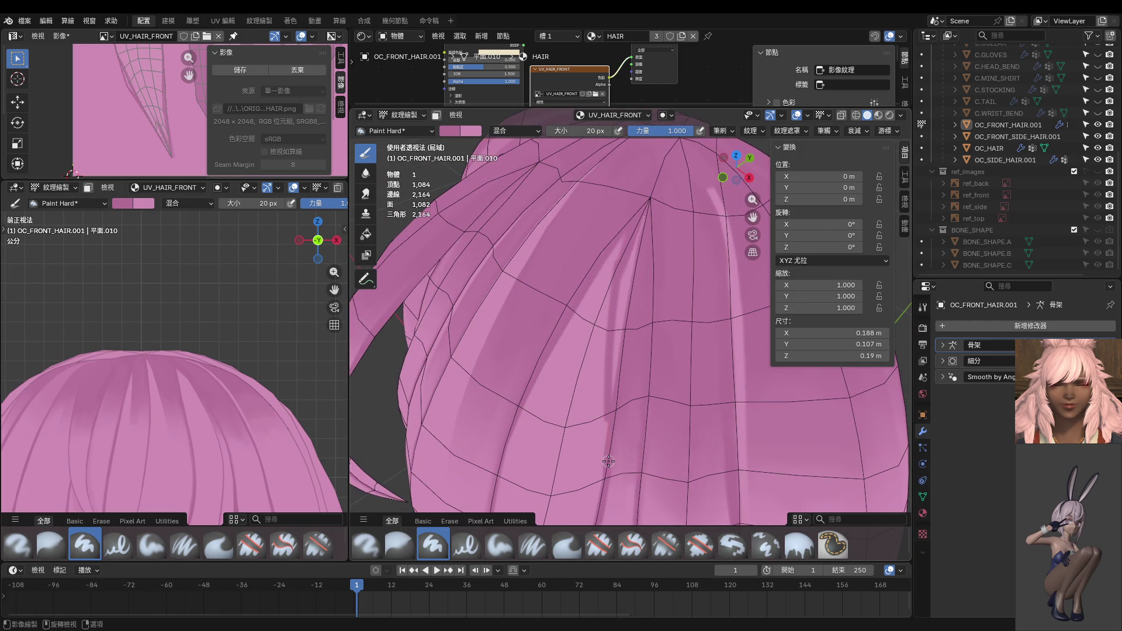
scroll(627, 380, up, 2)
key(ctrl+z)
drag(608, 268, 604, 447)
key(ctrl+z)
drag(612, 252, 605, 473)
key(ctrl+z)
drag(614, 257, 605, 492)
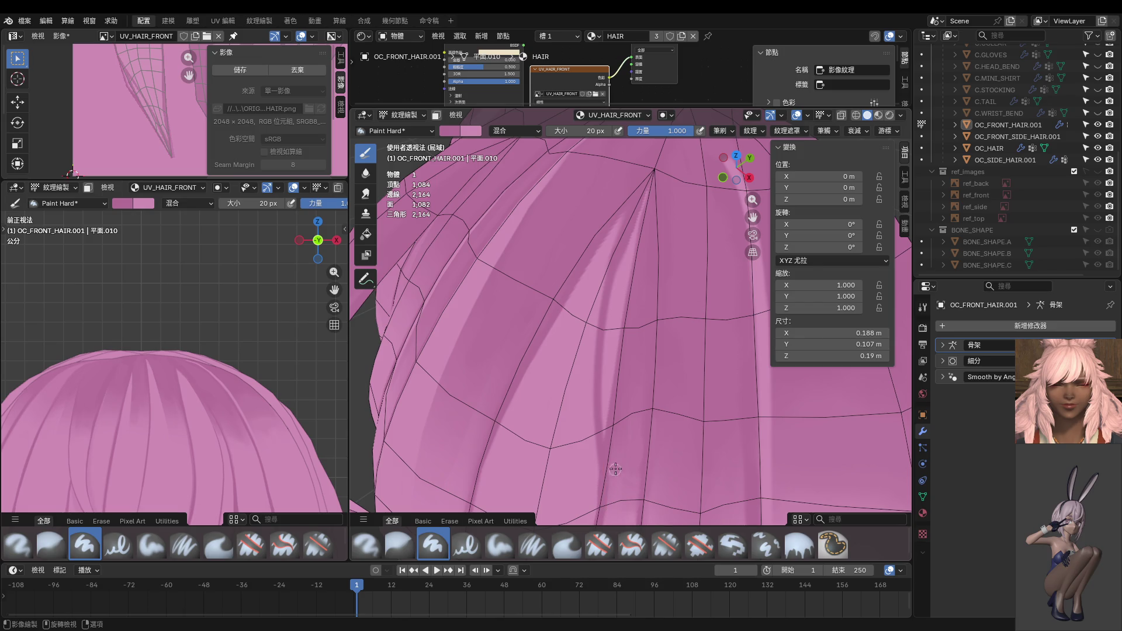
Step: Check the hair from the right and front, then add a stroke along the strand
scroll(615, 468, down, 5)
scroll(640, 435, down, 4)
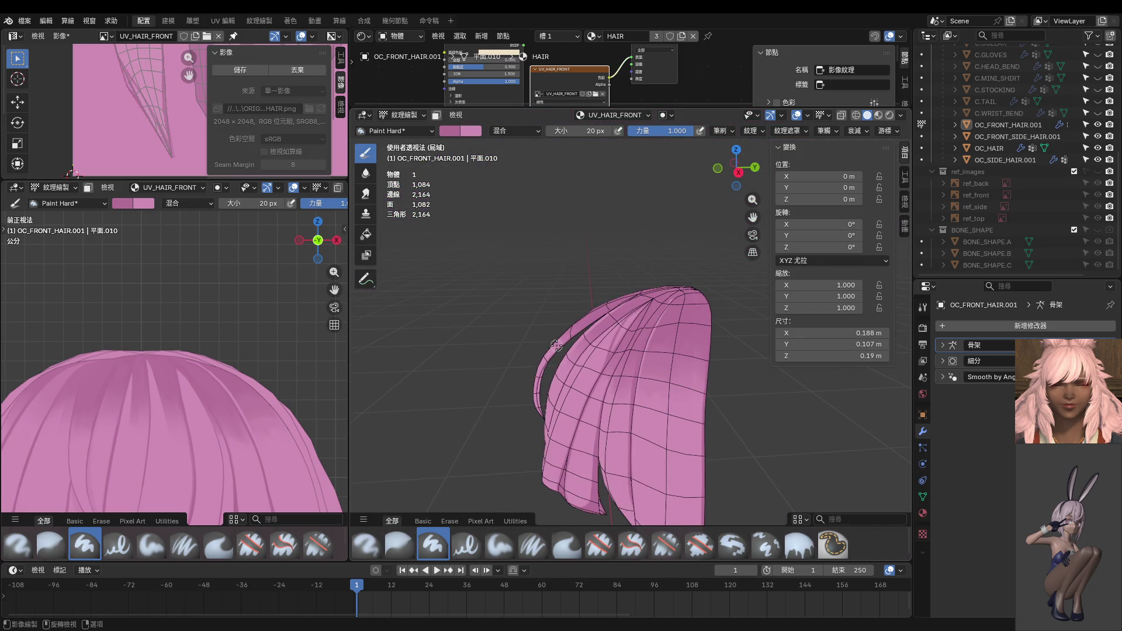
key(KP_3)
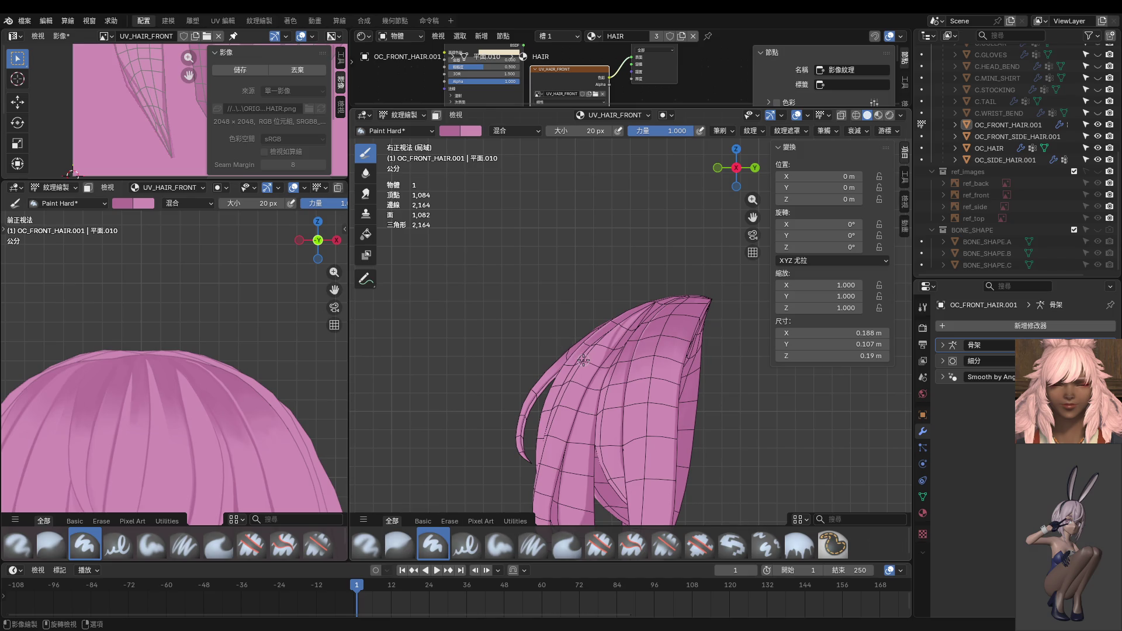
key(KP_1)
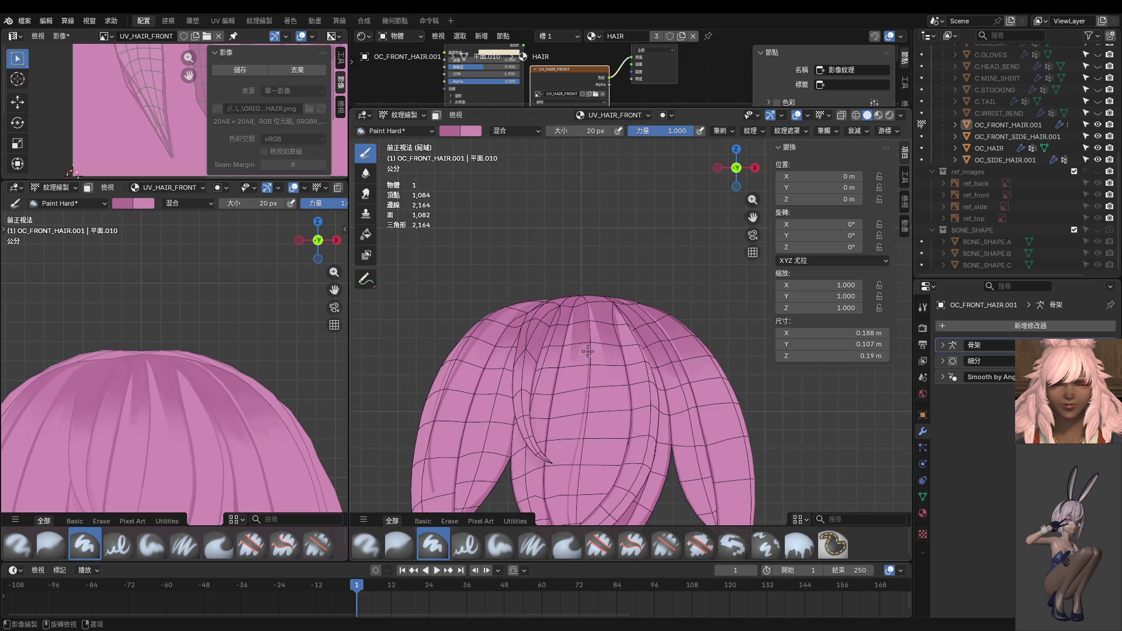
middle_drag(587, 350, 600, 342)
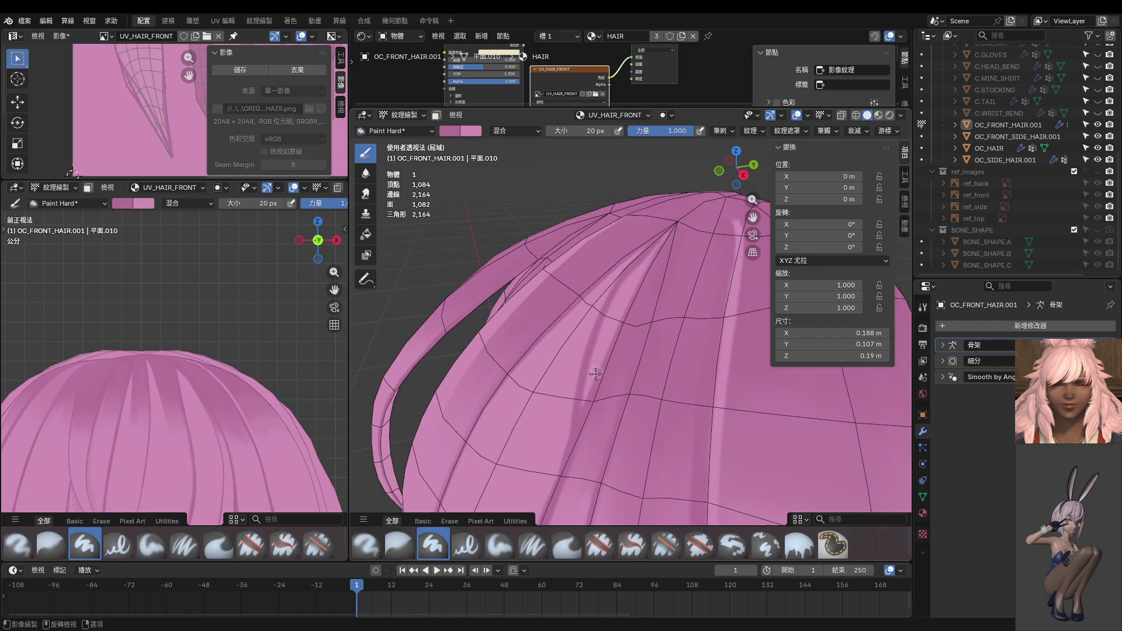
mouse_move(585, 408)
mouse_down()
mouse_move(578, 433)
mouse_move(618, 310)
mouse_move(579, 450)
mouse_up()
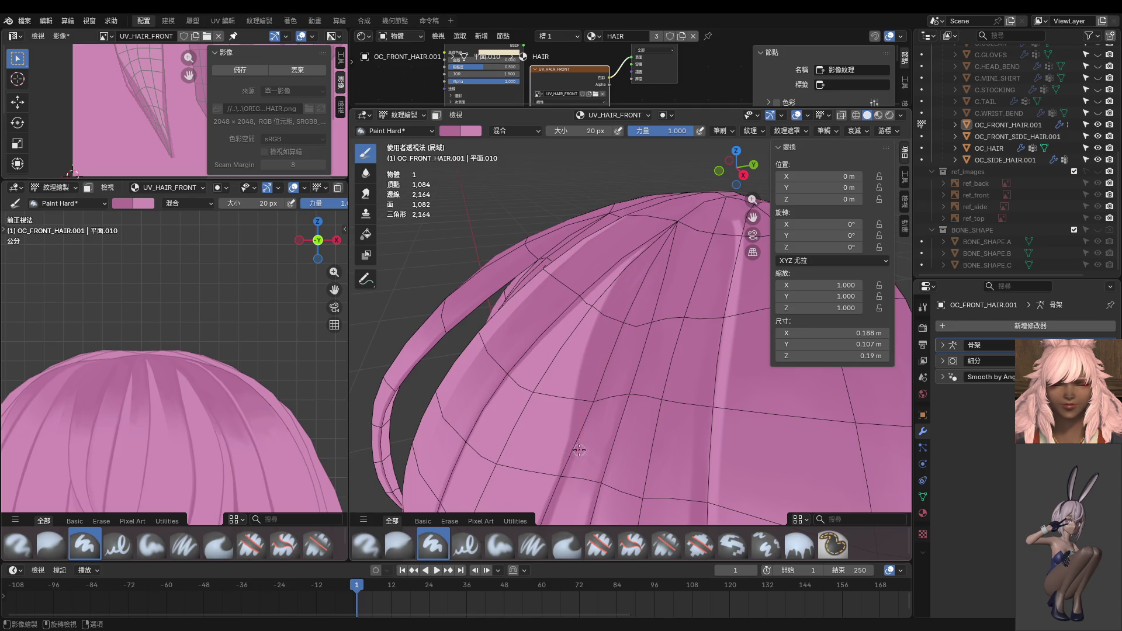
Step: In Right Orthographic view, paint a dark stroke down the hair's side toward the lower left
scroll(597, 387, down, 4)
scroll(252, 430, down, 3)
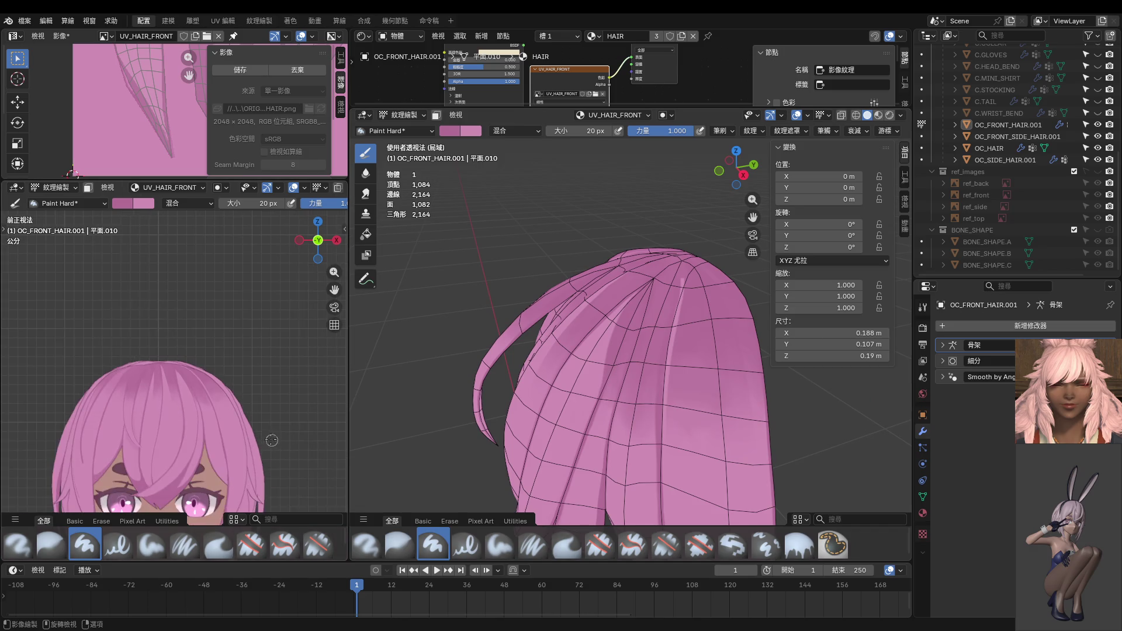
key(KP_3)
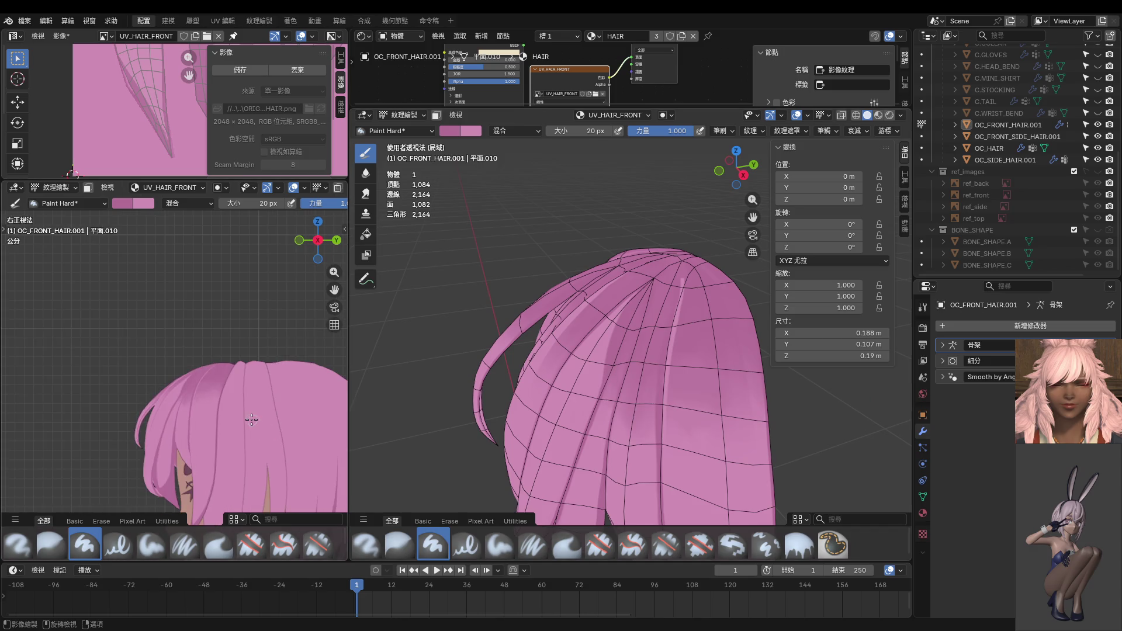
scroll(251, 420, up, 2)
scroll(250, 350, up, 3)
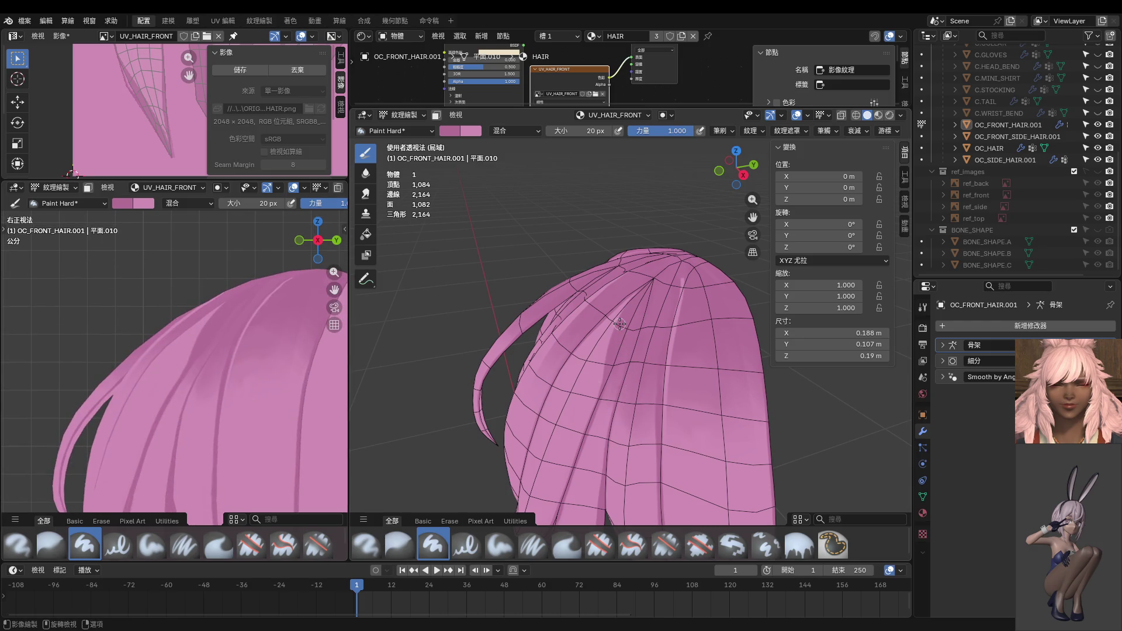
scroll(620, 336, up, 1)
scroll(619, 344, up, 1)
drag(624, 255, 528, 522)
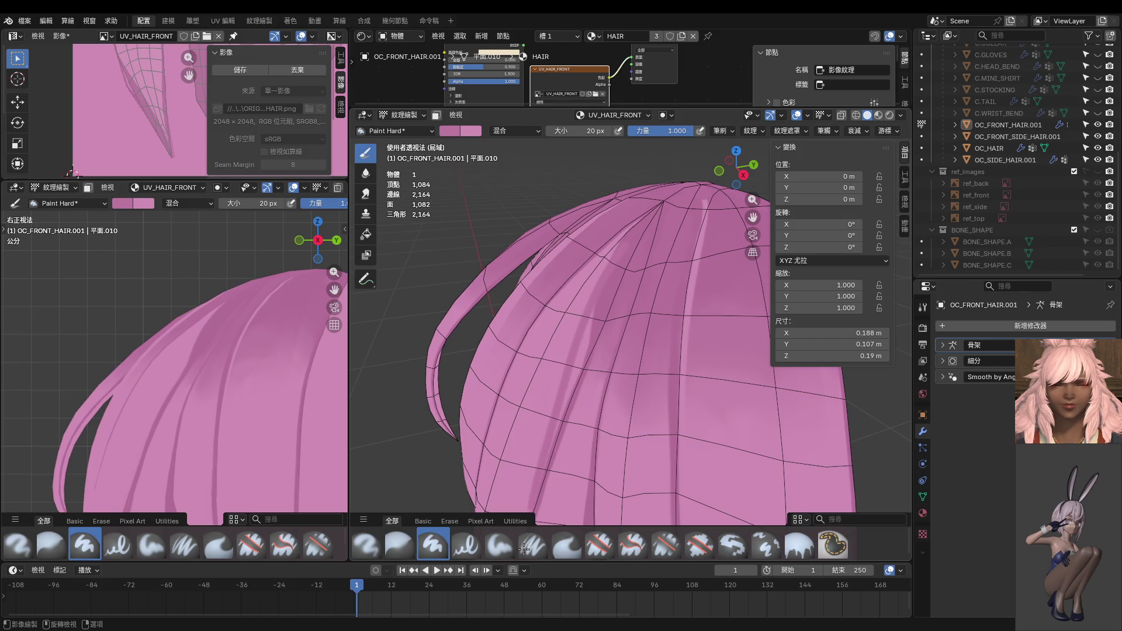
shift+middle_drag(622, 252, 633, 193)
key(ctrl+z)
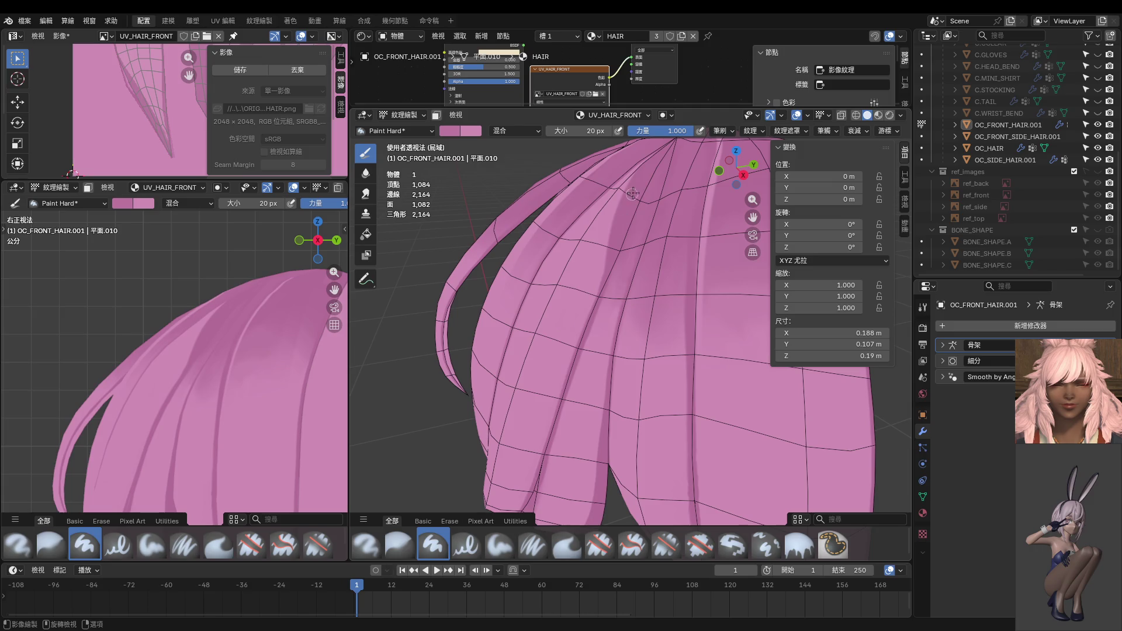
drag(605, 217, 540, 480)
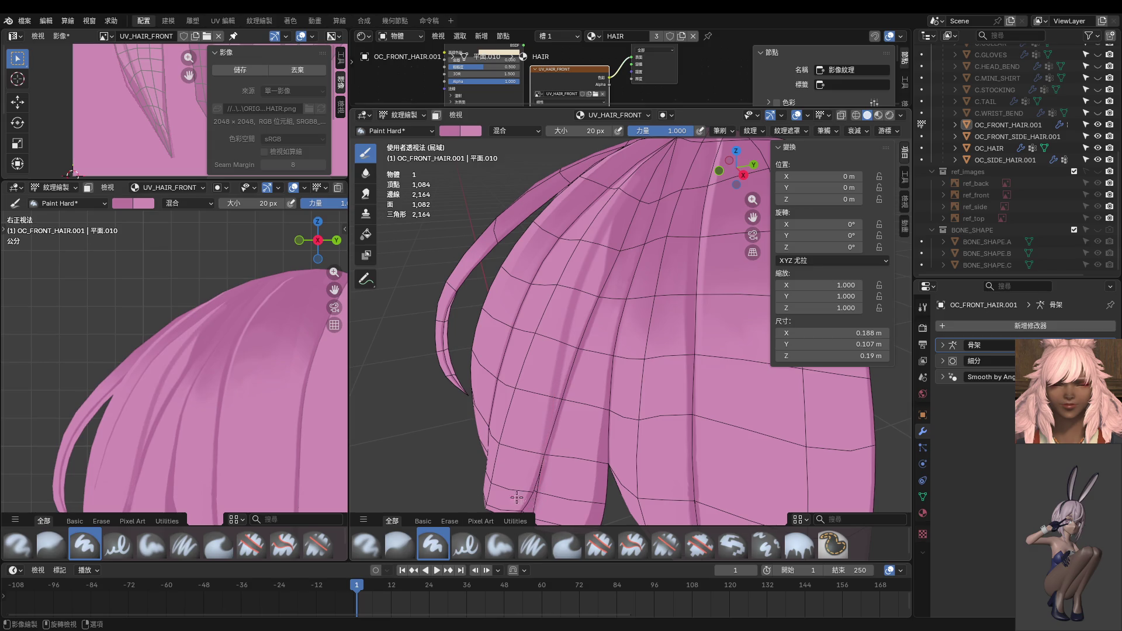
Step: Set the brush to 38 px and paint a wider dark stroke down the hair
key(f)
click(618, 228)
mouse_move(618, 228)
mouse_down()
mouse_move(559, 381)
mouse_move(548, 446)
mouse_up()
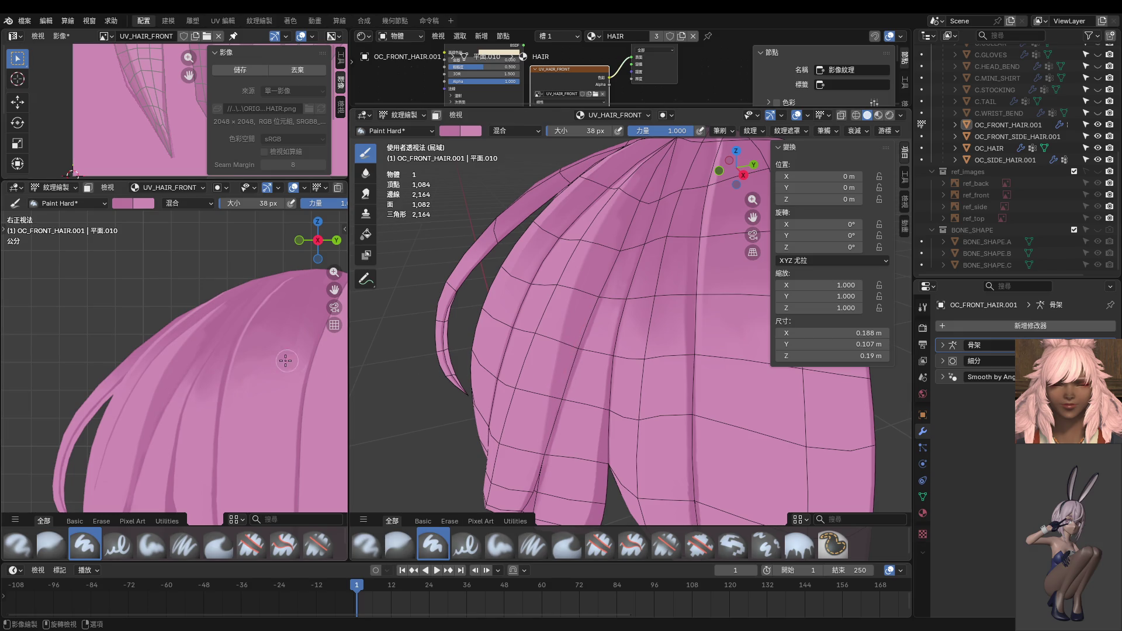
scroll(285, 361, down, 2)
Step: Shrink the brush to 10 px and pan to reveal the top of the hair
key(f)
click(598, 334)
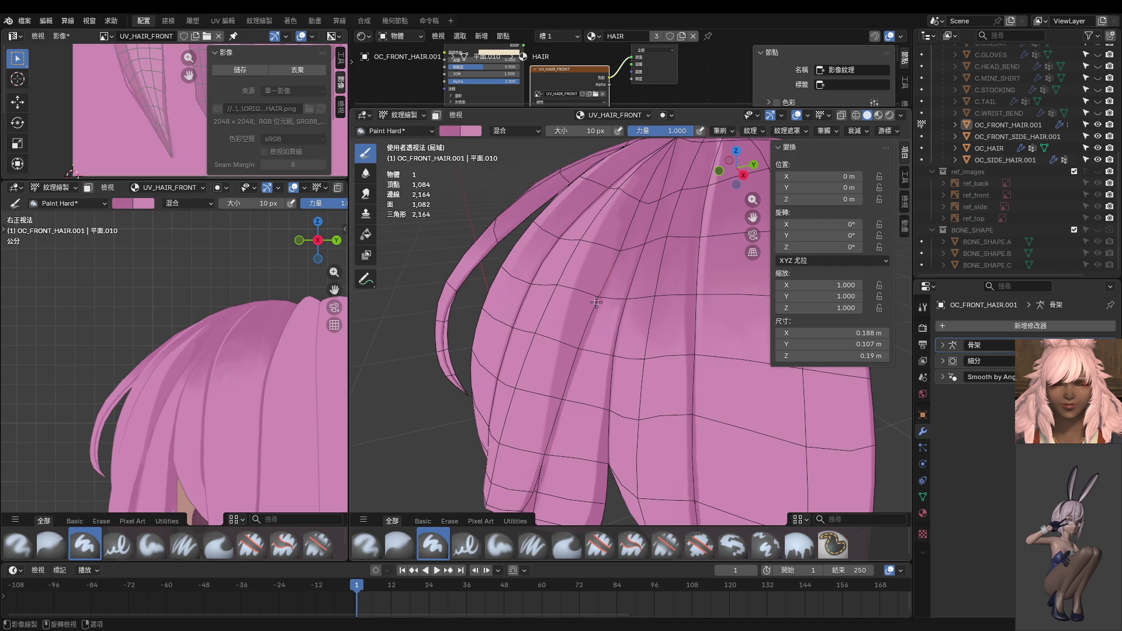
shift+middle_drag(591, 363, 605, 316)
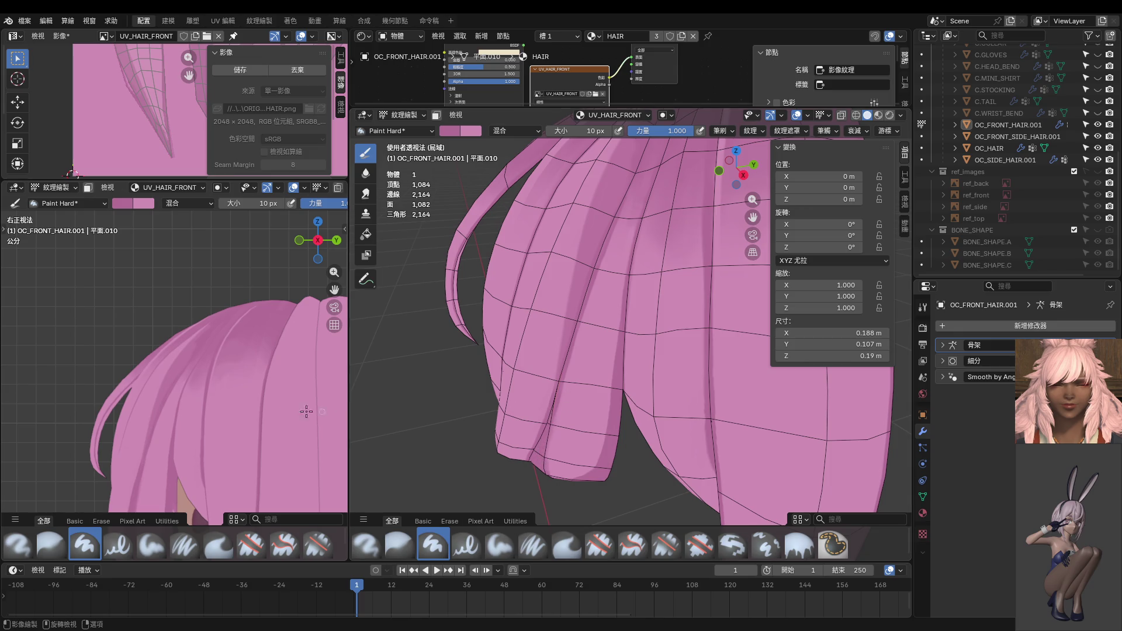
shift+middle_drag(471, 302, 631, 235)
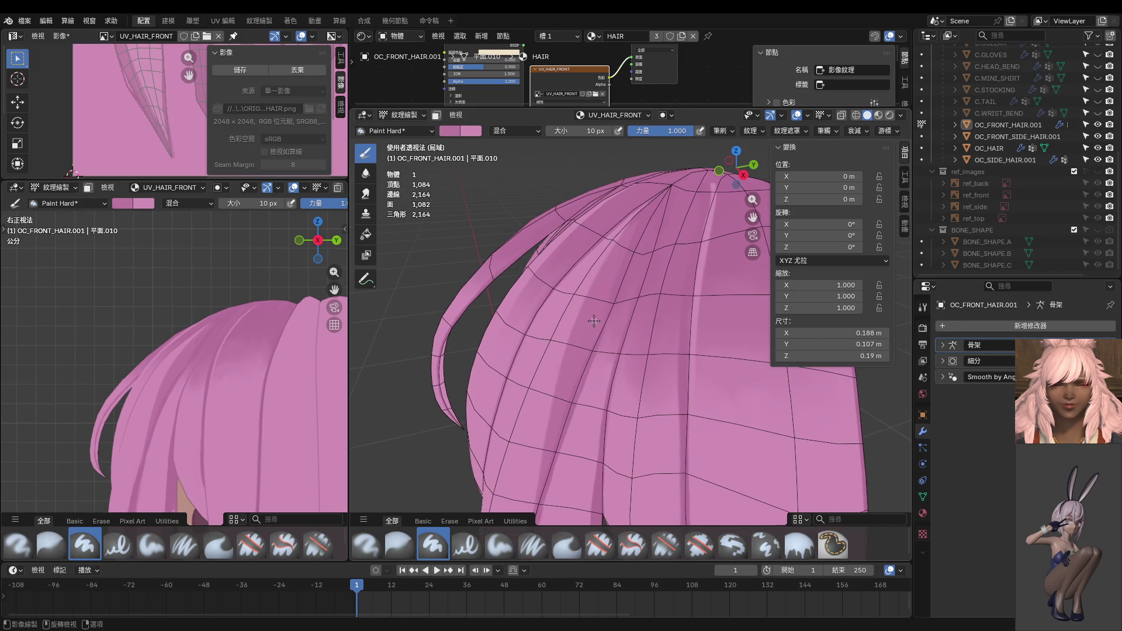
shift+scroll(608, 289, up, 3)
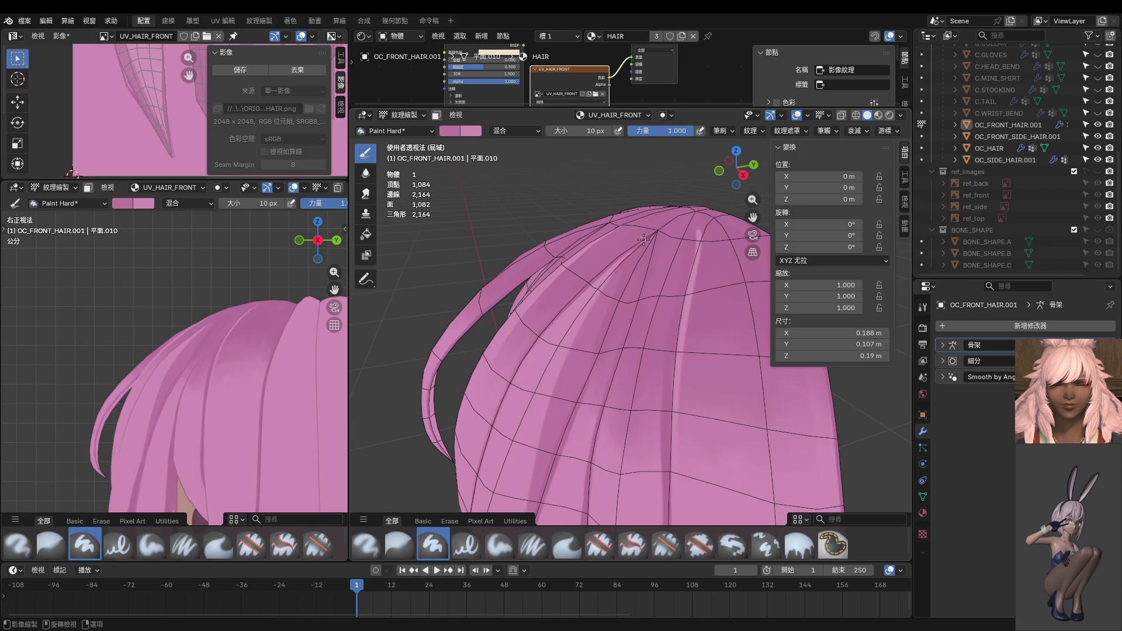
scroll(225, 358, up, 3)
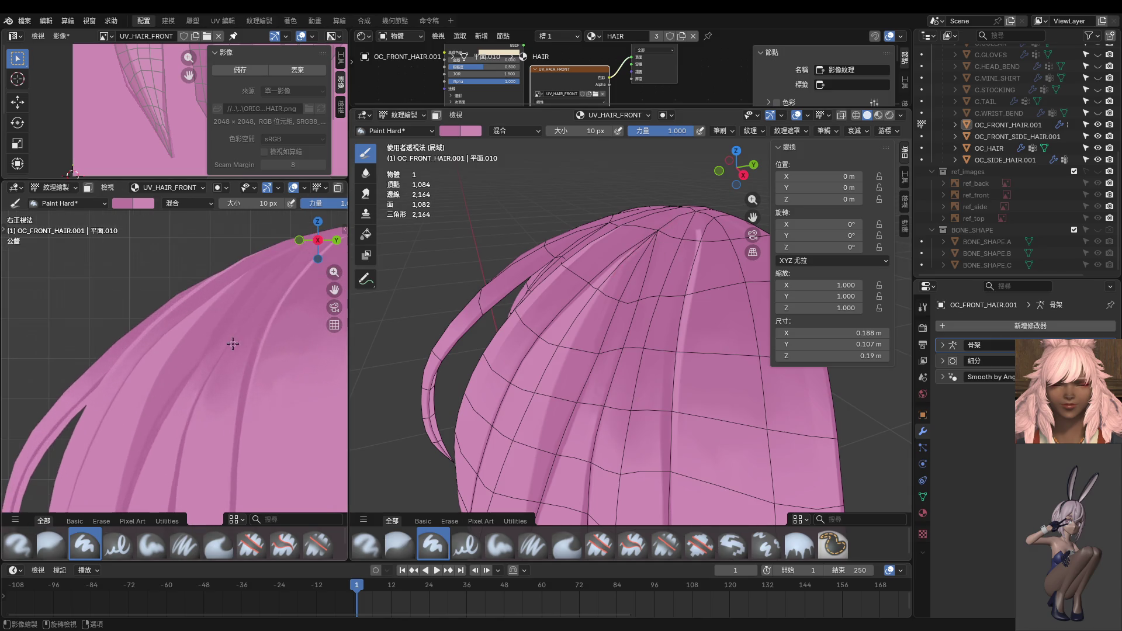
scroll(181, 399, up, 3)
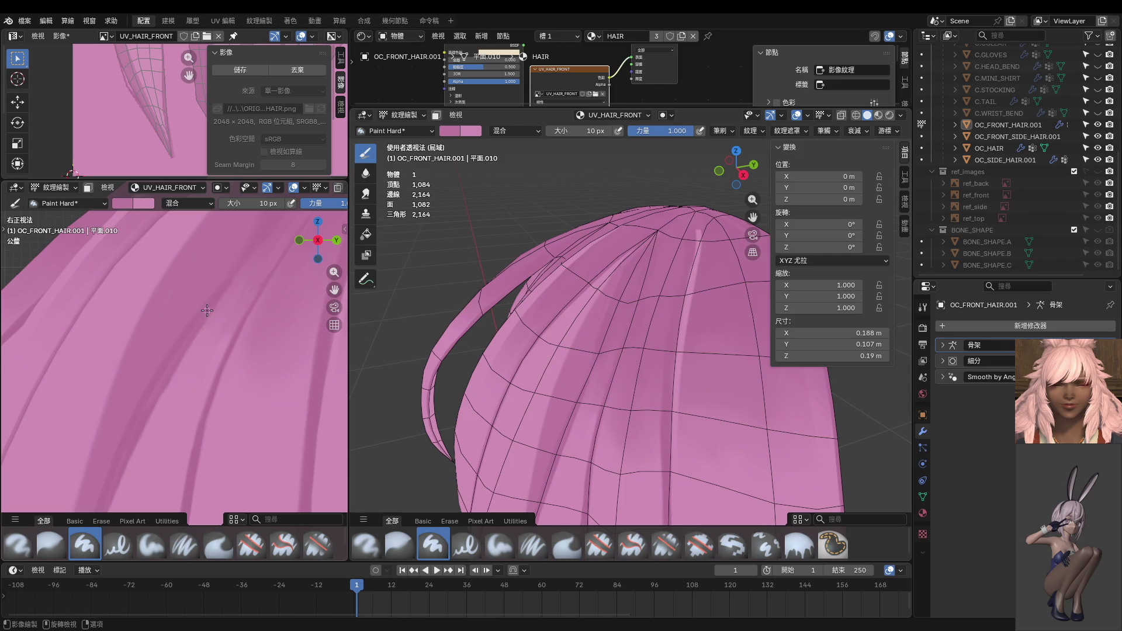
Step: Enlarge the brush to 16 px and pan the side view along the hair edge
key(f)
click(196, 331)
shift+middle_drag(142, 418, 187, 299)
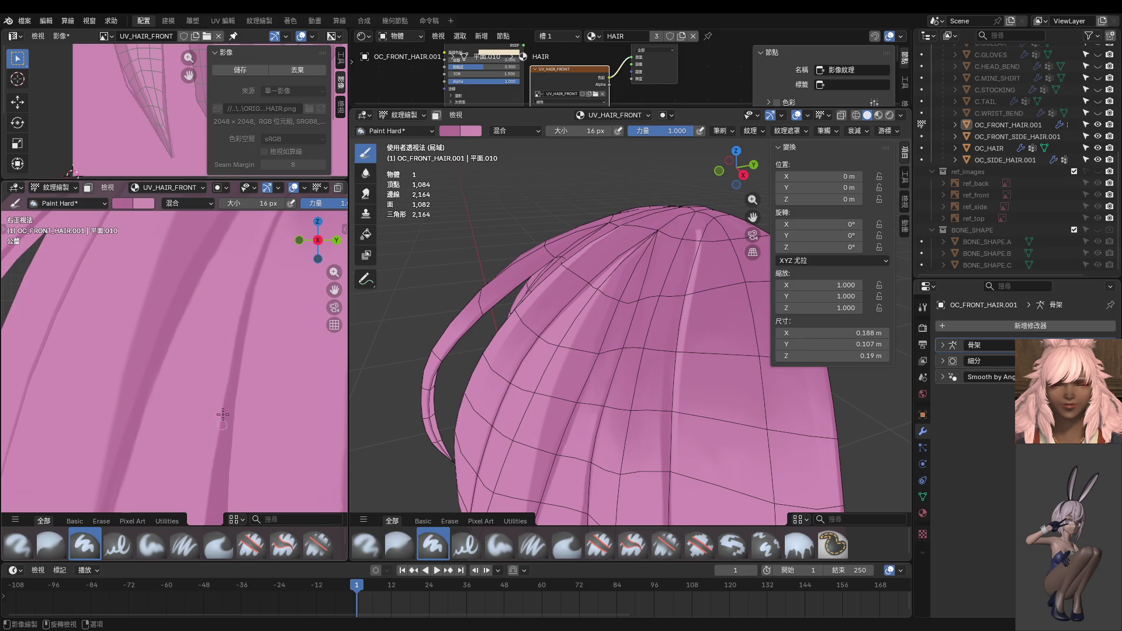
shift+middle_drag(222, 414, 168, 338)
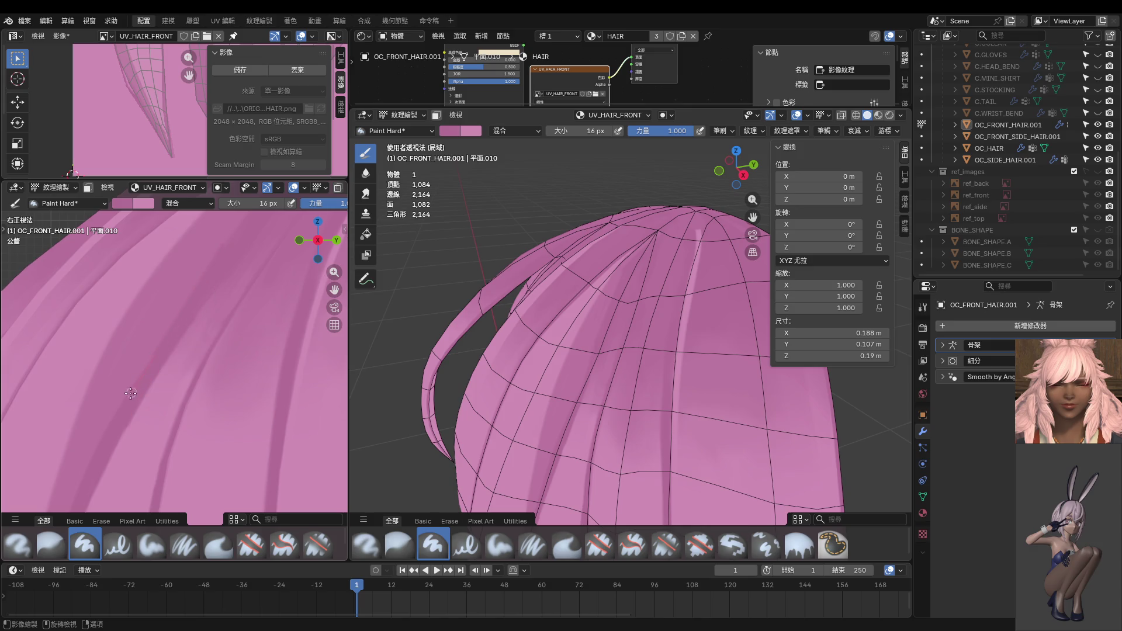
mouse_move(111, 433)
shift+middle_down()
mouse_move(197, 346)
mouse_move(226, 283)
shift+middle_up()
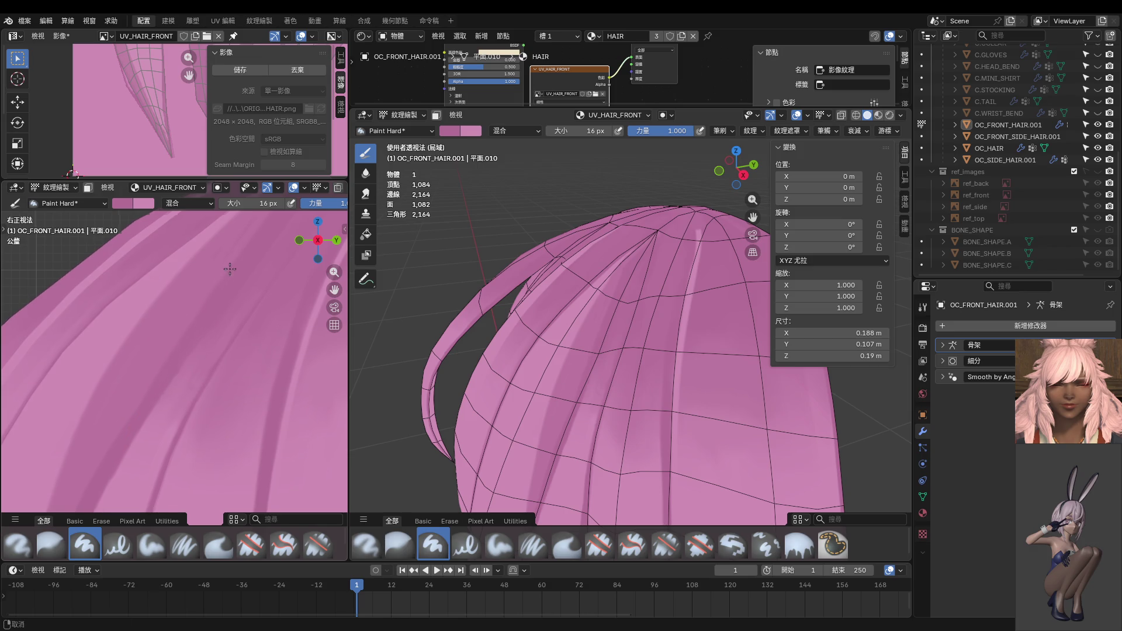
shift+middle_drag(230, 268, 184, 345)
shift+middle_drag(227, 287, 202, 316)
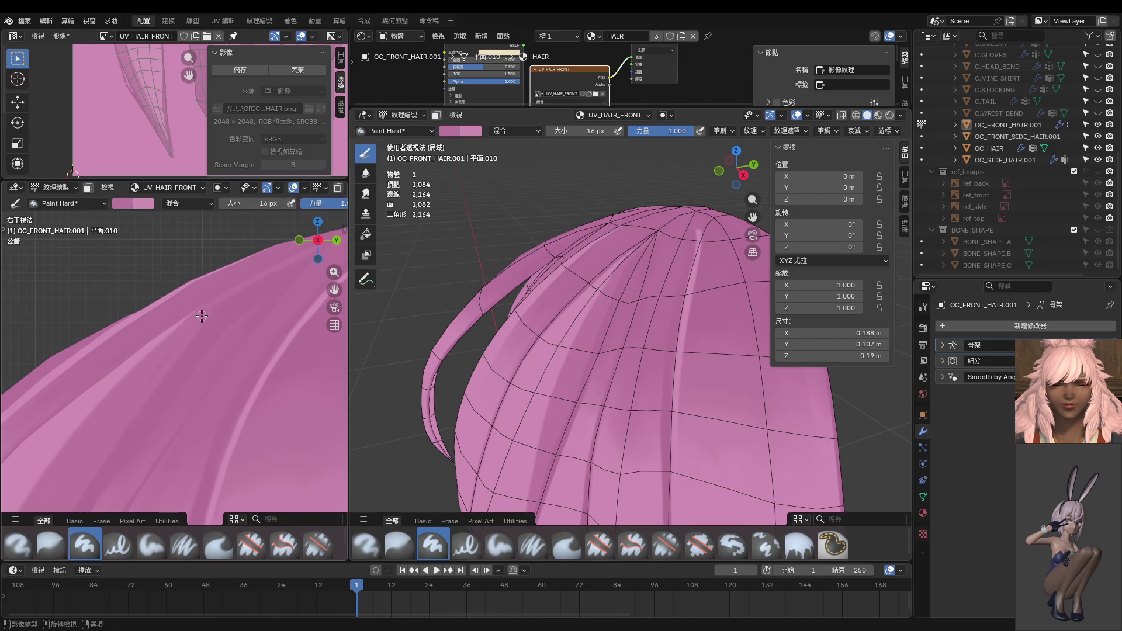
shift+middle_drag(309, 245, 184, 327)
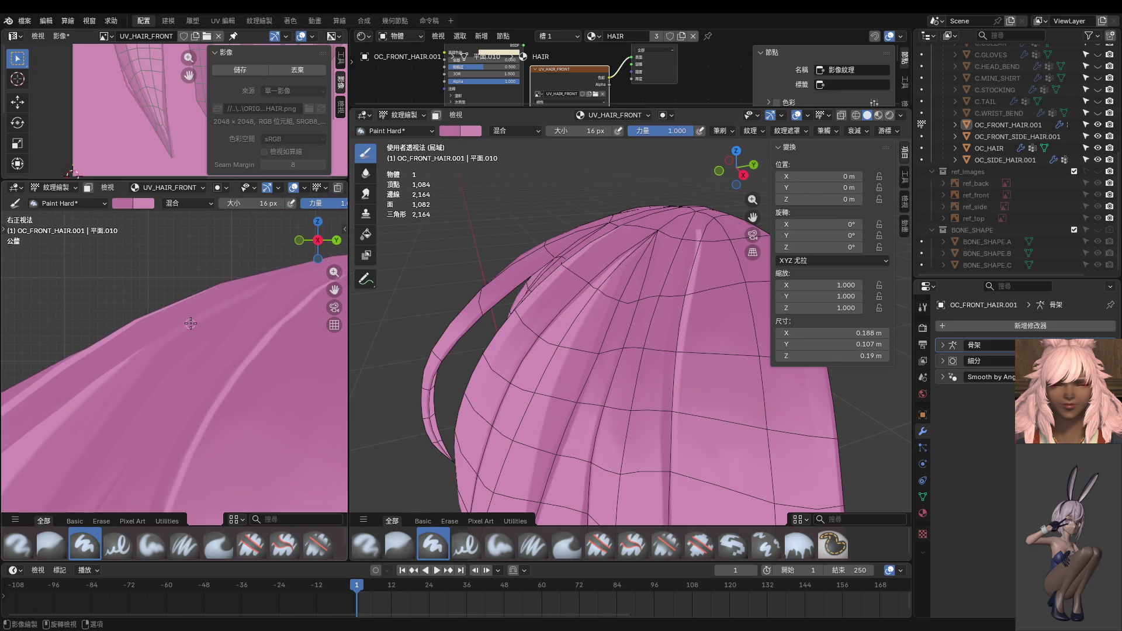
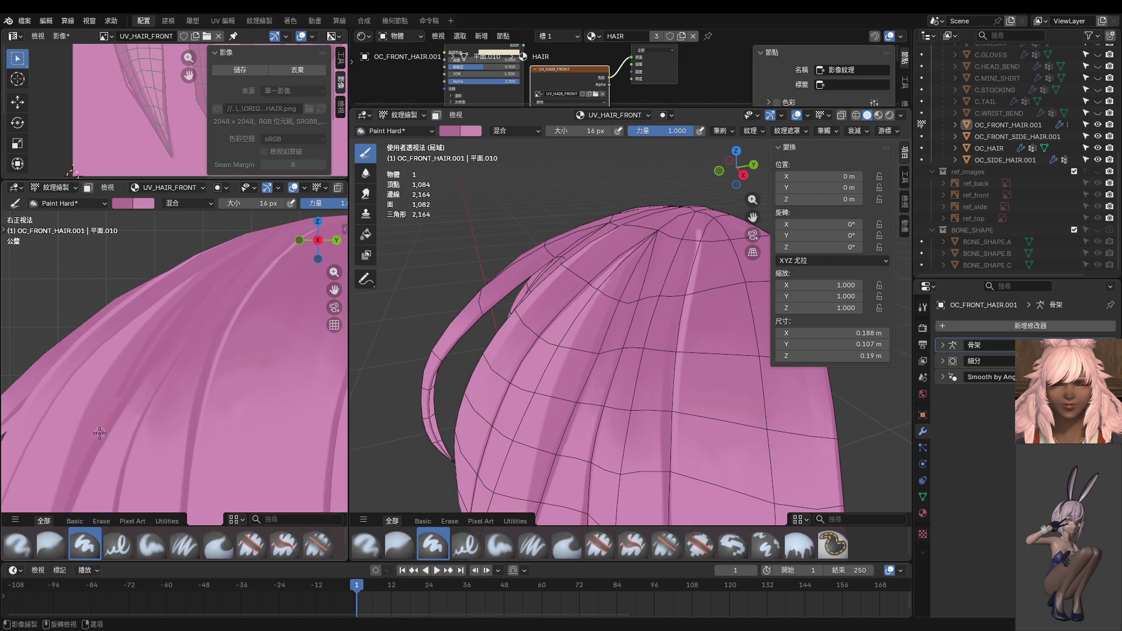
Step: Frame the front hair in front orthographic view, ready for painting
shift+middle_drag(123, 394, 164, 360)
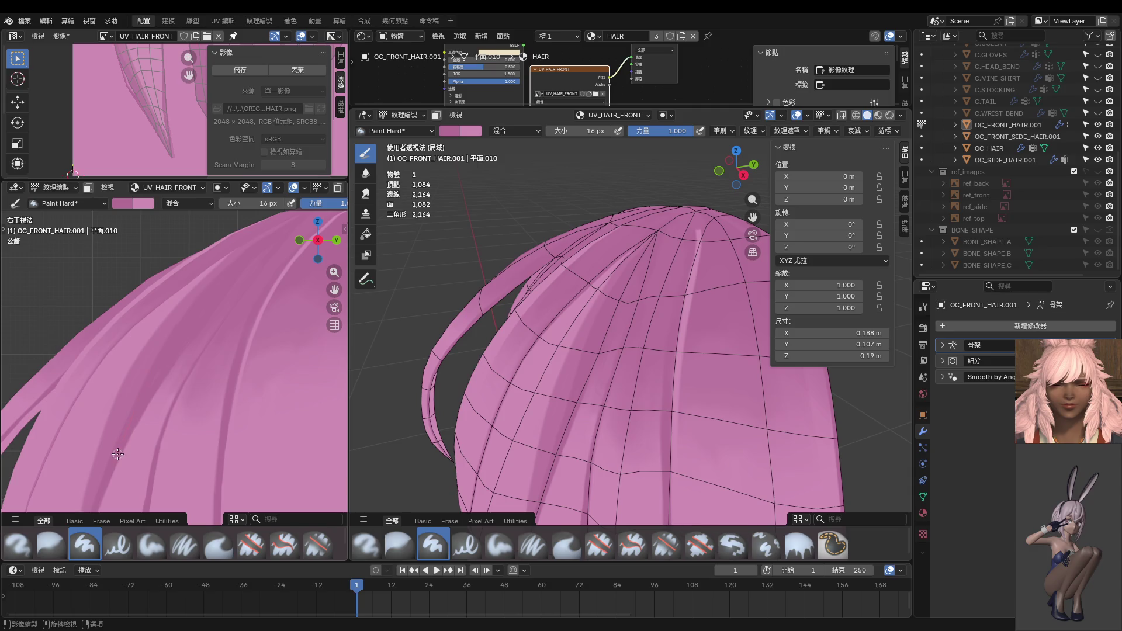
scroll(185, 354, down, 3)
scroll(222, 365, down, 3)
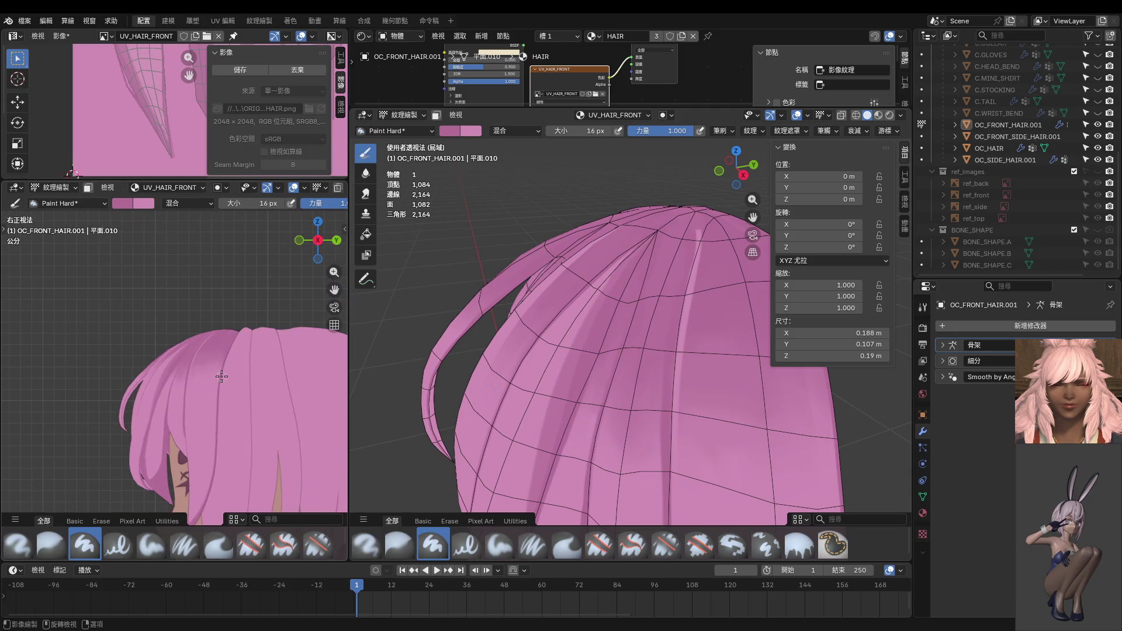
scroll(584, 327, down, 3)
middle_drag(590, 315, 625, 313)
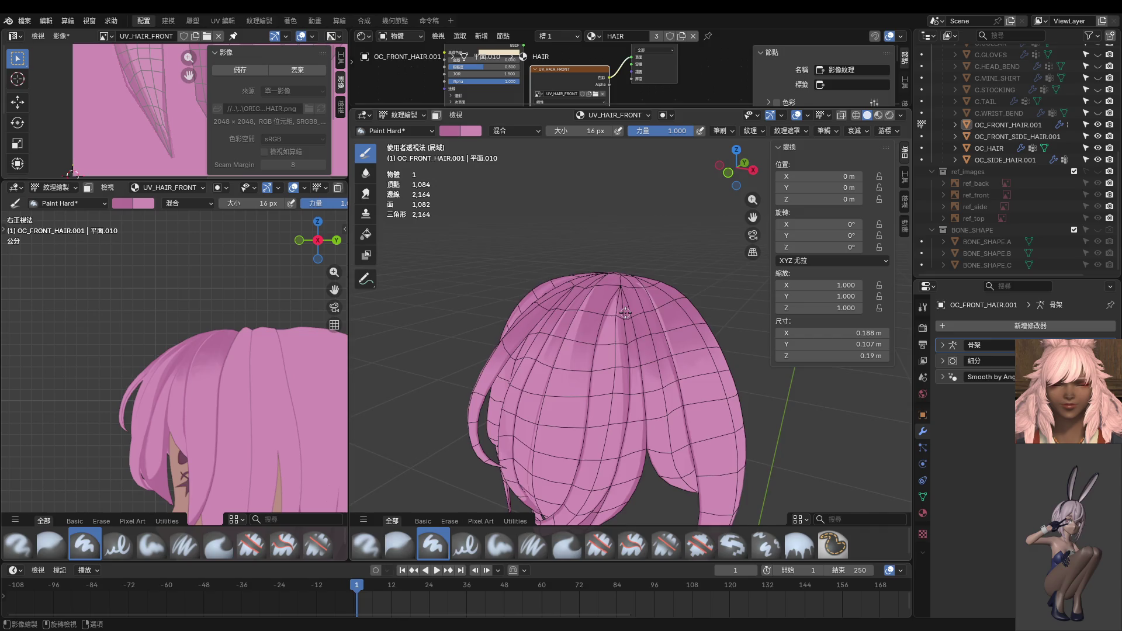
key(KP_1)
middle_drag(205, 380, 273, 380)
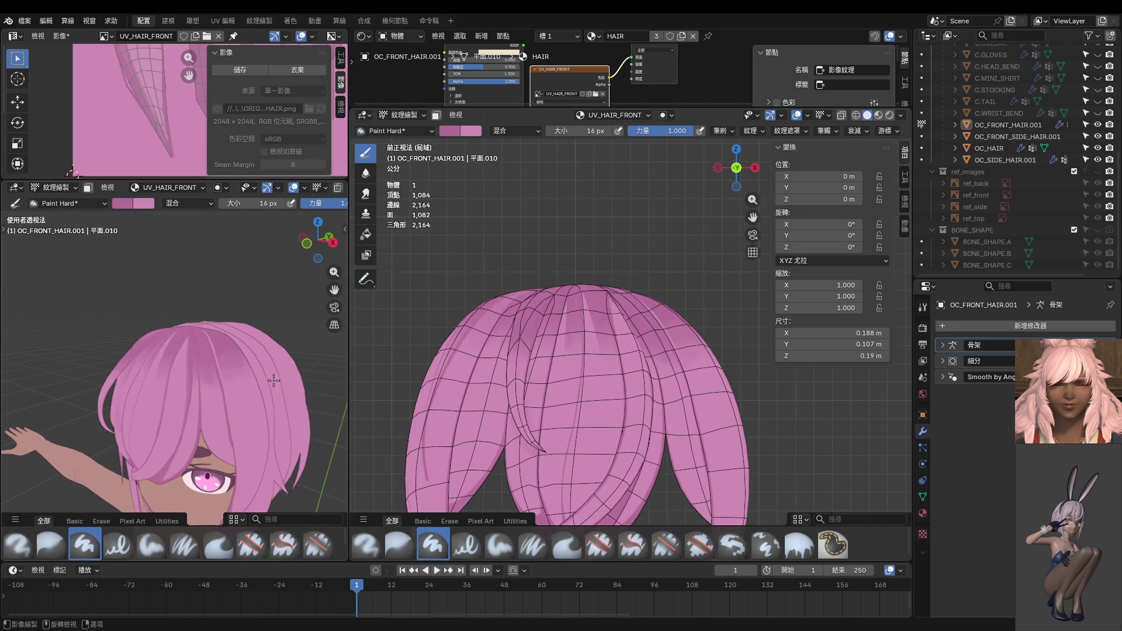
scroll(273, 380, up, 4)
scroll(233, 363, up, 3)
scroll(186, 342, up, 3)
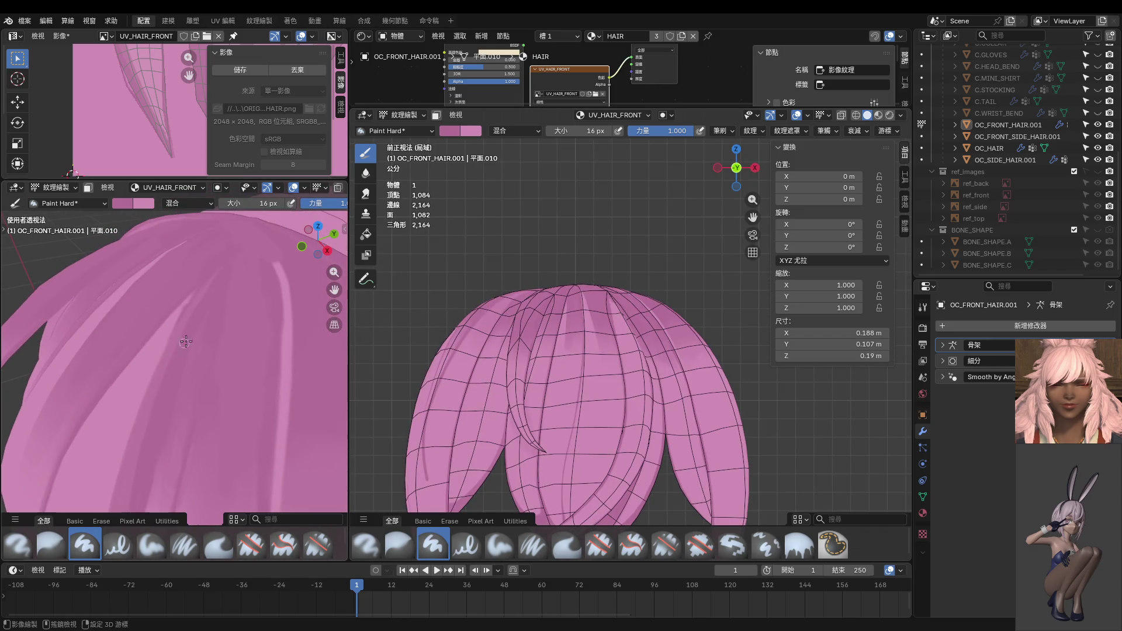
middle_drag(208, 311, 189, 309)
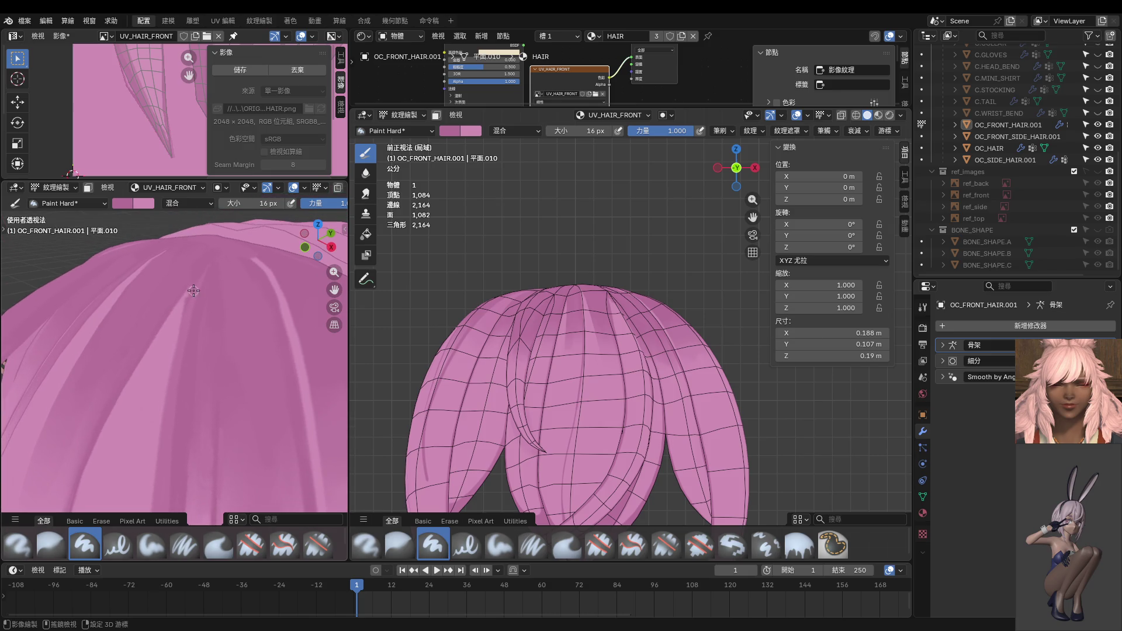
Step: Set the brush size to 10 px and paint a thin darker strand shadow down the hair
key(f)
click(187, 292)
scroll(599, 312, up, 3)
scroll(642, 302, up, 3)
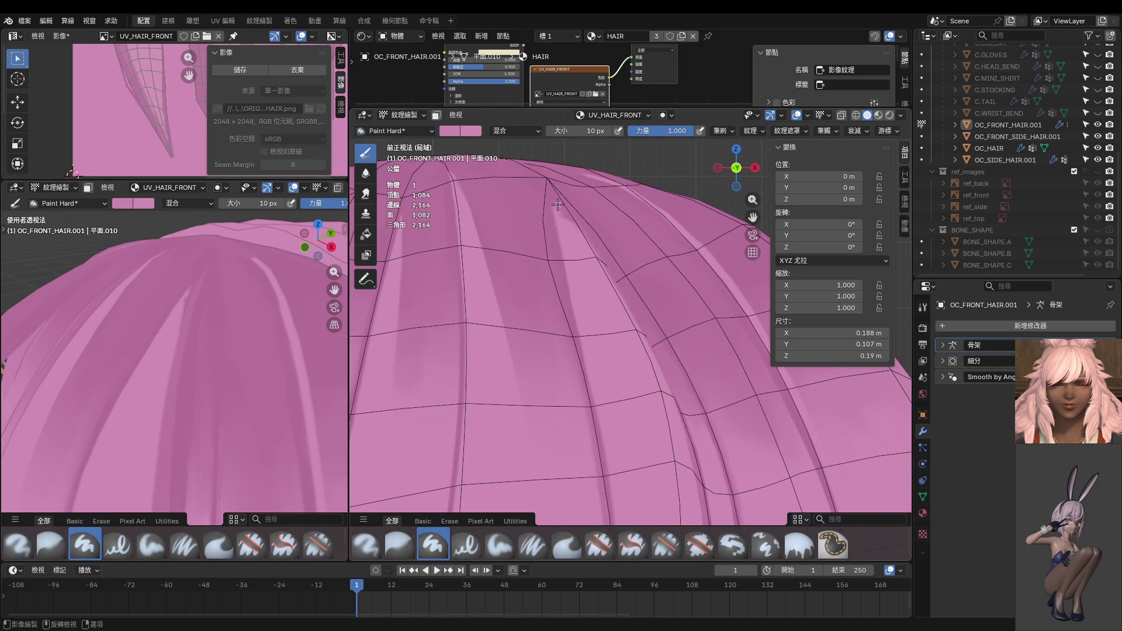
key(shift)
drag(172, 360, 157, 466)
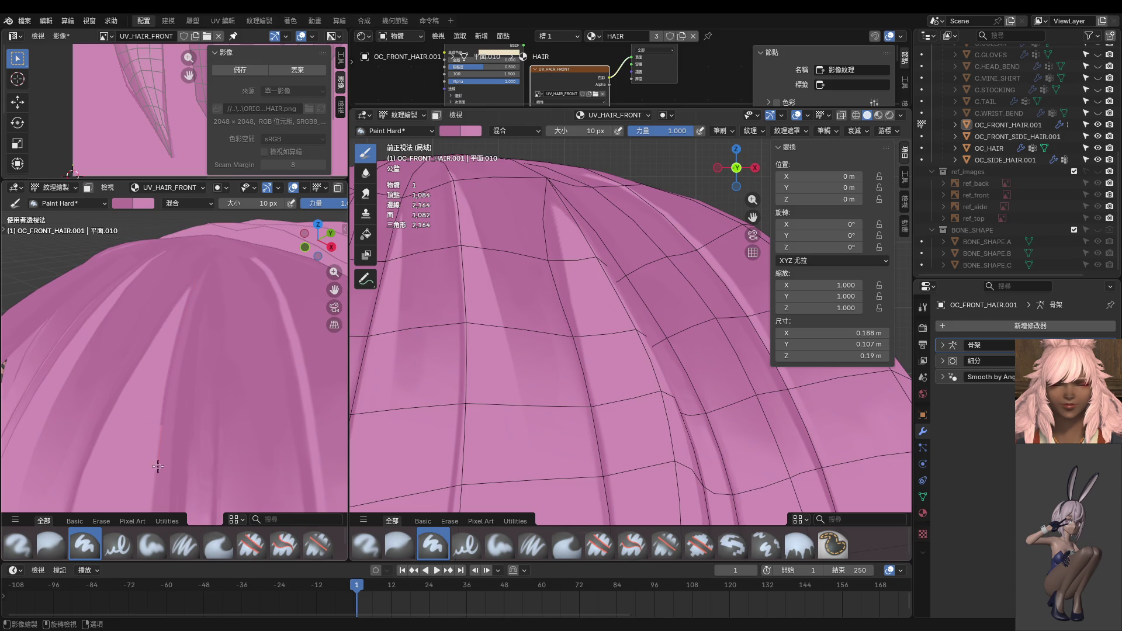
Step: Review the strand shadows from several angles and save the texture as UV_HAIR.png
shift+middle_drag(155, 502, 183, 277)
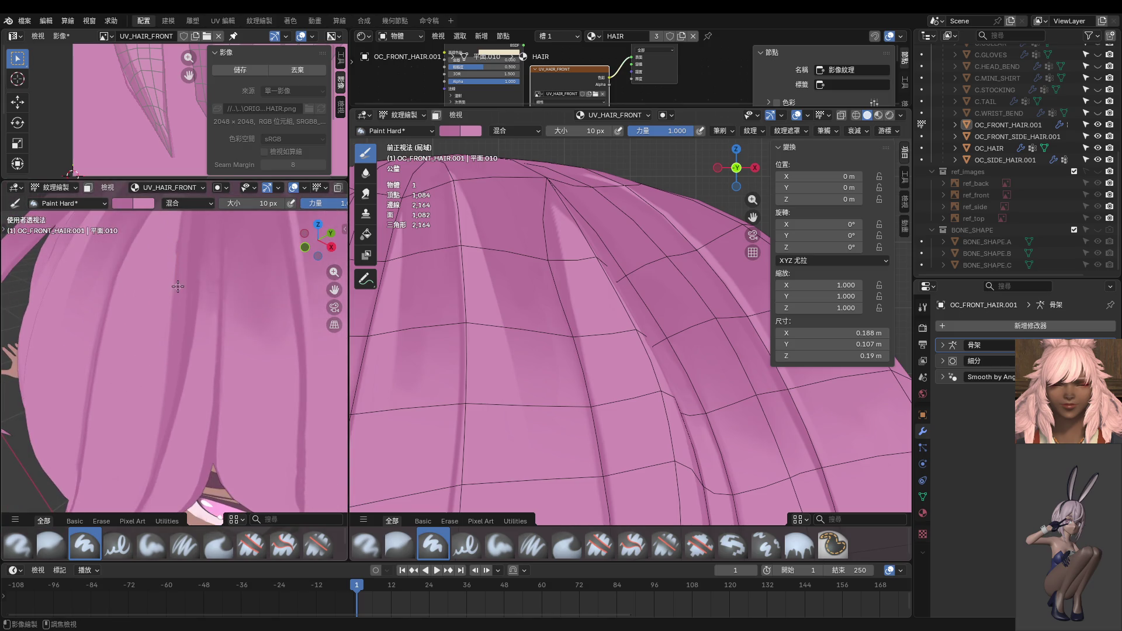
shift+middle_drag(180, 289, 243, 283)
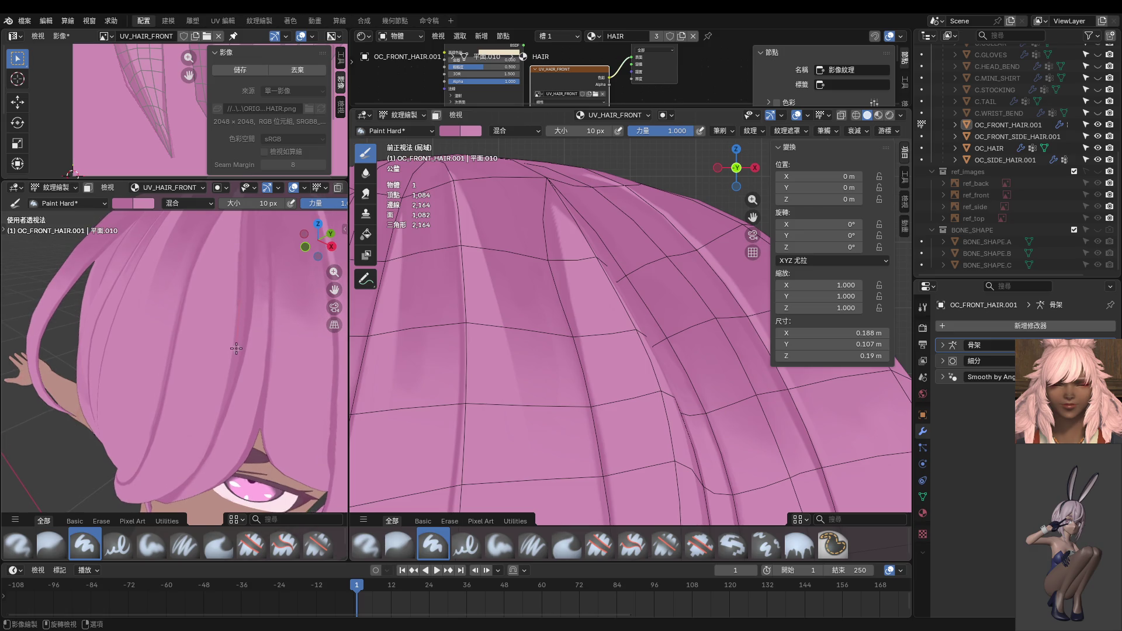
middle_drag(223, 436, 239, 372)
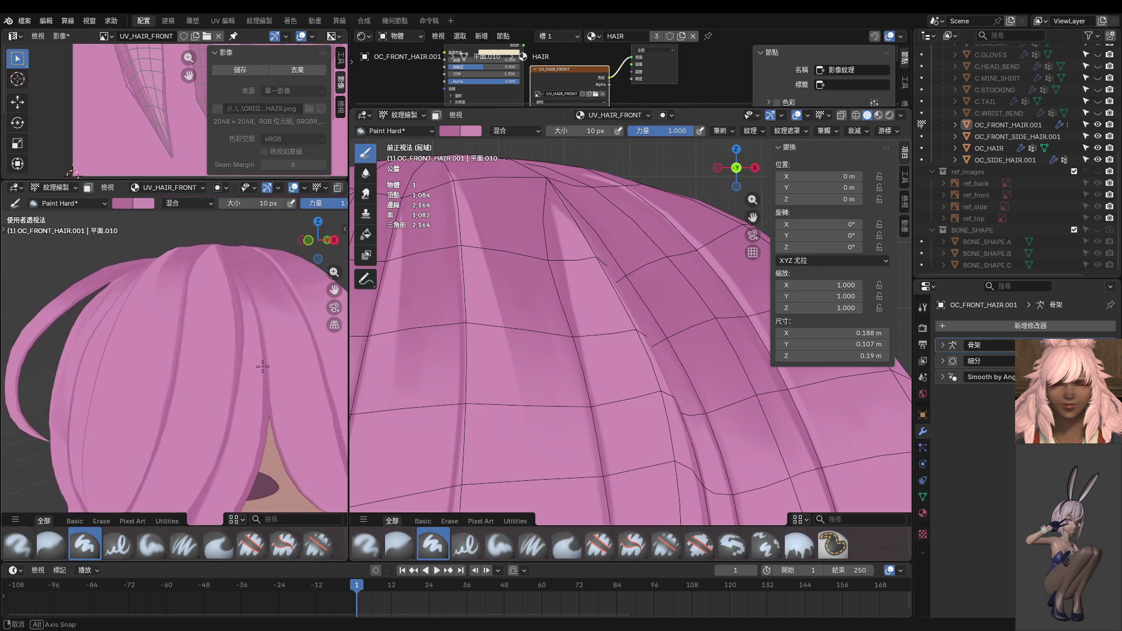
scroll(273, 314, up, 2)
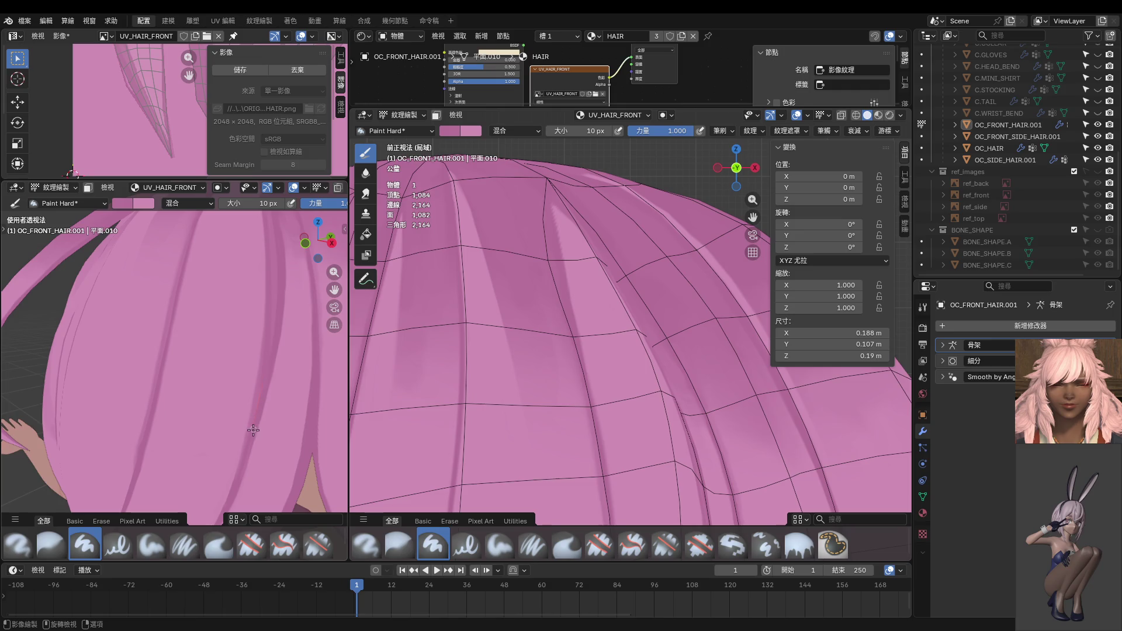
middle_drag(270, 357, 211, 352)
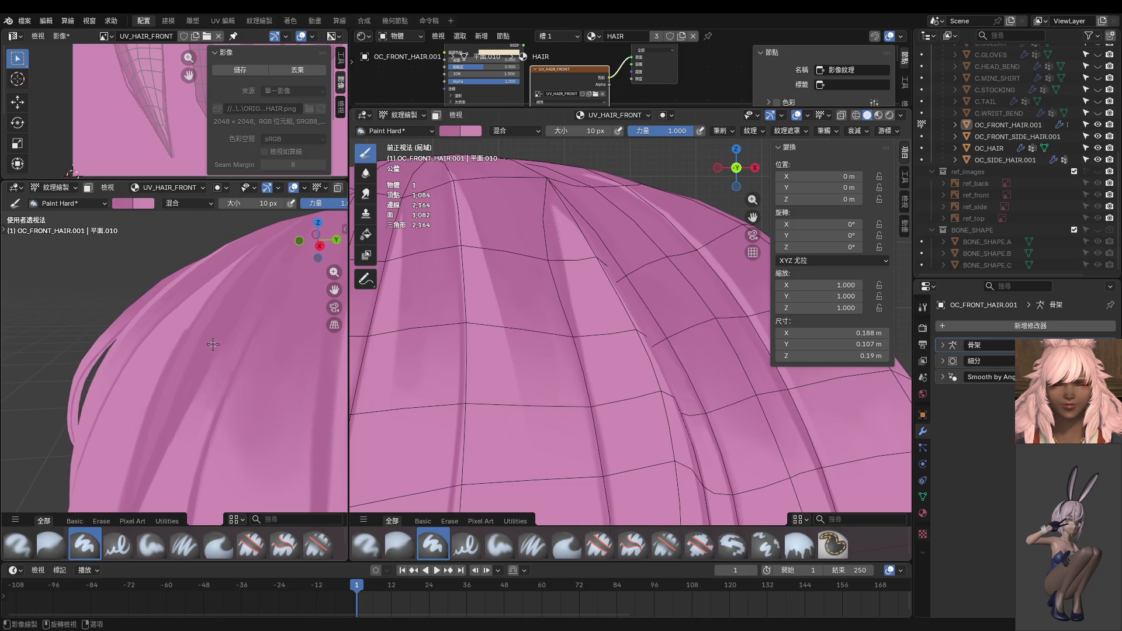
middle_drag(169, 440, 226, 366)
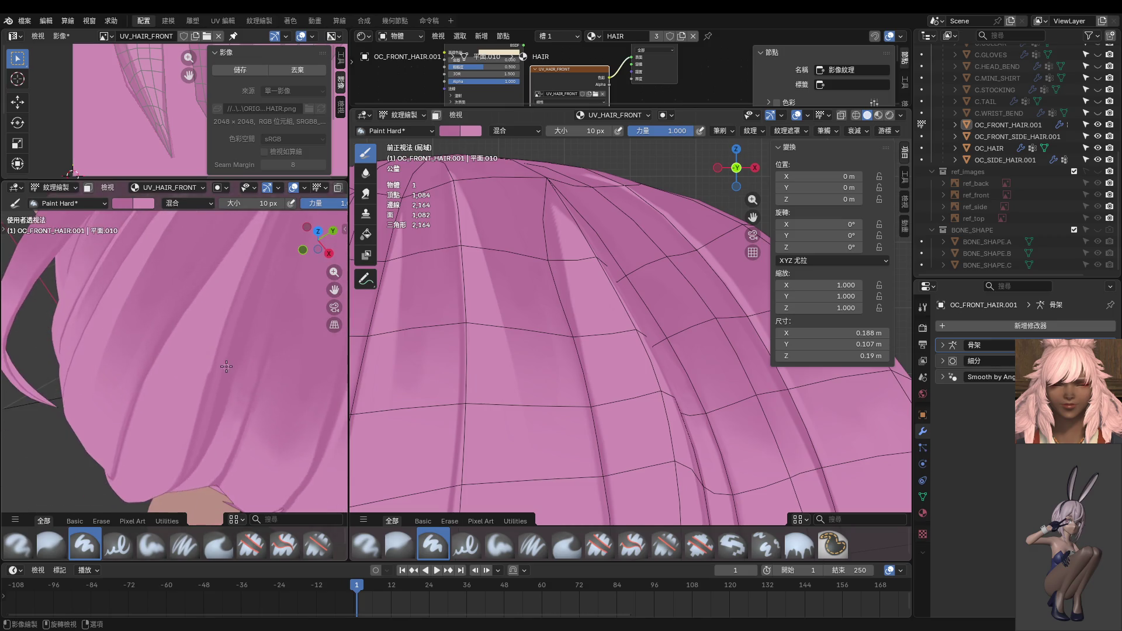
scroll(192, 362, up, 3)
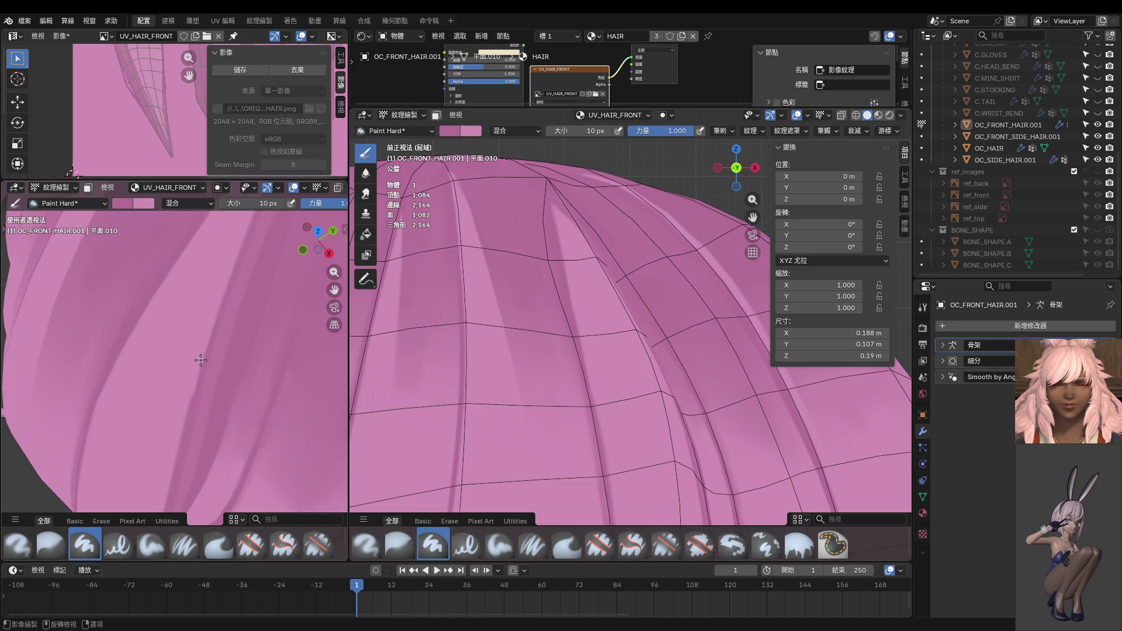
middle_drag(197, 383, 202, 290)
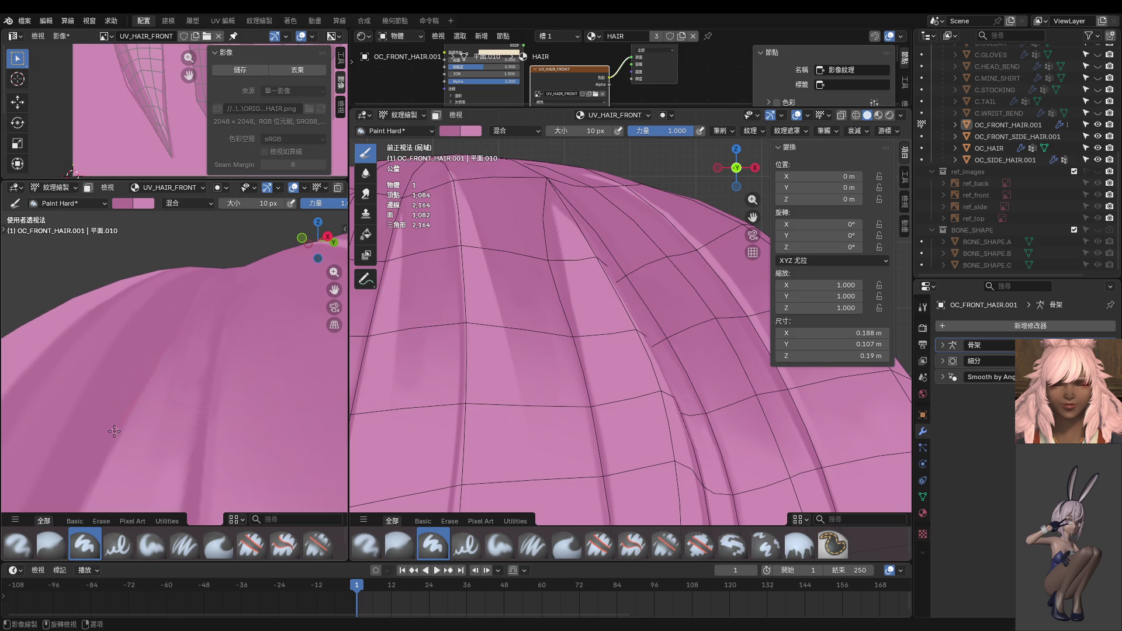
scroll(170, 334, down, 5)
mouse_move(193, 368)
middle_down()
mouse_move(230, 403)
mouse_move(199, 345)
mouse_move(164, 438)
mouse_move(220, 317)
mouse_move(202, 343)
middle_up()
scroll(220, 318, up, 3)
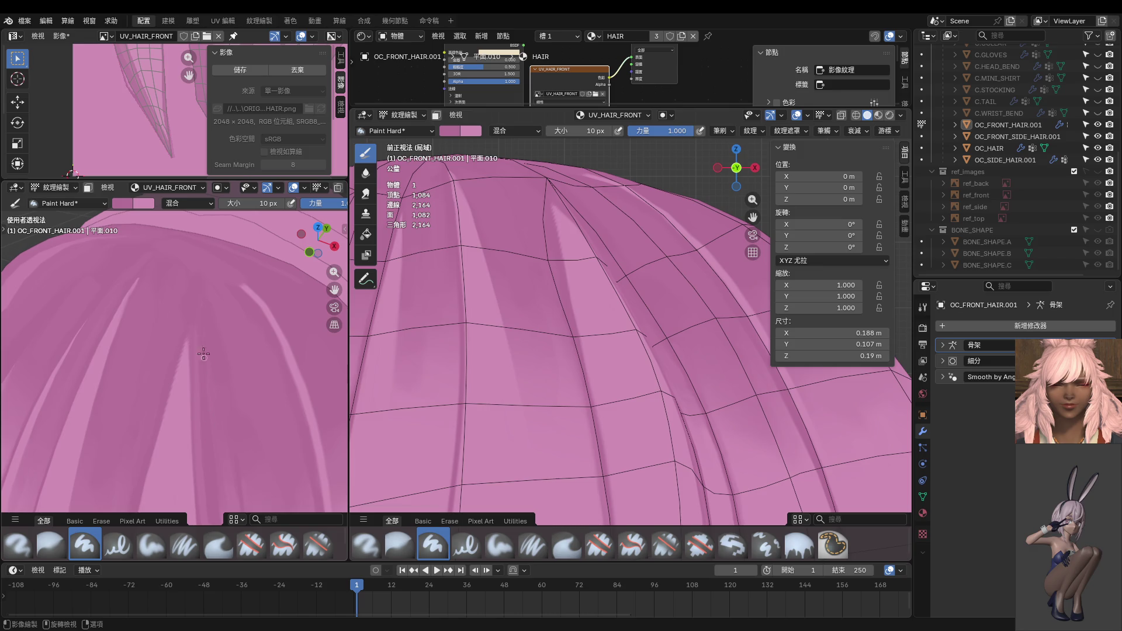
scroll(198, 294, down, 4)
mouse_move(198, 294)
middle_down()
mouse_move(167, 360)
mouse_move(140, 315)
mouse_move(216, 419)
mouse_move(215, 409)
middle_up()
click(263, 69)
Step: Set the brush to 172 px at strength 0.467 and dab soft paint on the hair top
key(f)
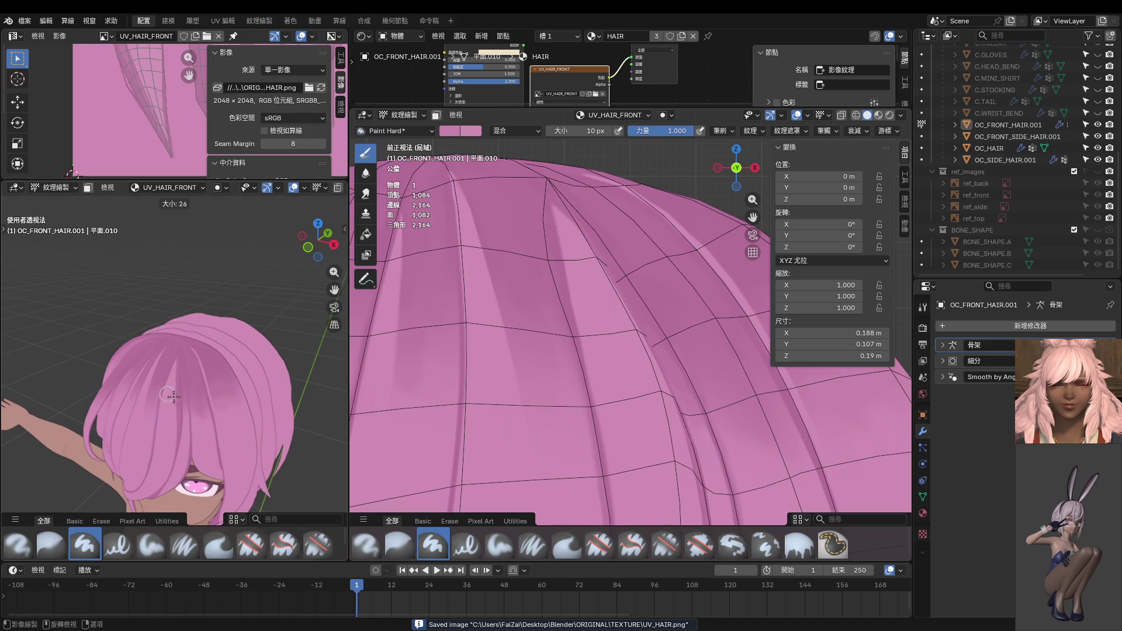
click(215, 409)
key(shift+f)
click(193, 380)
mouse_move(193, 380)
middle_down()
mouse_move(163, 362)
mouse_move(172, 452)
middle_up()
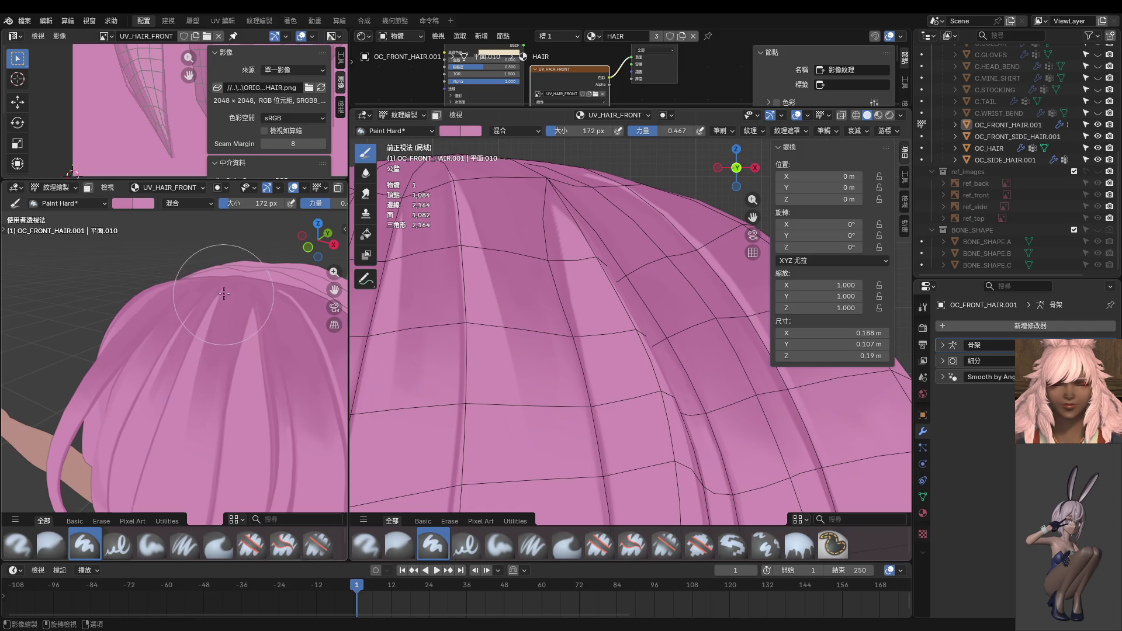
click(171, 451)
Step: Shrink the brush to 60 px, undo a stray stroke, and paint a darker shading band across the hair
key(f)
click(240, 359)
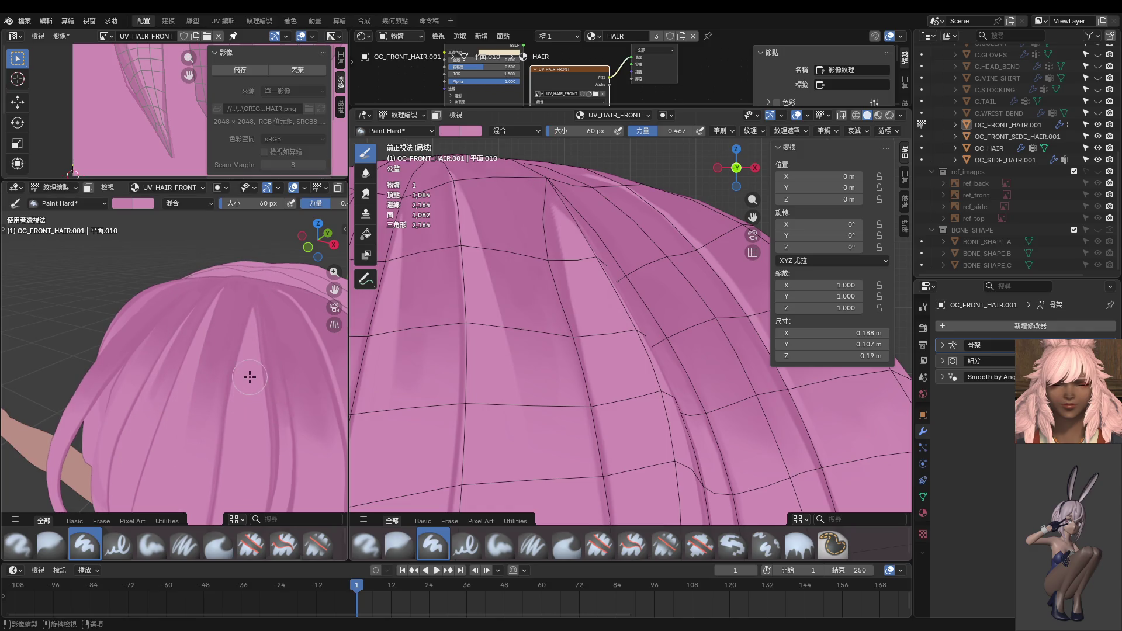
middle_drag(263, 374, 238, 344)
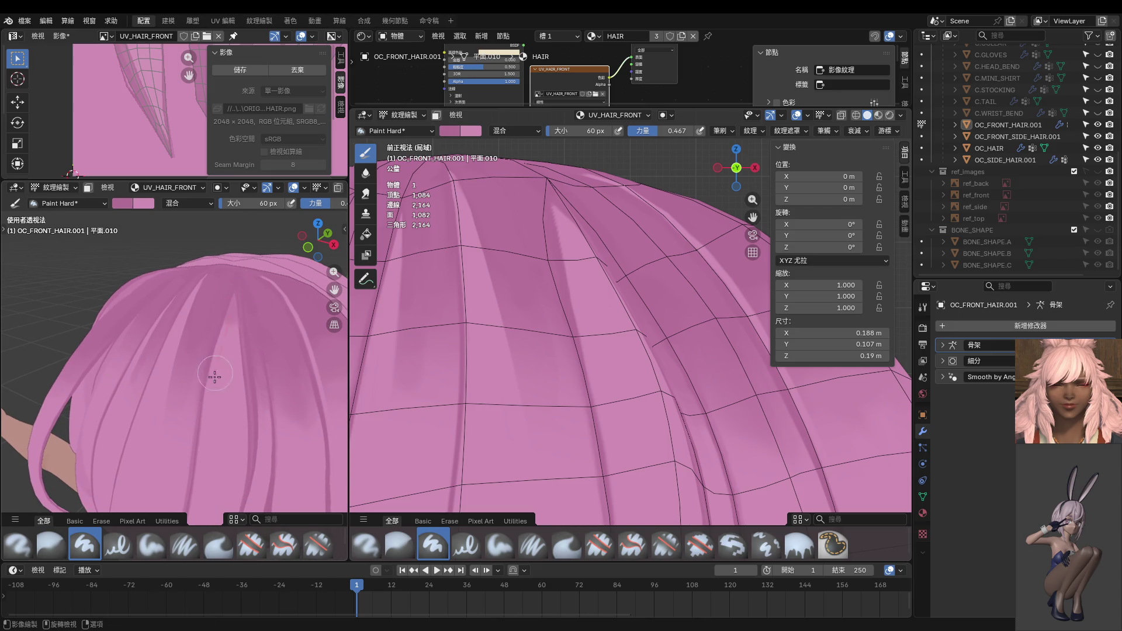
drag(223, 421, 225, 387)
key(ctrl+z)
drag(306, 340, 31, 353)
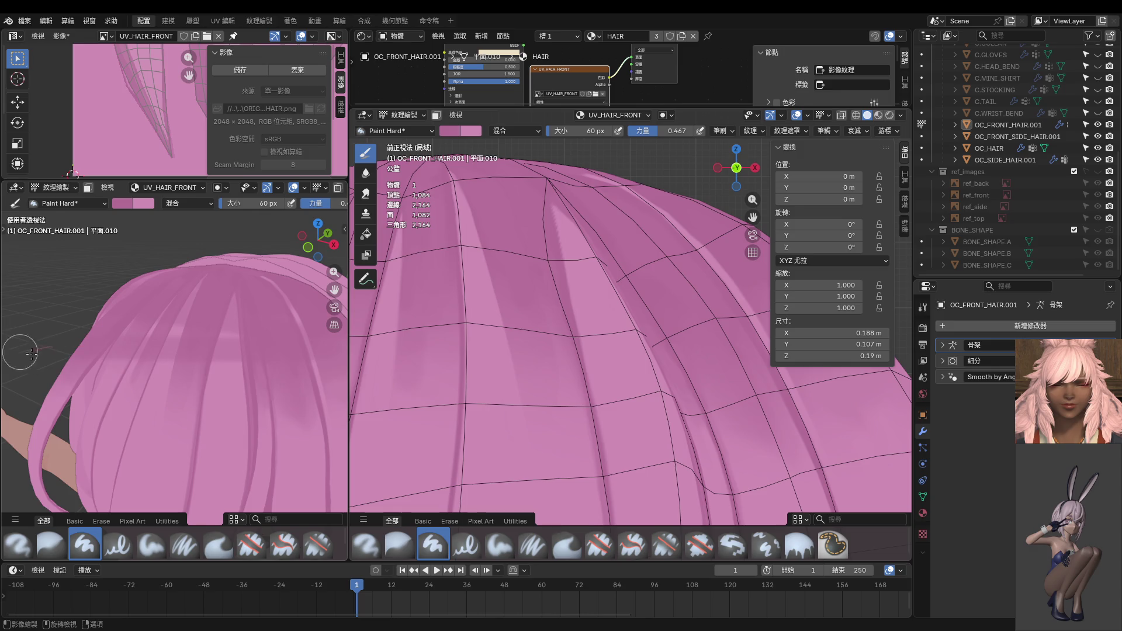
Step: Resize the brush to 78 px and paint a darker shading patch on the hair
key(f)
click(233, 324)
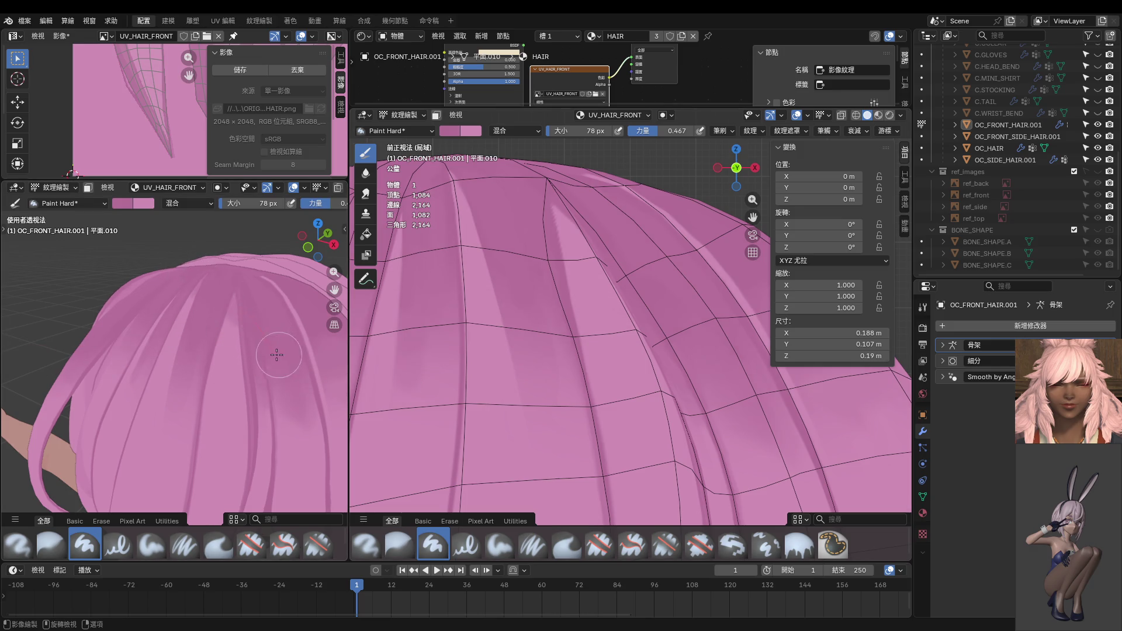
drag(192, 354, 214, 246)
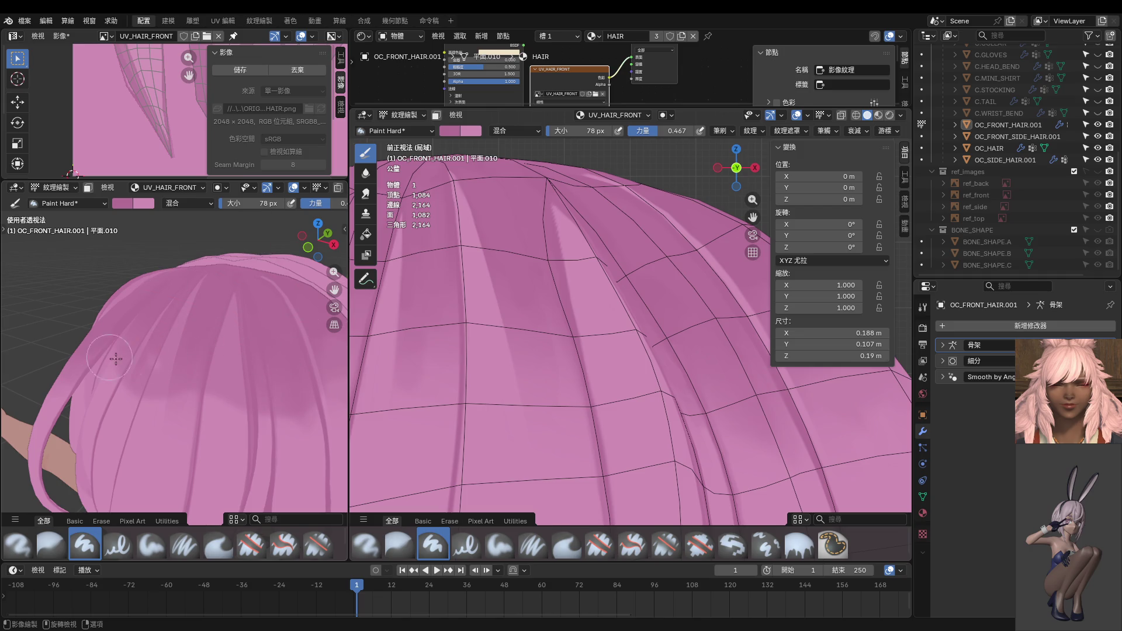
mouse_move(253, 376)
middle_down()
mouse_move(180, 416)
mouse_move(161, 410)
middle_up()
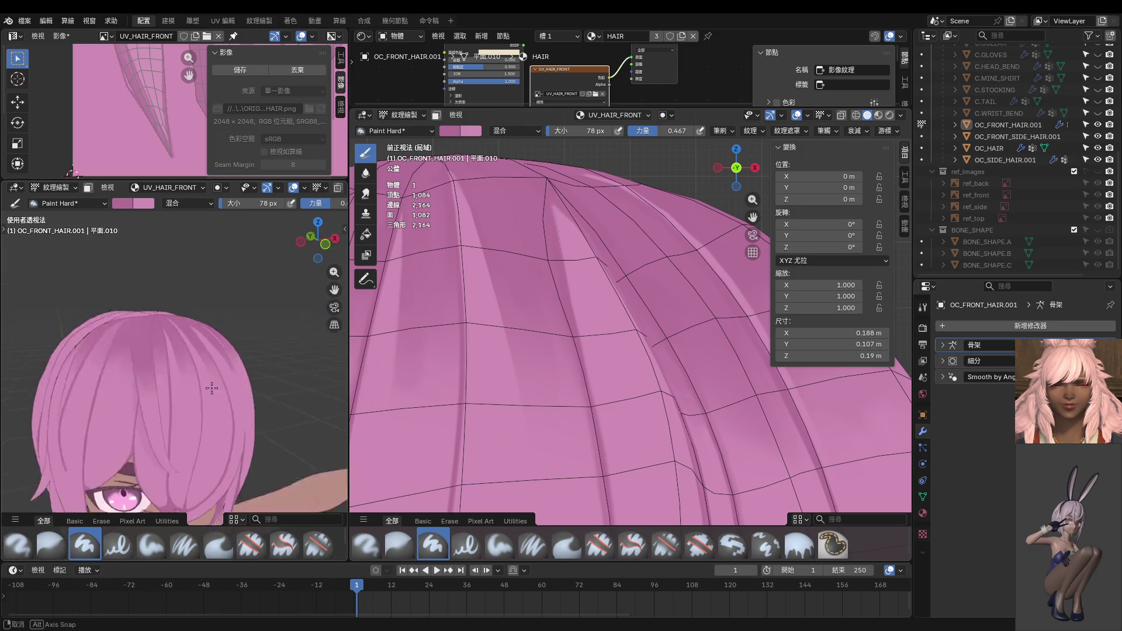
middle_drag(161, 409, 205, 327)
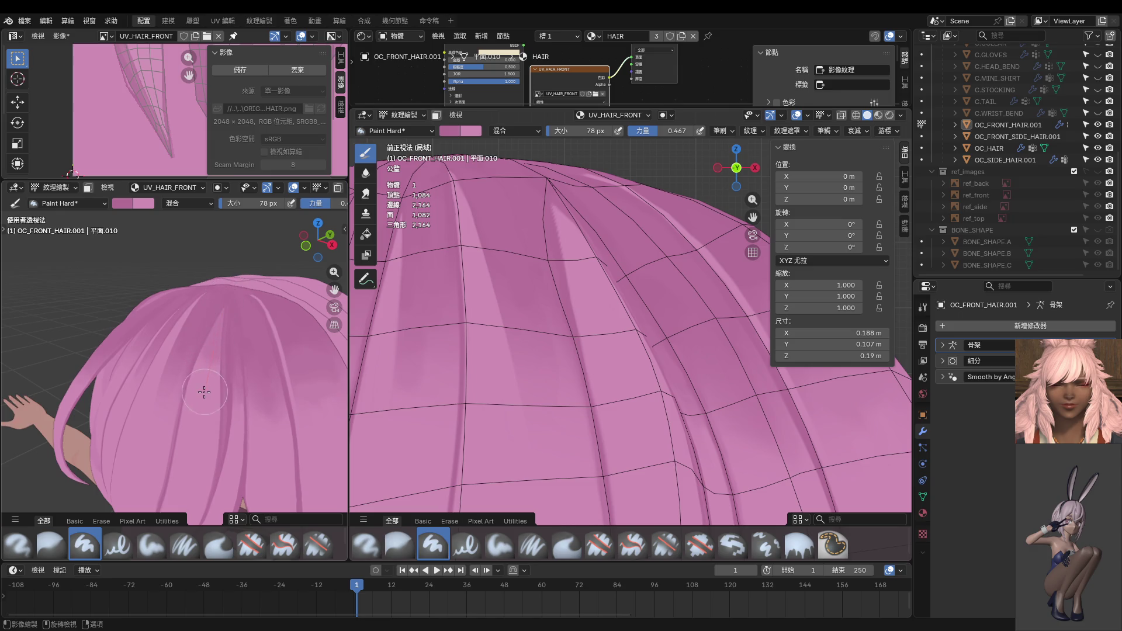
Step: Lower brush strength to 0.297 and paint lighter shading down the top of the hair
key(shift+f)
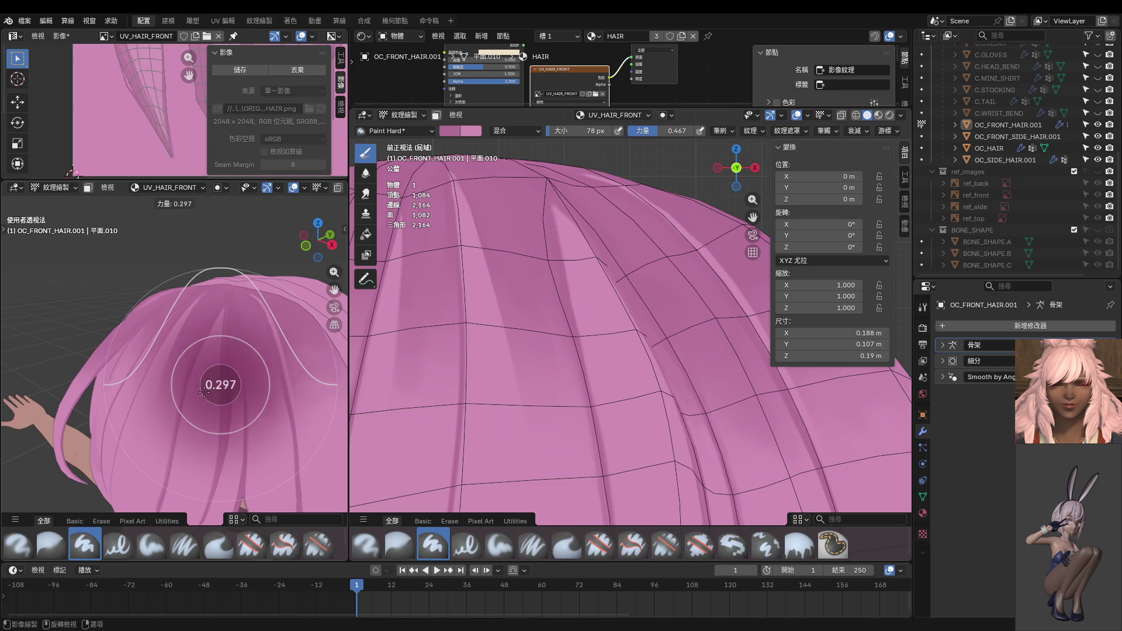
click(231, 356)
drag(234, 304, 291, 328)
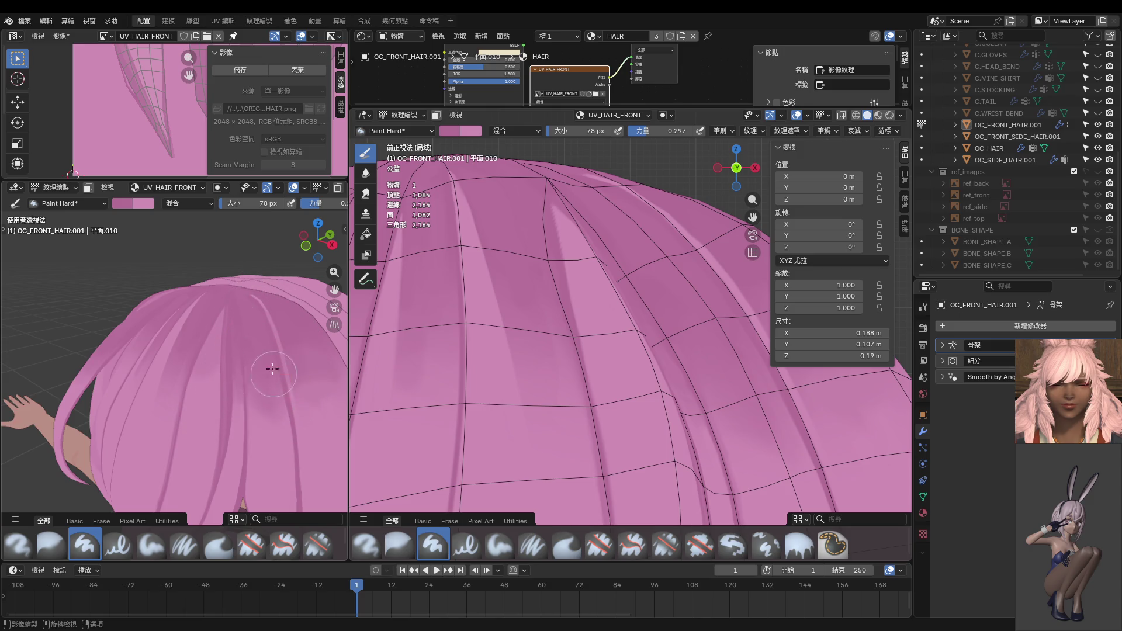
middle_drag(227, 271, 185, 275)
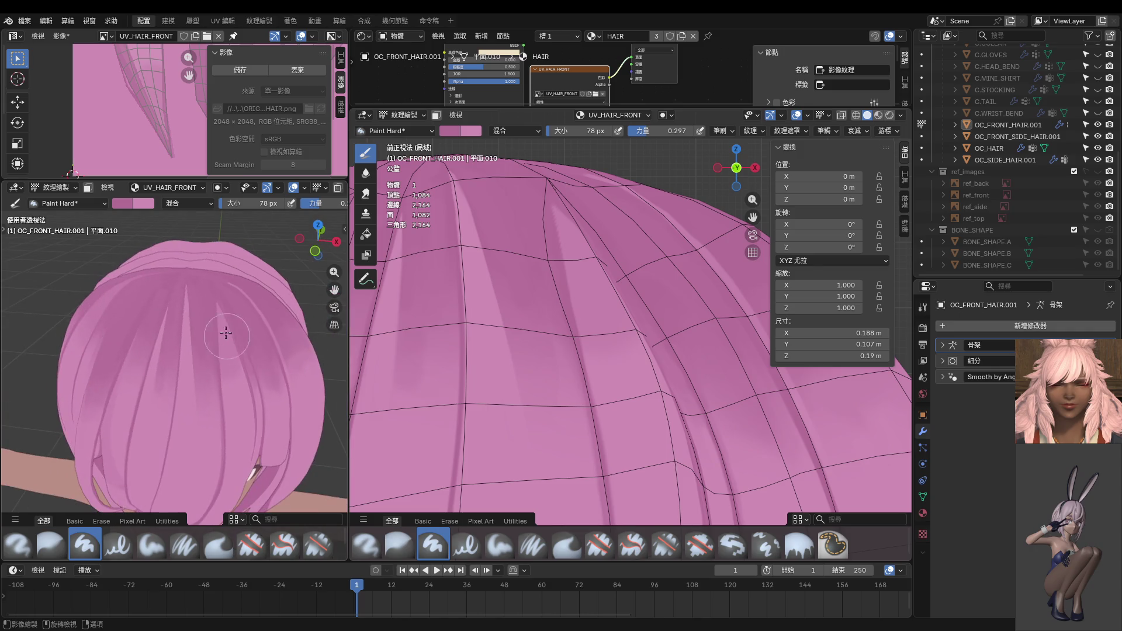
drag(184, 276, 188, 413)
middle_drag(188, 412, 183, 349)
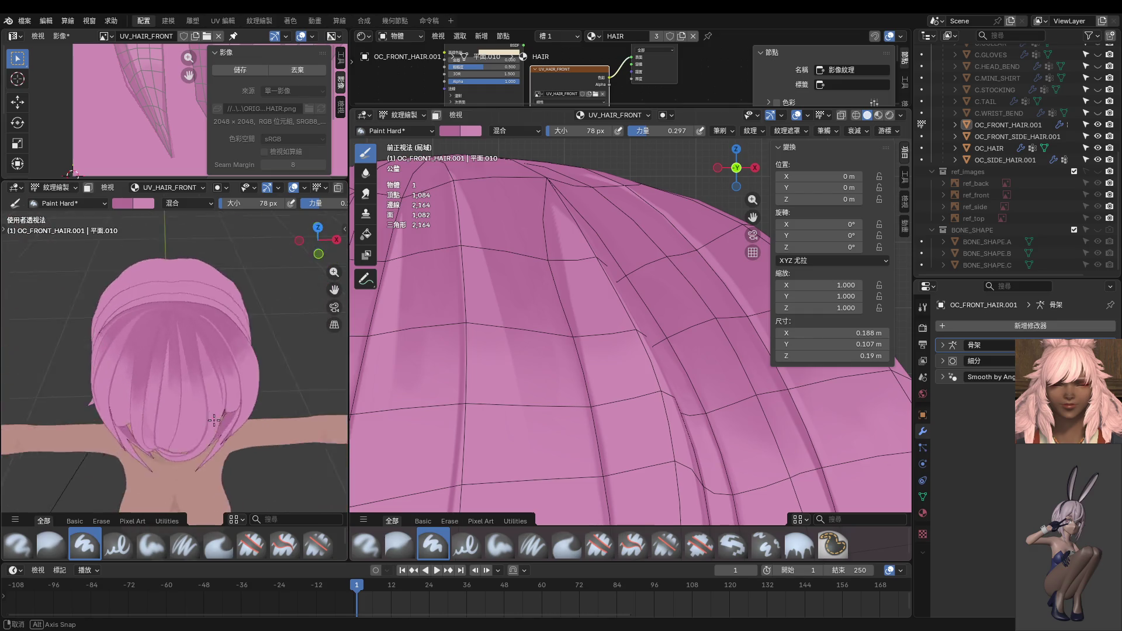
middle_drag(207, 419, 211, 377)
Step: In front orthographic view, save the hair texture image and the ORIGINAL.blend file
scroll(208, 418, down, 3)
key(KP_1)
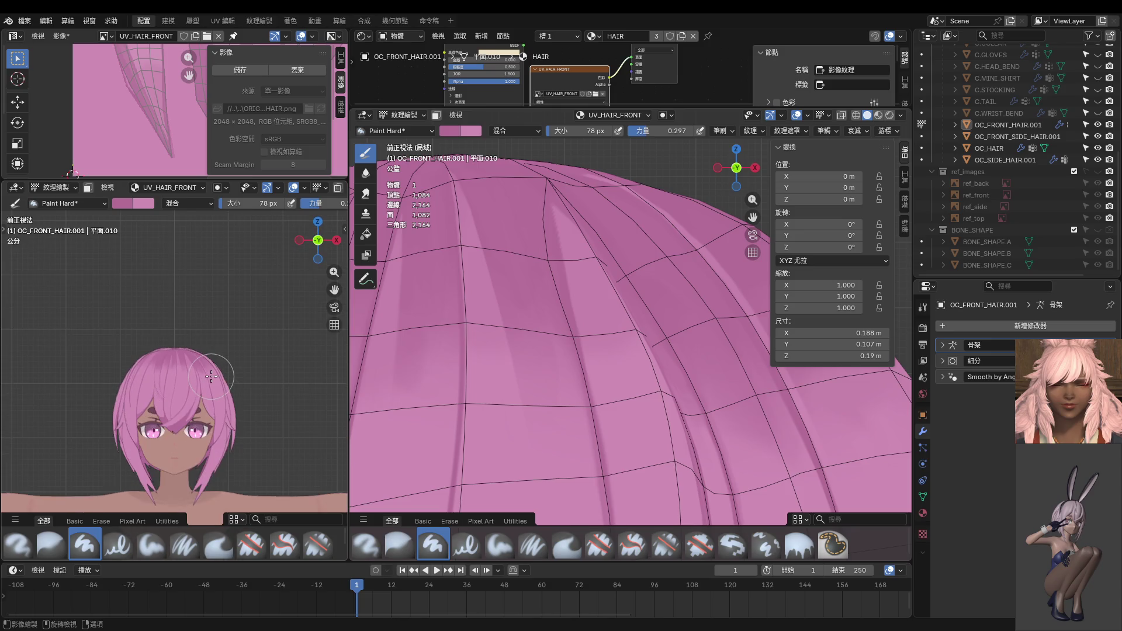
scroll(211, 377, up, 3)
scroll(208, 374, up, 3)
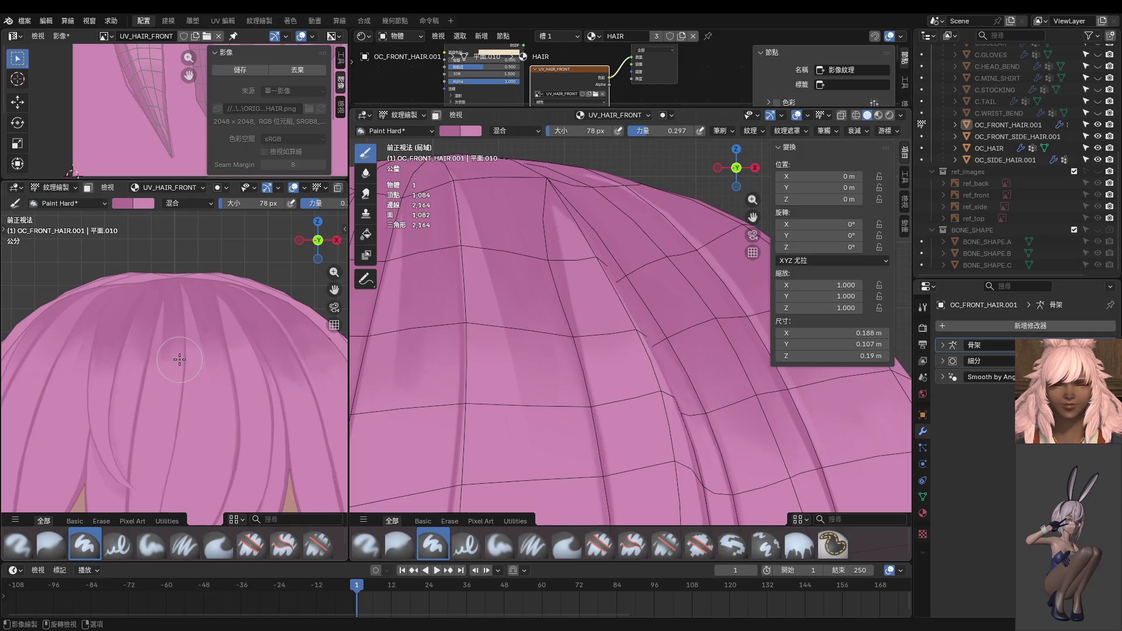
click(243, 71)
key(ctrl+s)
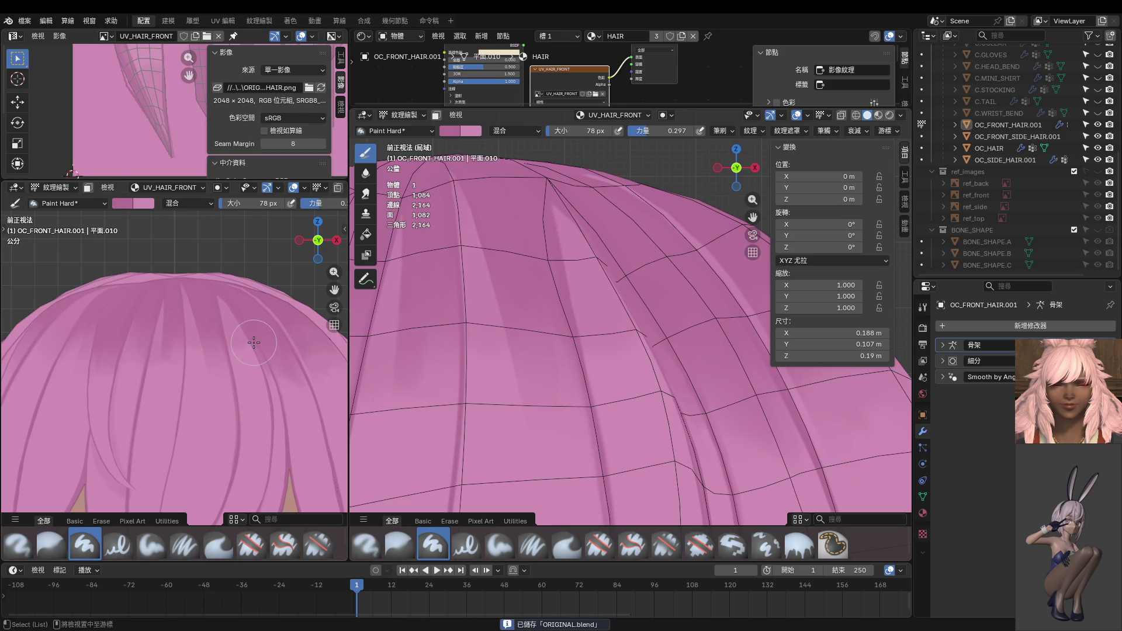